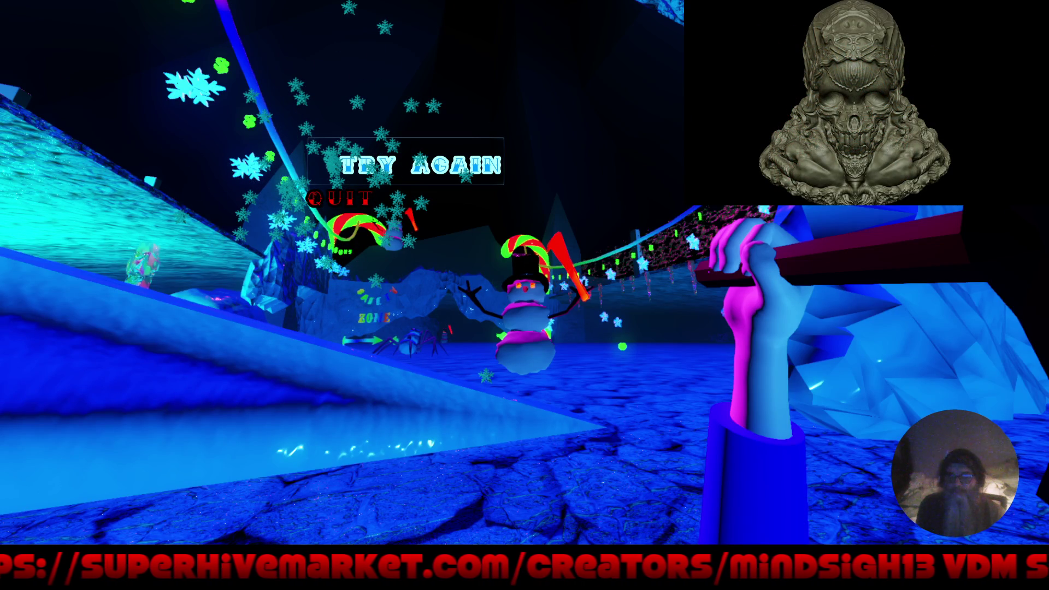
Restart the level from the game-over screen, then stop the running game with F8.
left_click(350, 164)
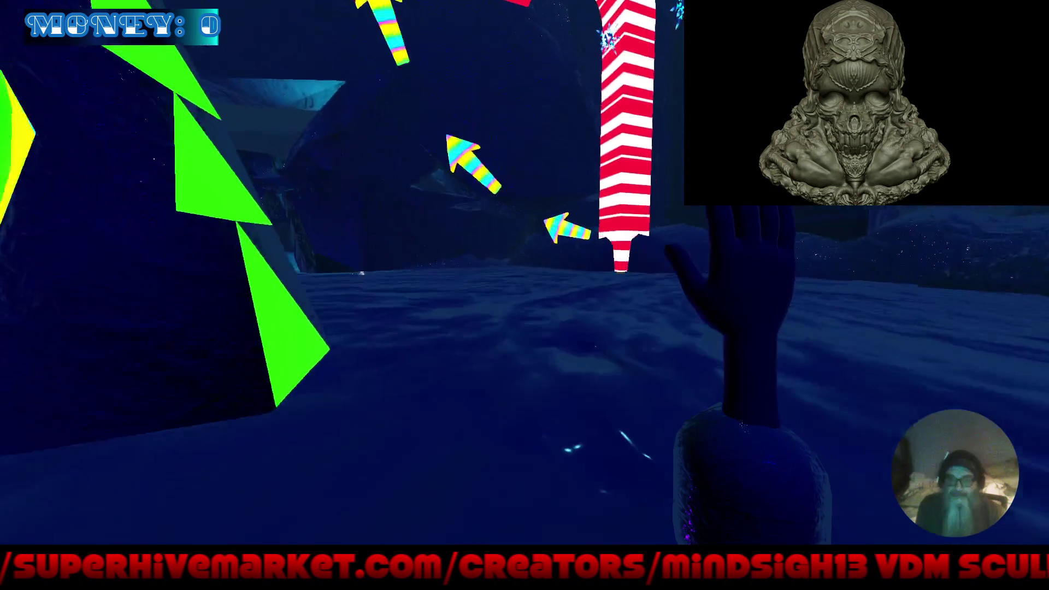
key("F8")
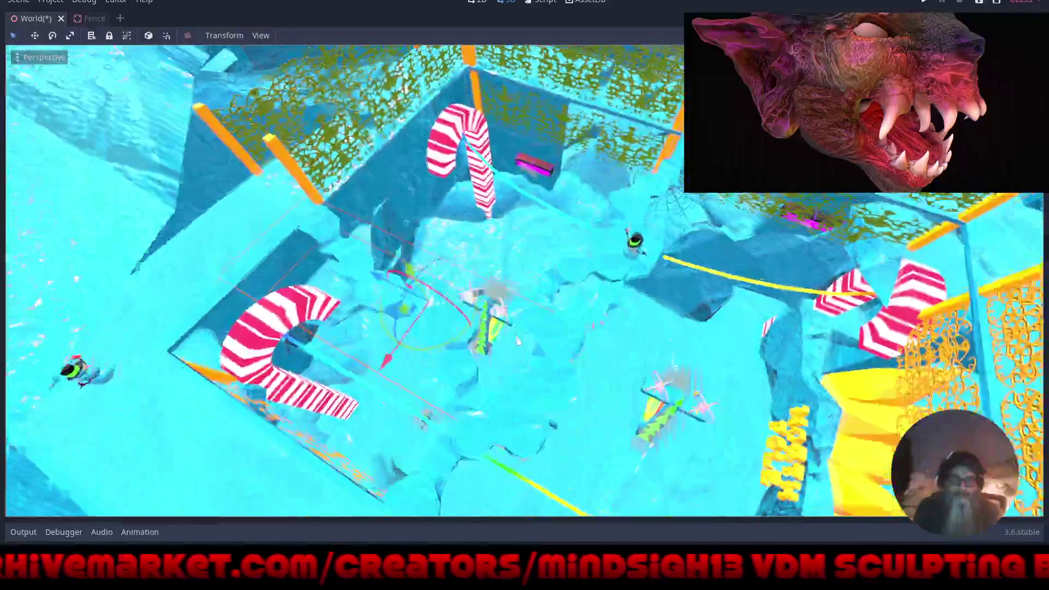
Rotate the candy-cane arch about 40 degrees and slide it across the ice ledge.
mouse_move(517, 341)
left_mouse_down()
mouse_move(484, 385)
mouse_move(448, 377)
mouse_move(402, 327)
mouse_move(431, 343)
mouse_move(395, 431)
left_mouse_up()
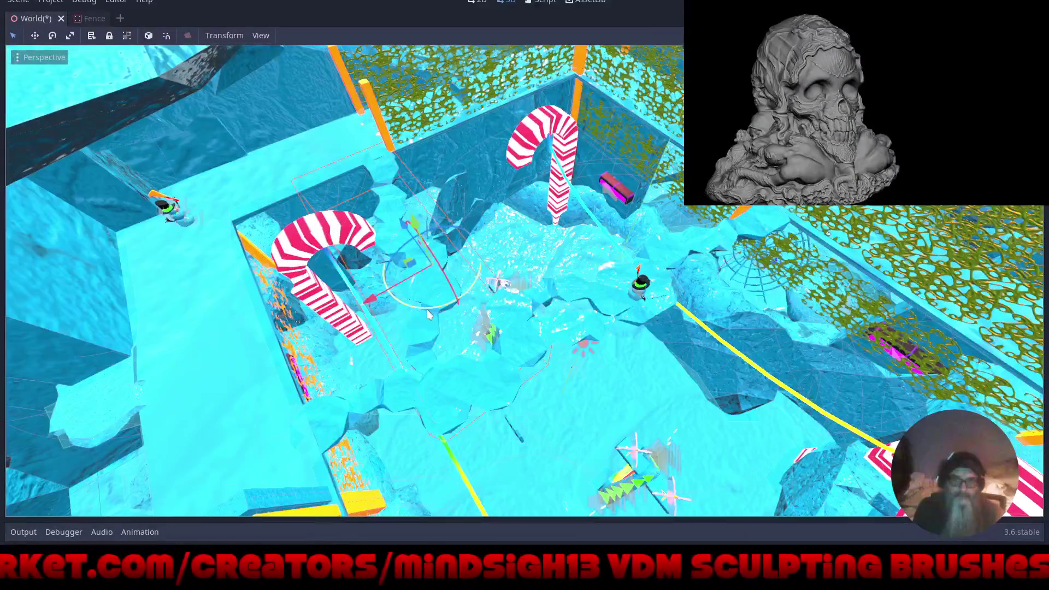
mouse_move(394, 298)
left_mouse_down()
mouse_move(373, 322)
mouse_move(411, 268)
left_mouse_up()
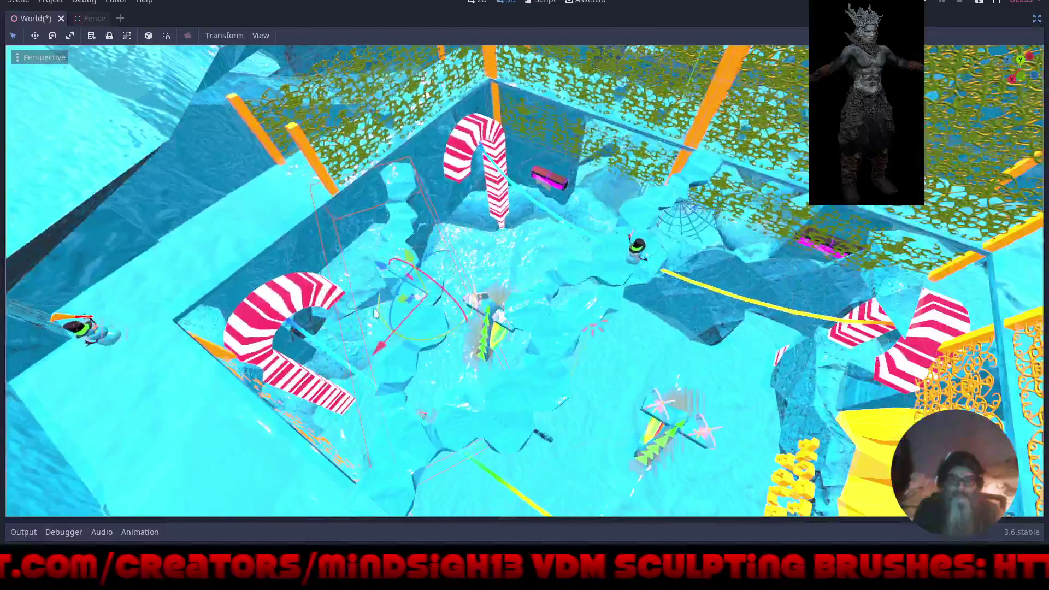
left_click_drag(402, 300, 312, 287)
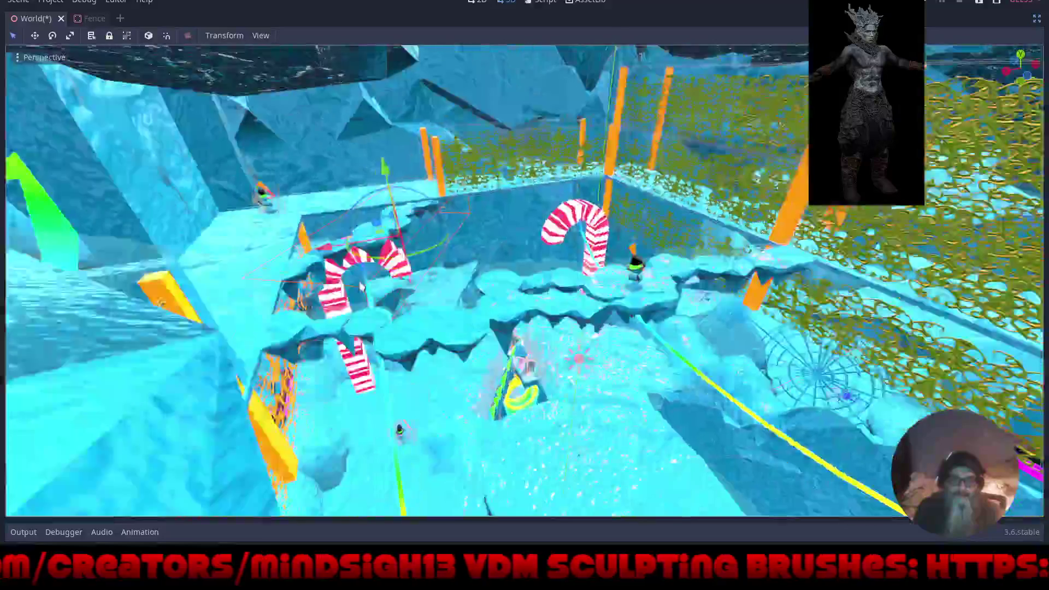
Raise the candy-cane arch slightly above the ice ledge.
scroll(516, 174, "up", 5)
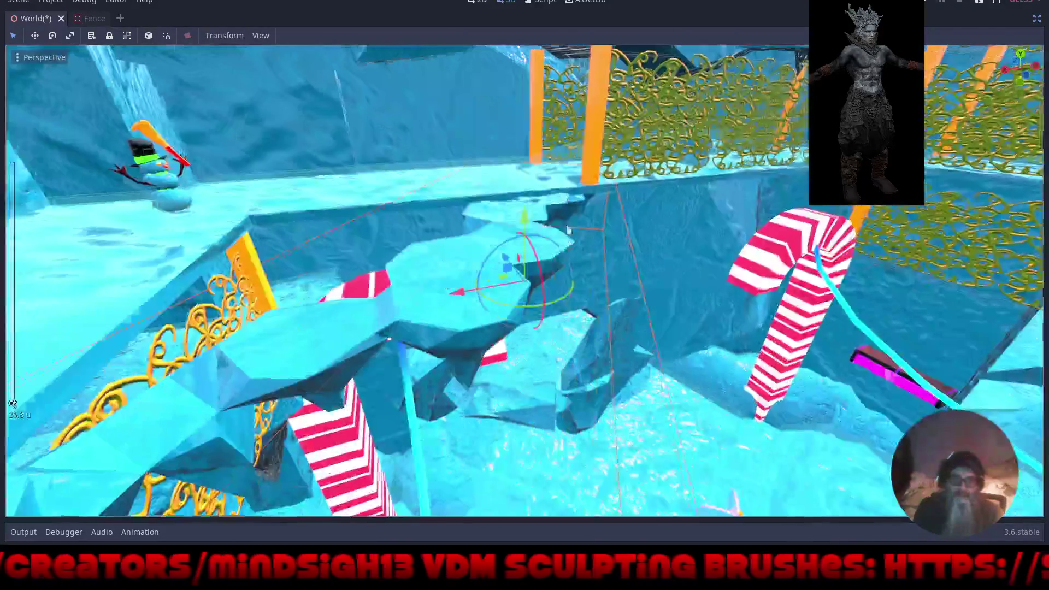
scroll(569, 229, "down", 5)
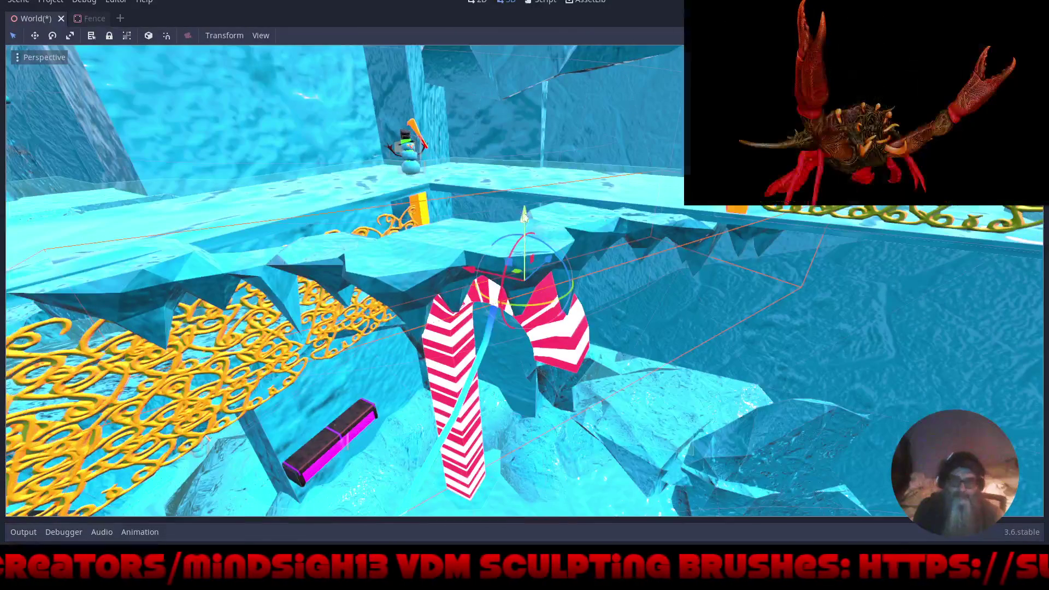
mouse_move(549, 219)
left_mouse_down()
mouse_move(549, 204)
mouse_move(662, 316)
mouse_move(581, 322)
mouse_move(687, 311)
mouse_move(548, 300)
mouse_move(737, 313)
mouse_move(699, 303)
mouse_move(527, 352)
mouse_move(616, 400)
mouse_move(465, 334)
left_mouse_up()
scroll(661, 310, "down", 3)
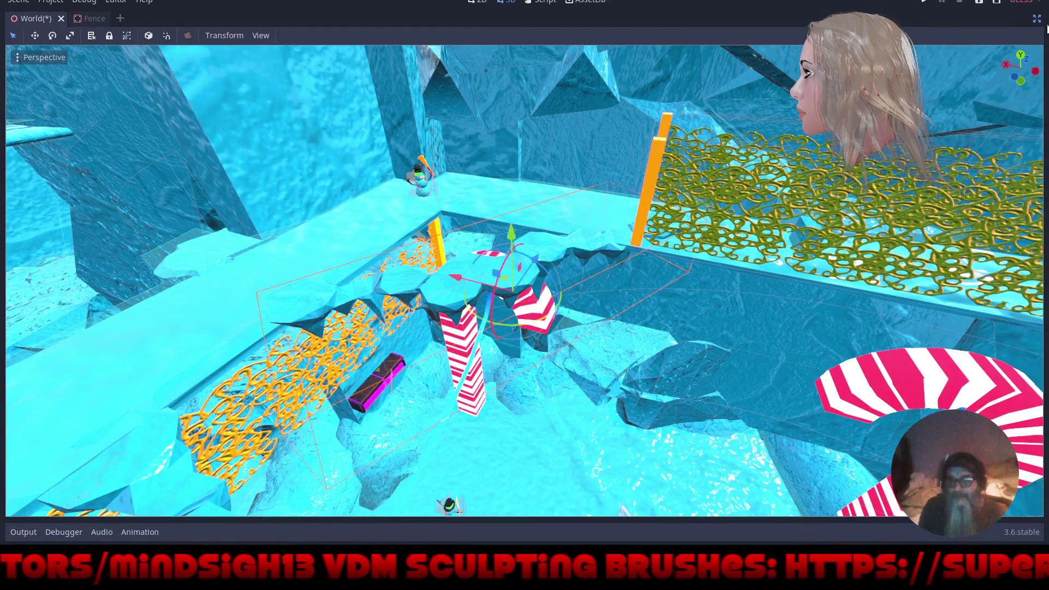
Turn off distraction-free mode to restore the Scene, FileSystem and Inspector panels.
left_click(1037, 19)
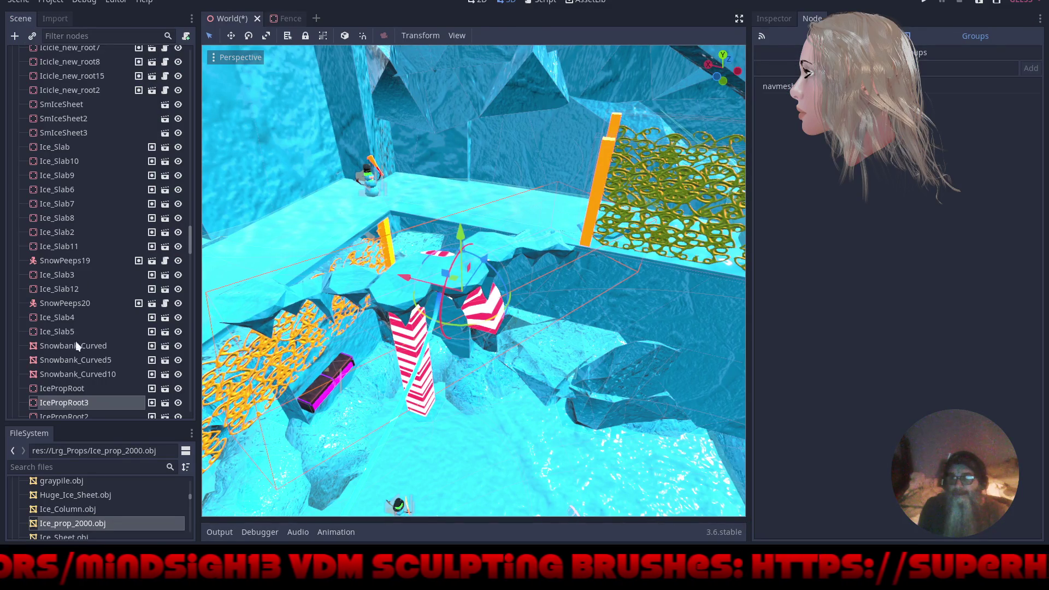
scroll(77, 347, "up", 10)
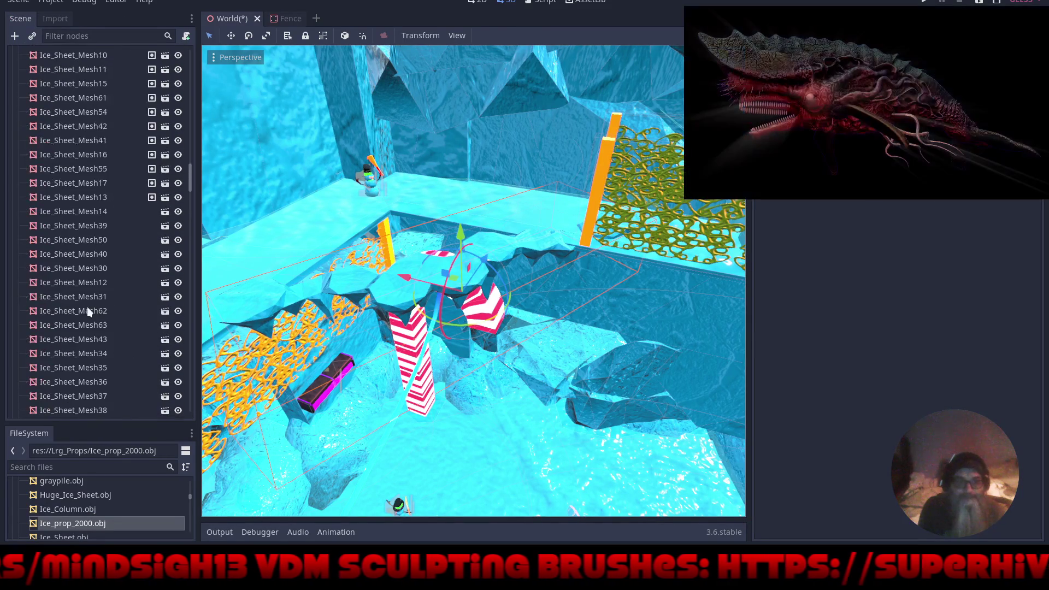
scroll(90, 310, "up", 10)
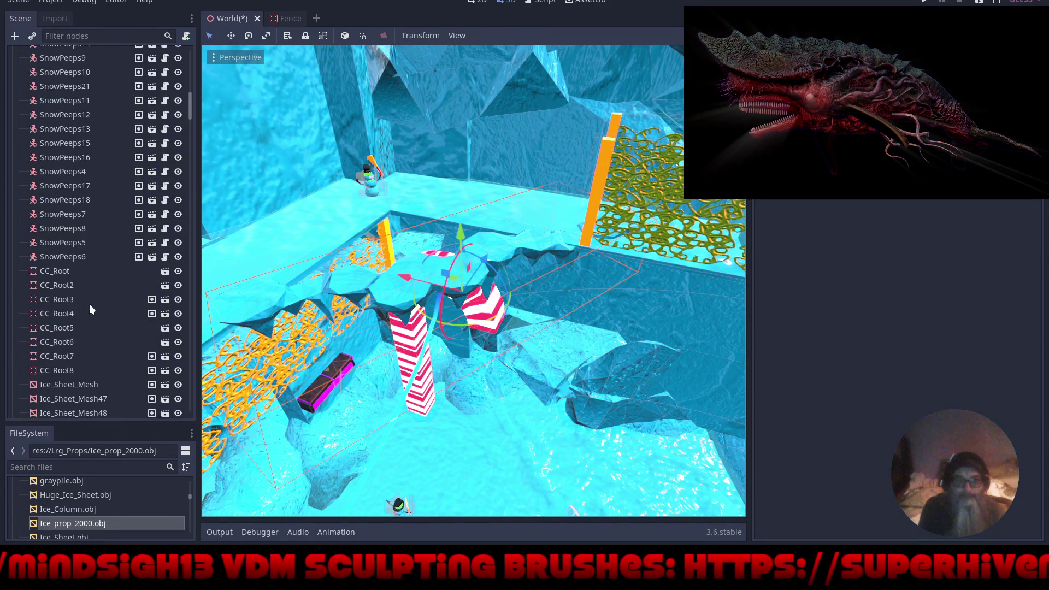
scroll(90, 304, "up", 10)
Rebake the NavigationMeshInstance's navigation mesh, then view the ice from a low angle.
left_click(77, 247)
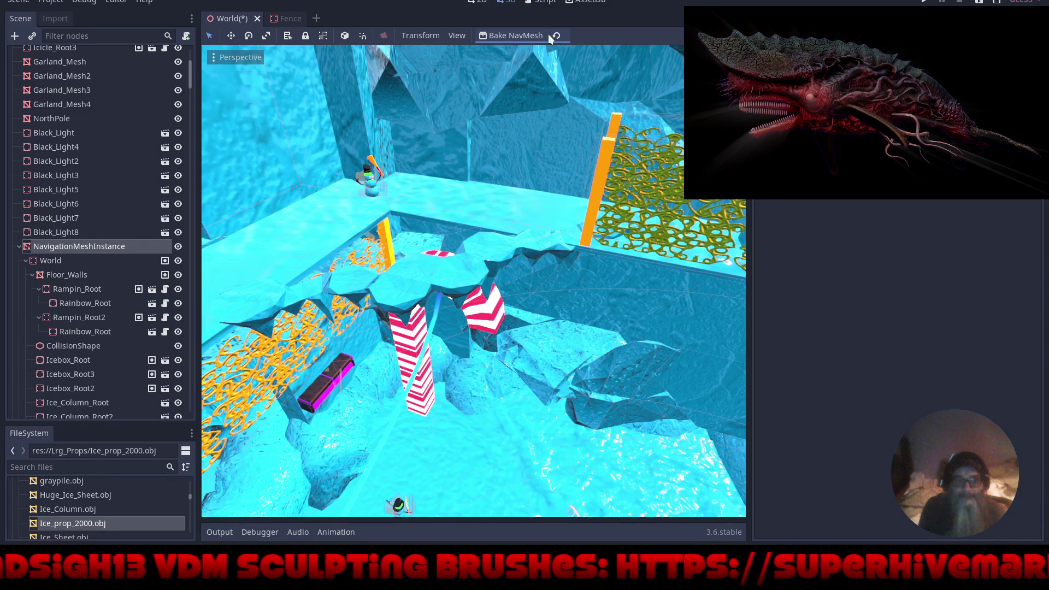
left_click(503, 36)
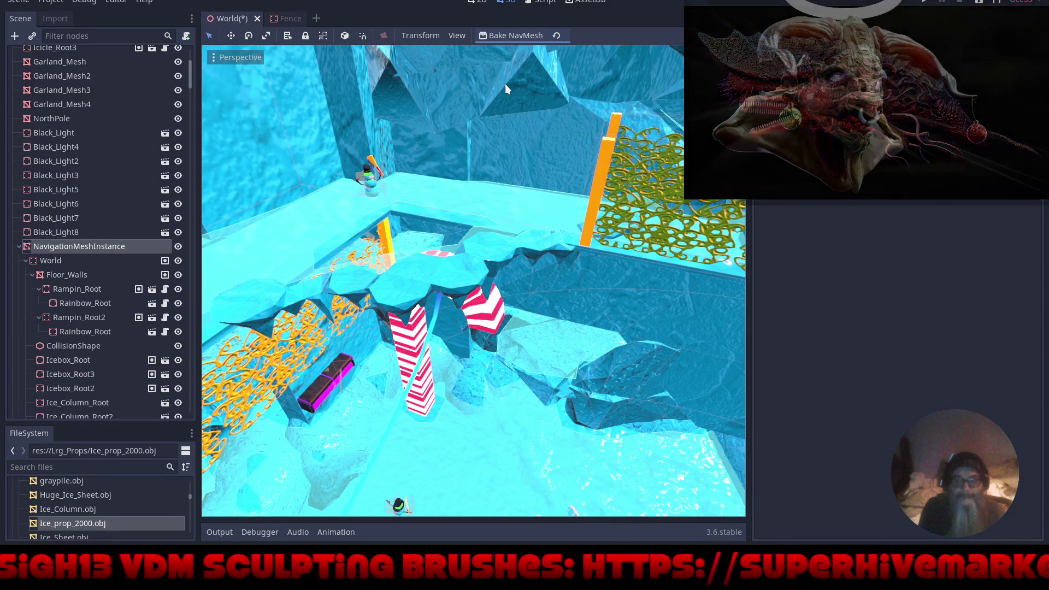
scroll(456, 293, "up", 5)
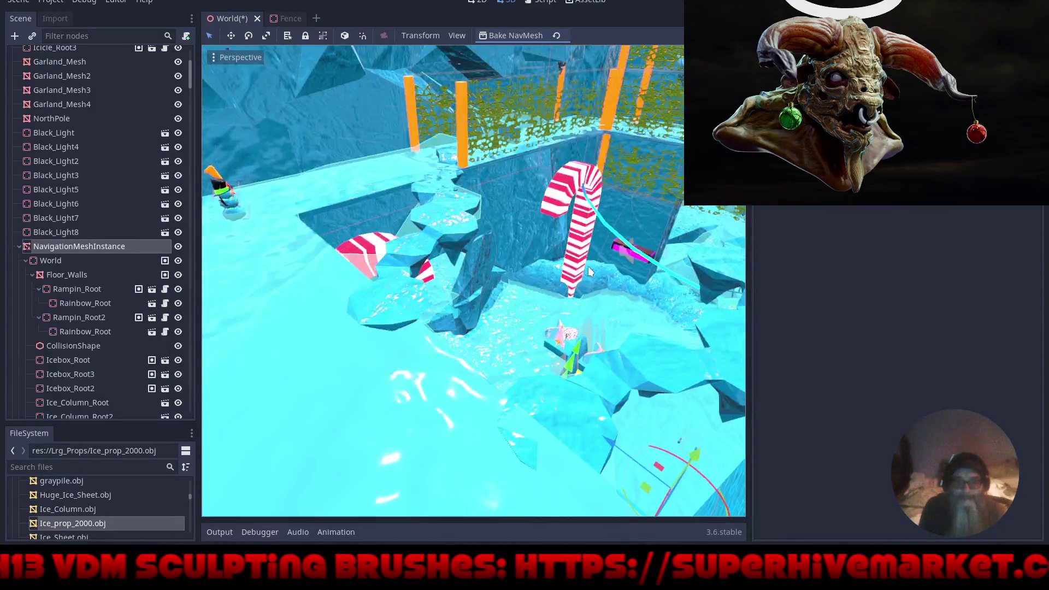
scroll(319, 267, "up", 3)
mouse_move(319, 268)
left_mouse_down()
mouse_move(589, 230)
mouse_move(463, 252)
left_mouse_up()
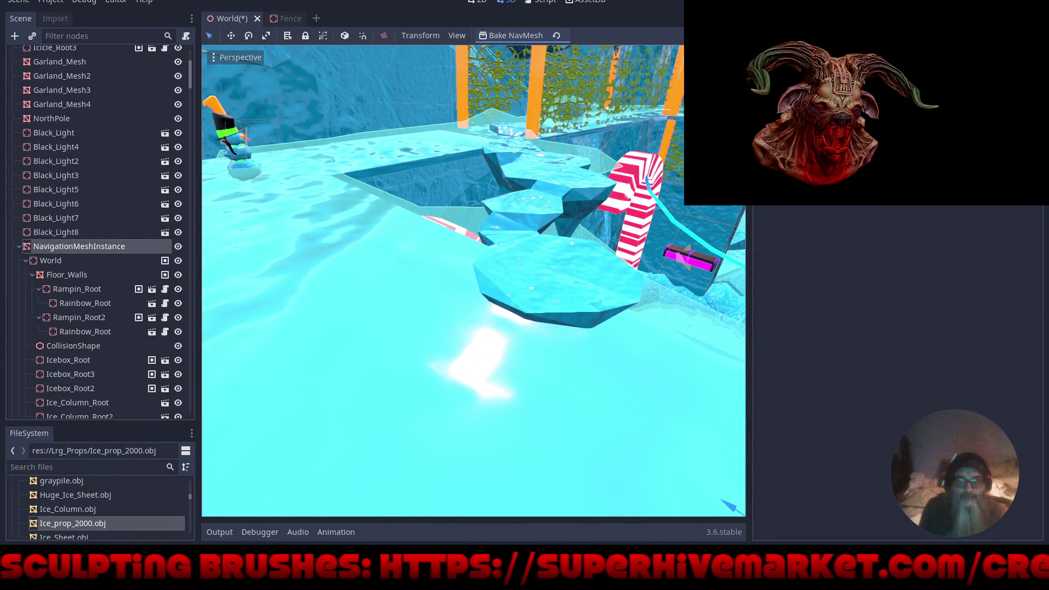
Run the game with F5, play until money reads 1, and open the KDE launcher.
key("F5")
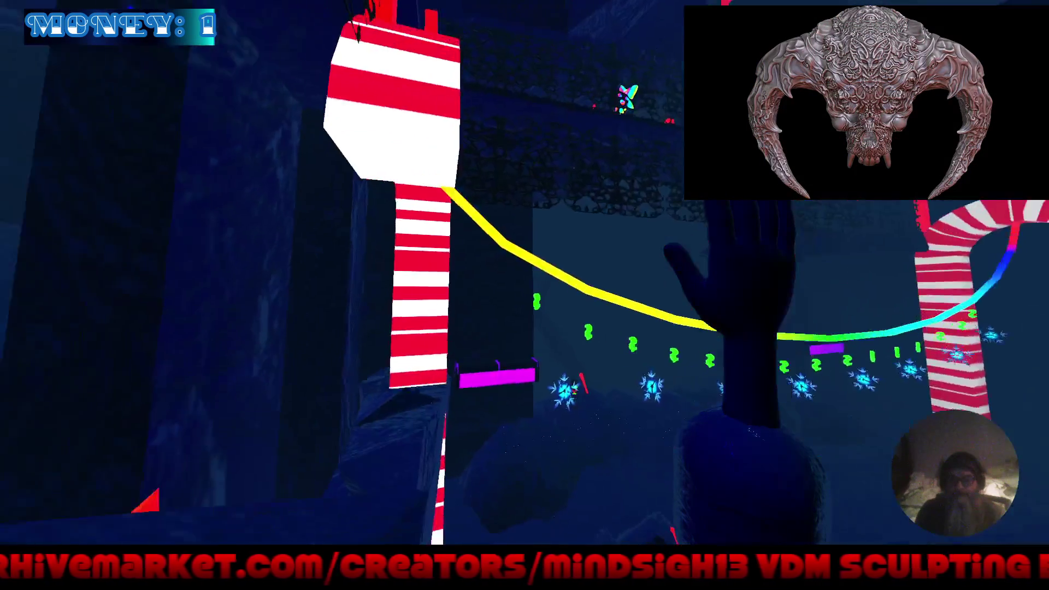
key("super")
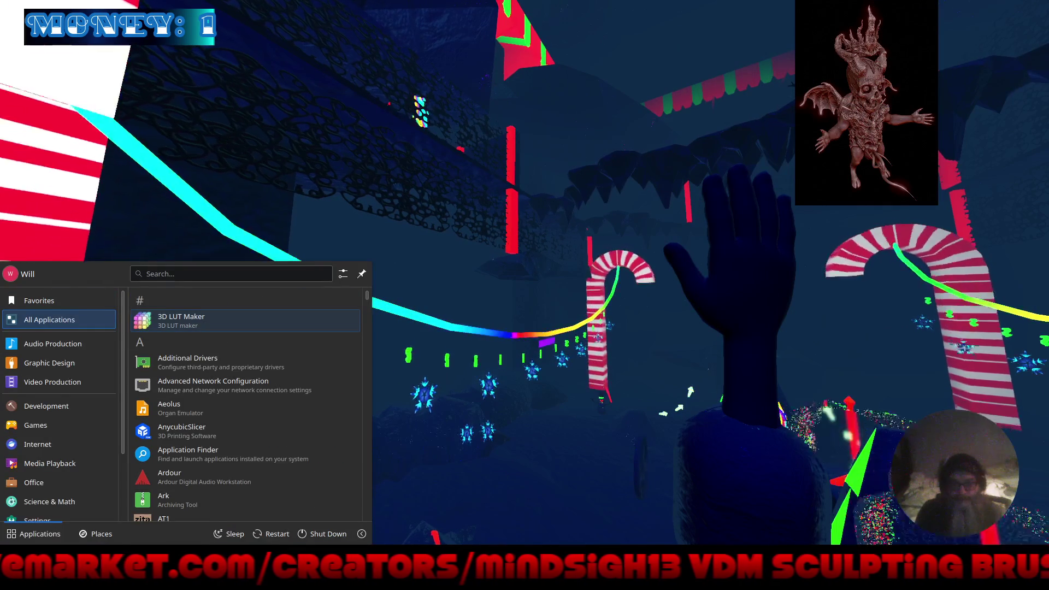
Close the KDE application launcher with Escape.
key("Escape")
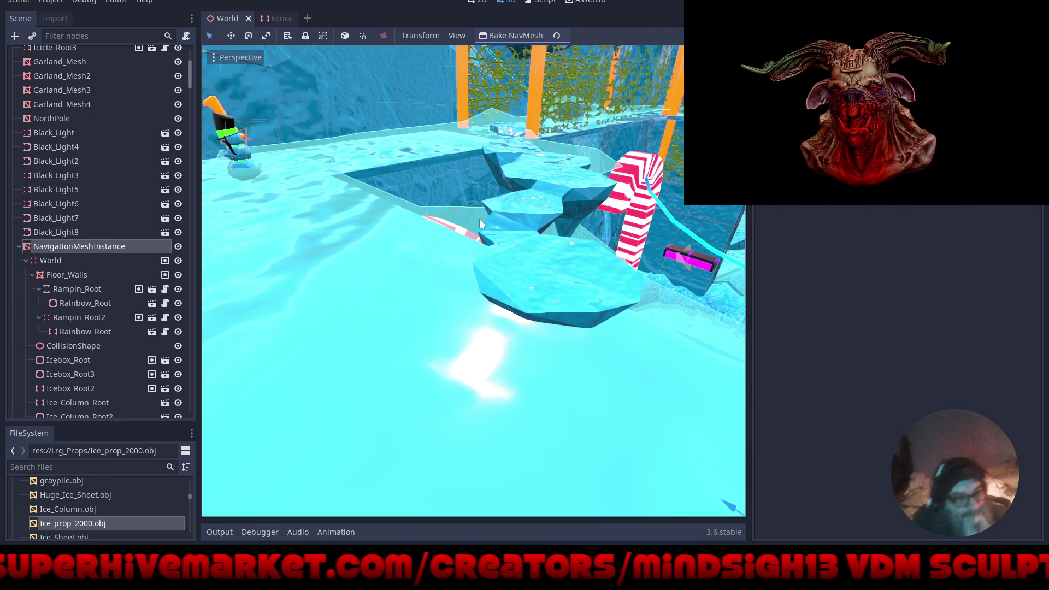
Adjust the viewport angle, then save and launch Feeling Frosty to its title menu.
mouse_move(480, 224)
left_mouse_down()
mouse_move(359, 250)
mouse_move(505, 254)
mouse_move(481, 251)
left_mouse_up()
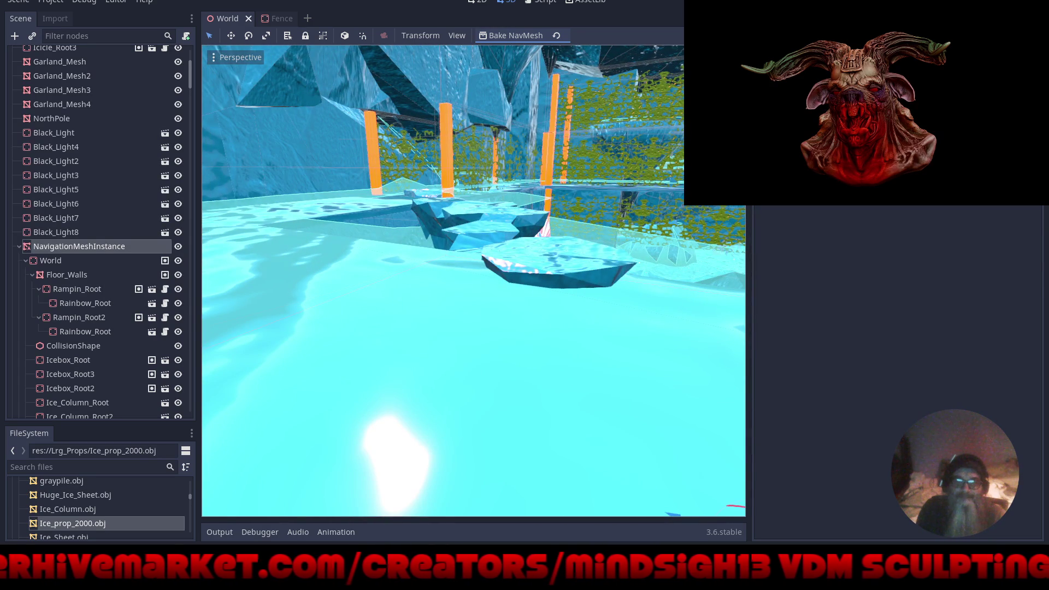
key("F5")
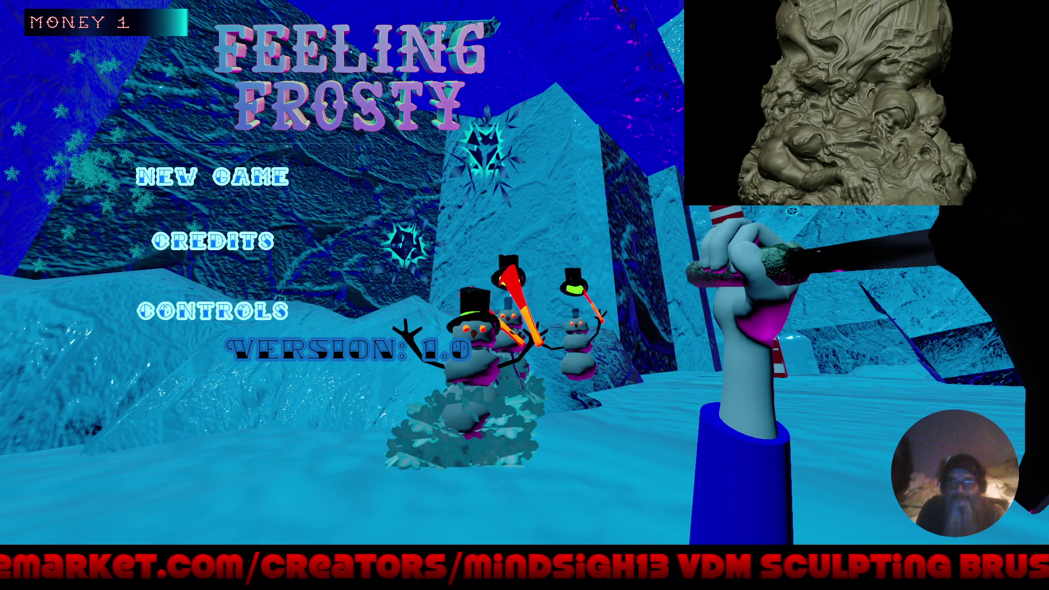
Start a new game, run through the yellow ring portal, drop into the chasm, and reach the rock path.
key("Return")
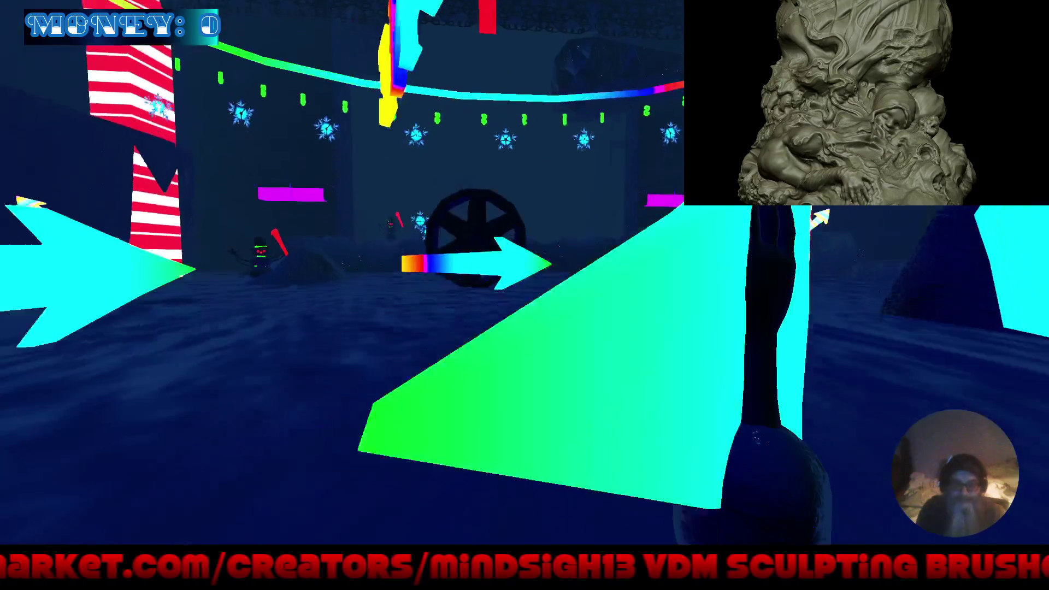
key("w")
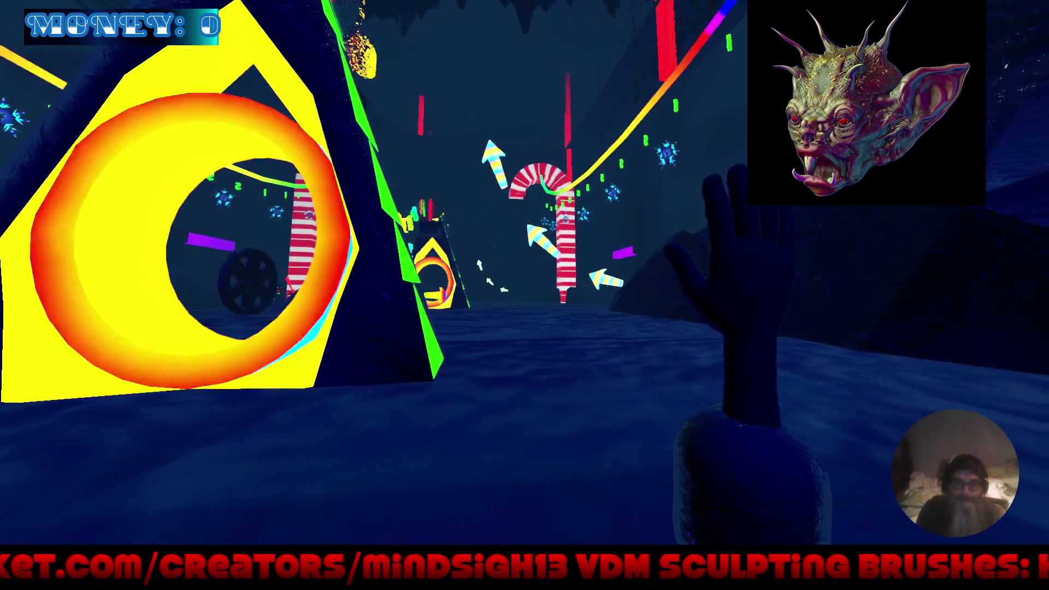
key("w")
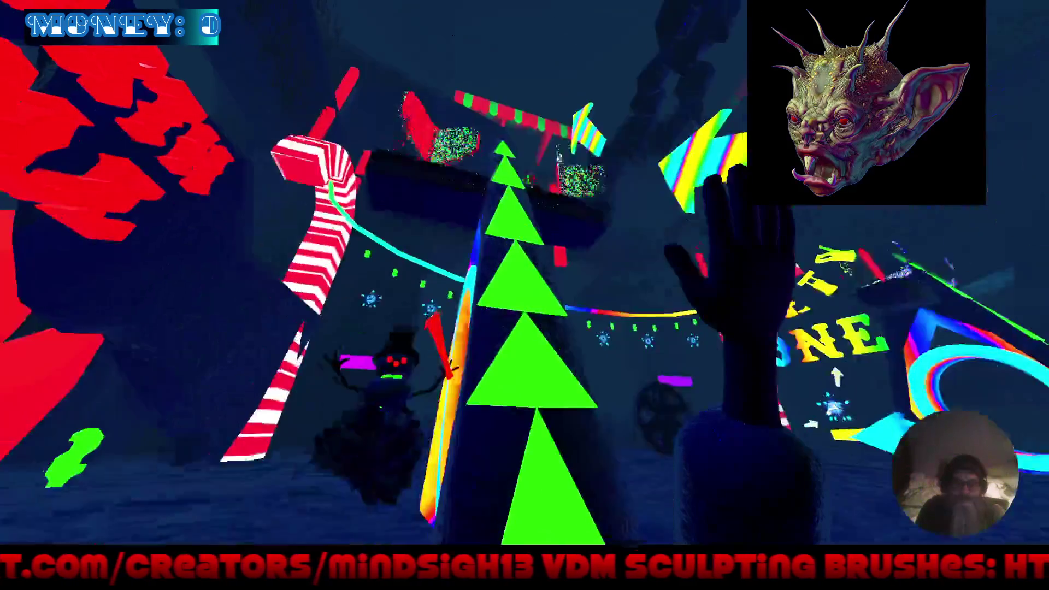
key("w")
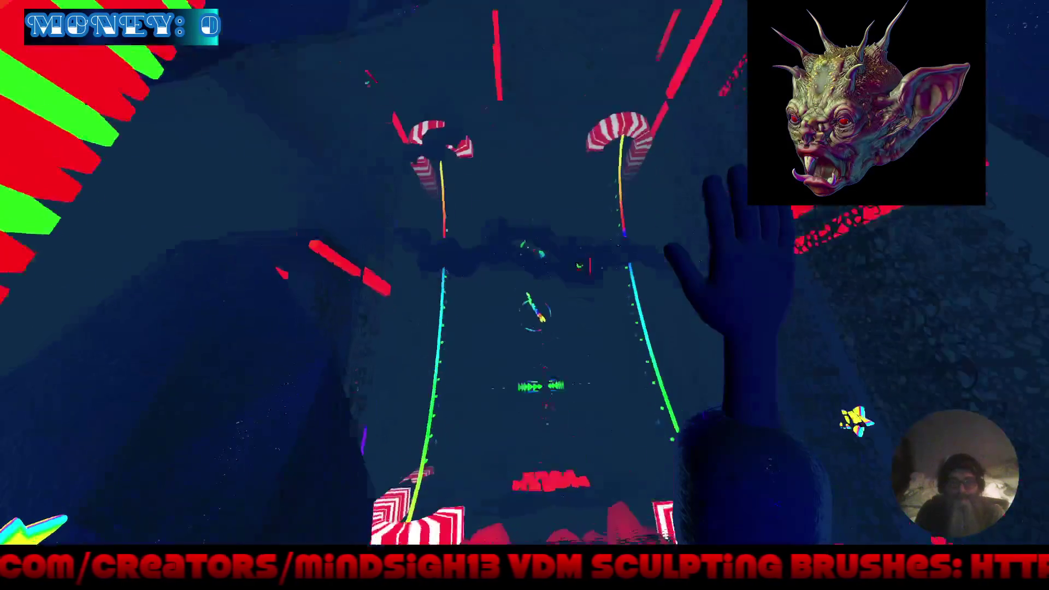
key("w")
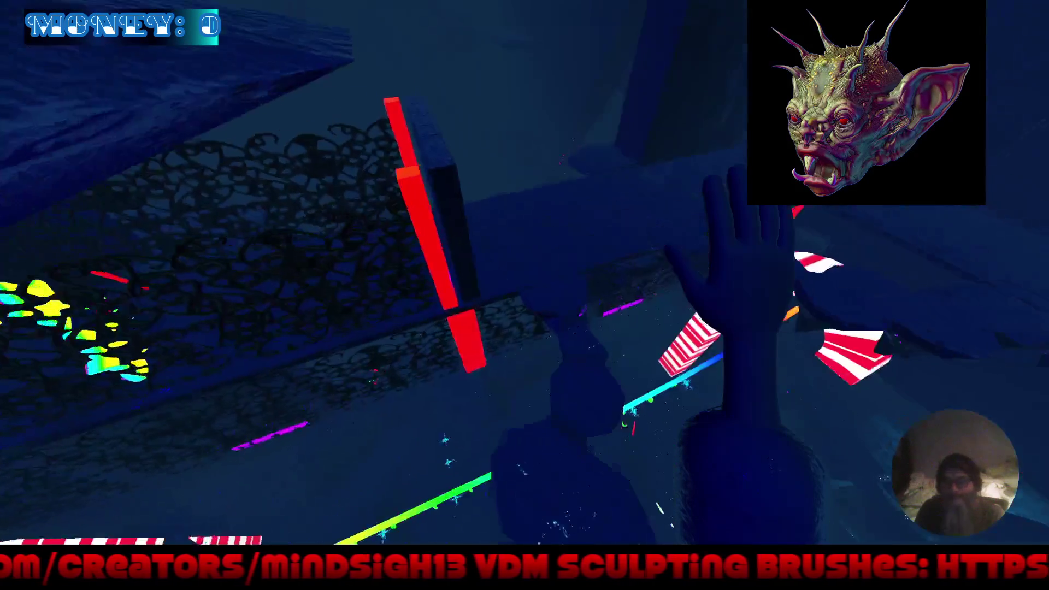
key("w")
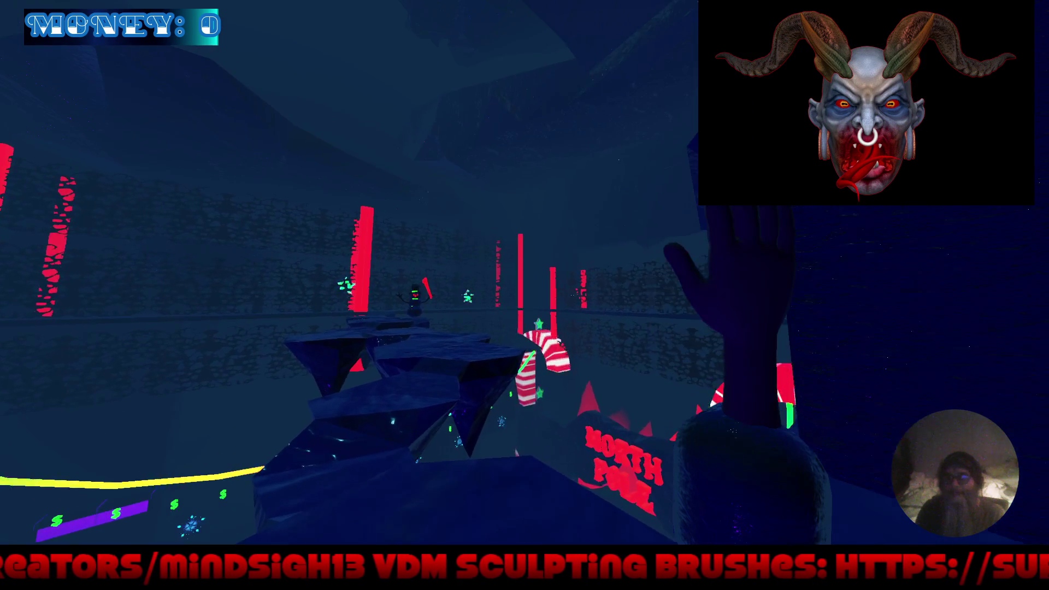
Walk past the snowman's rock platform and dark wall into the candy canes and posts.
key("w")
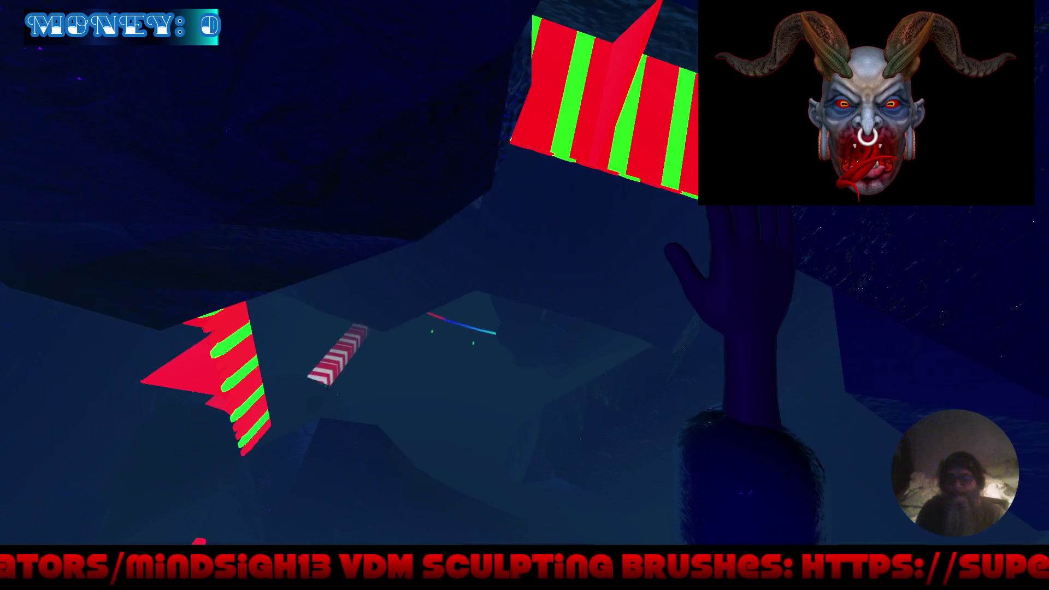
key("w")
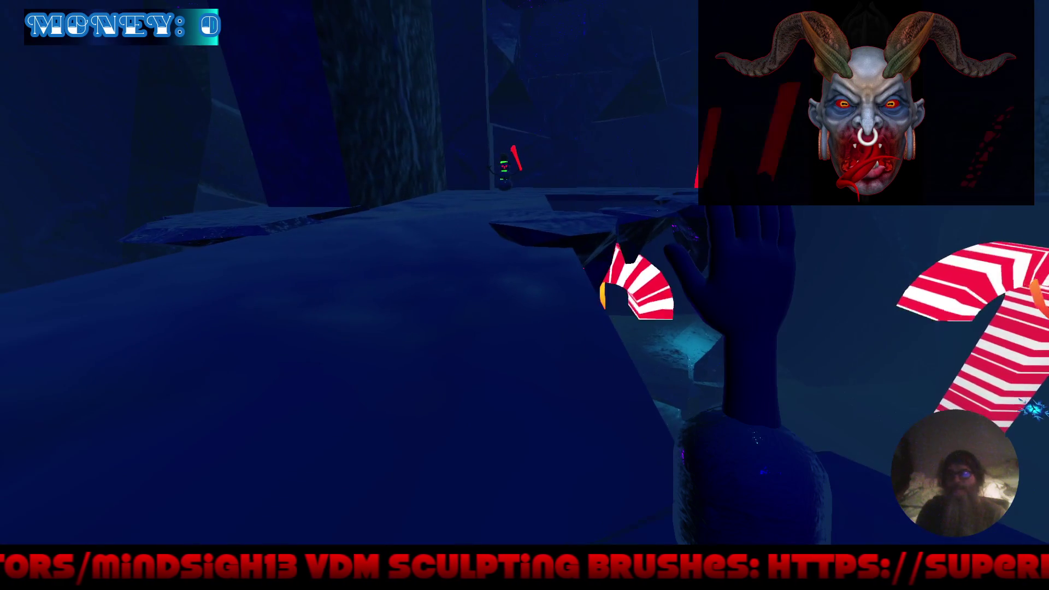
key("w")
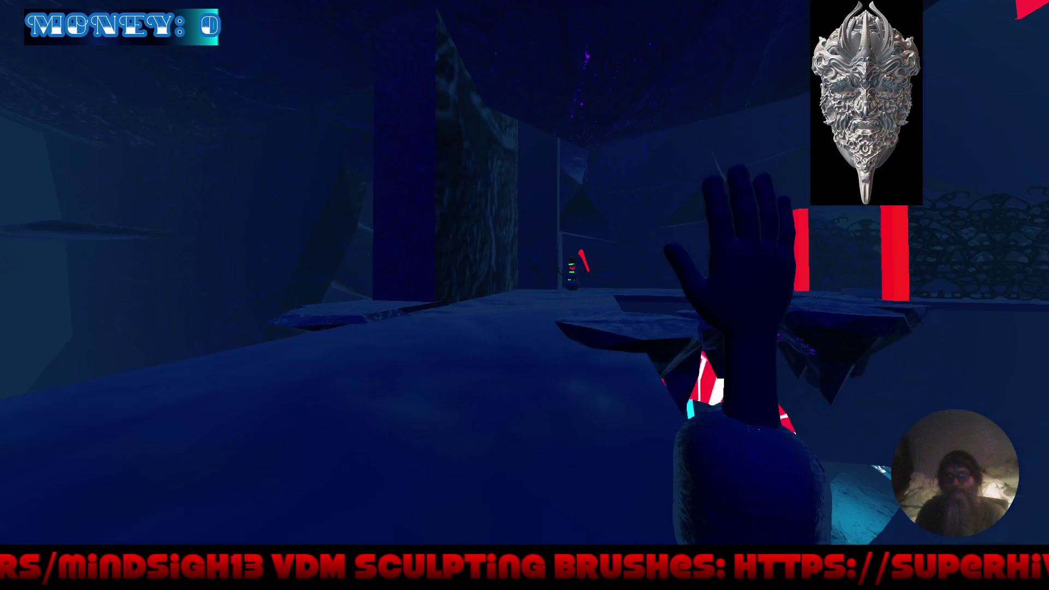
key("w")
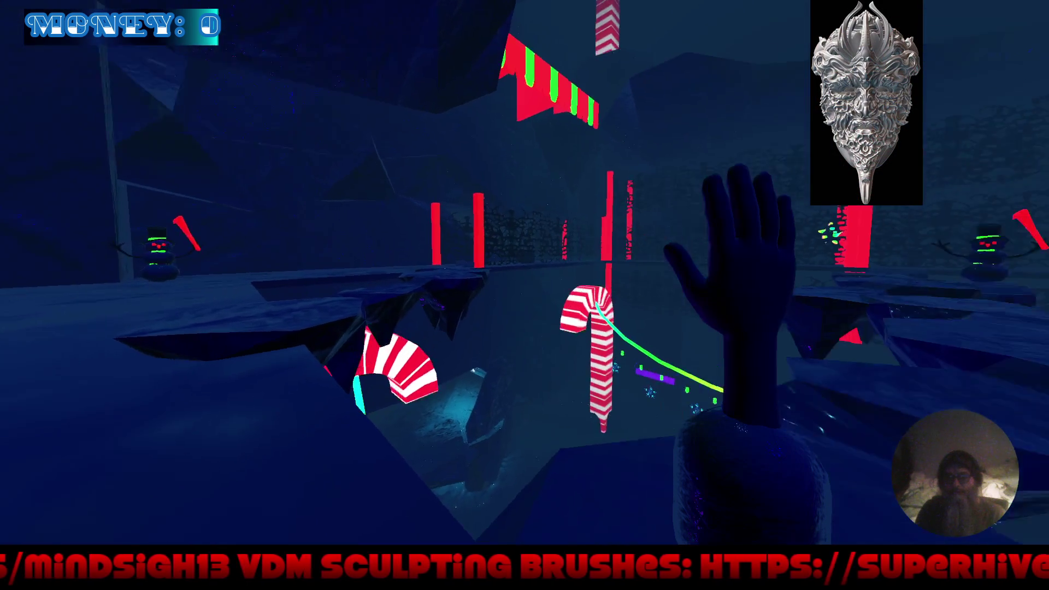
key("w")
key("w")
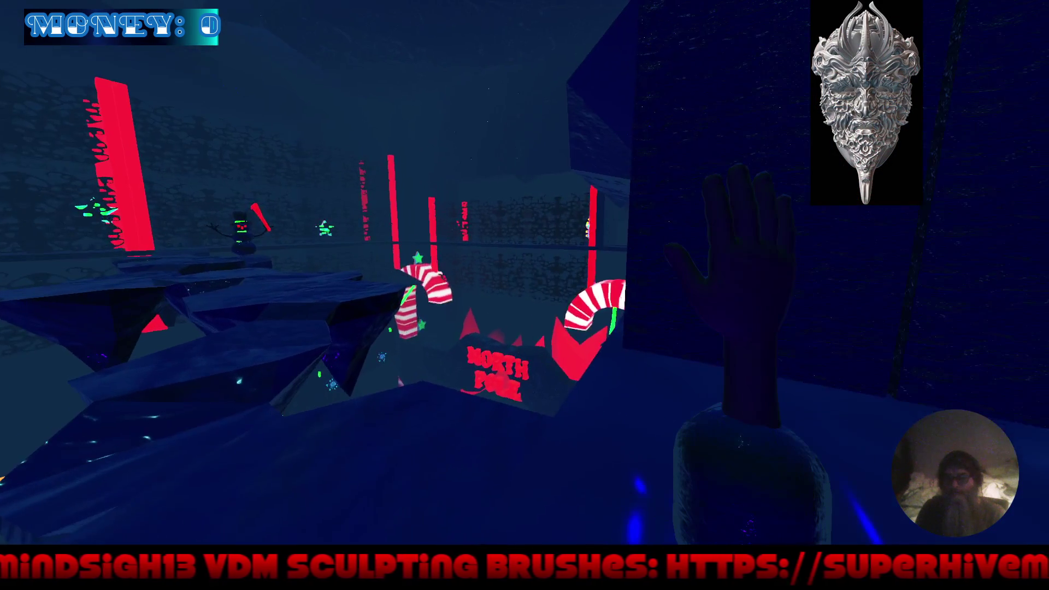
key("w")
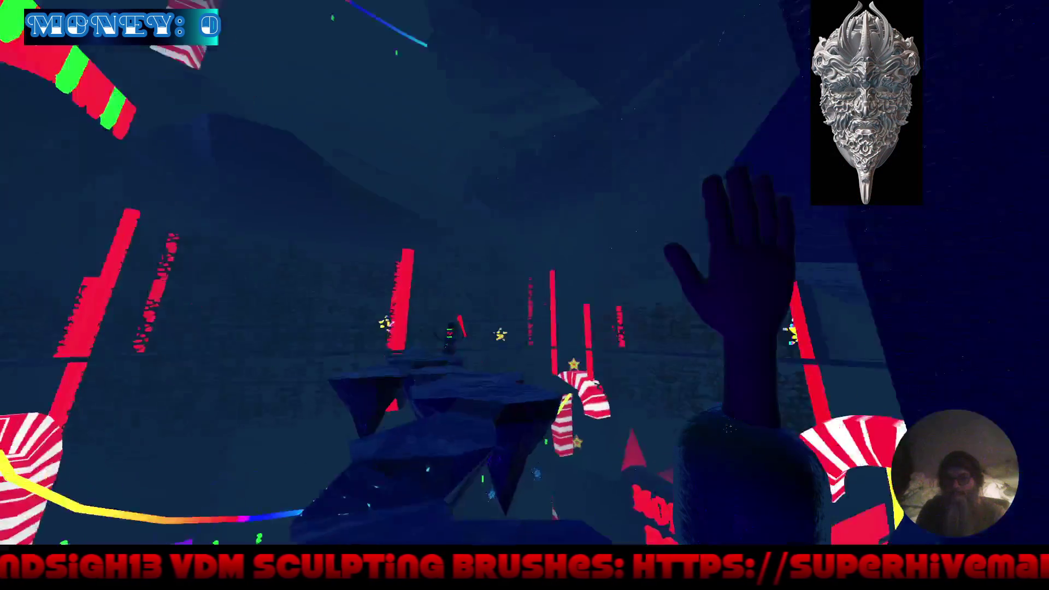
key("w")
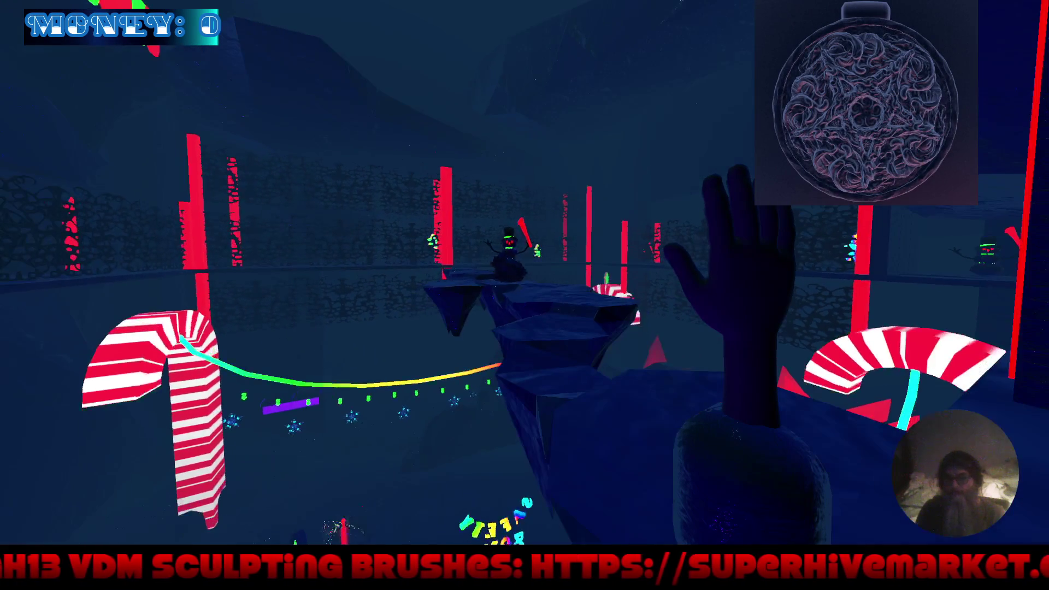
Run through the corridor past the ring, collect the star for money 10, and continue on.
key("w")
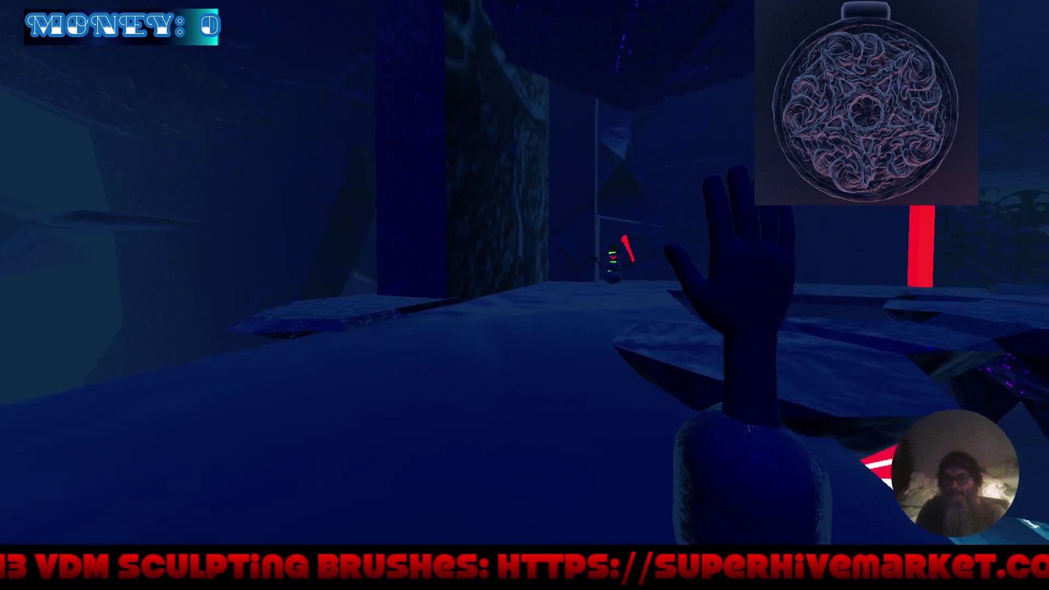
key("w")
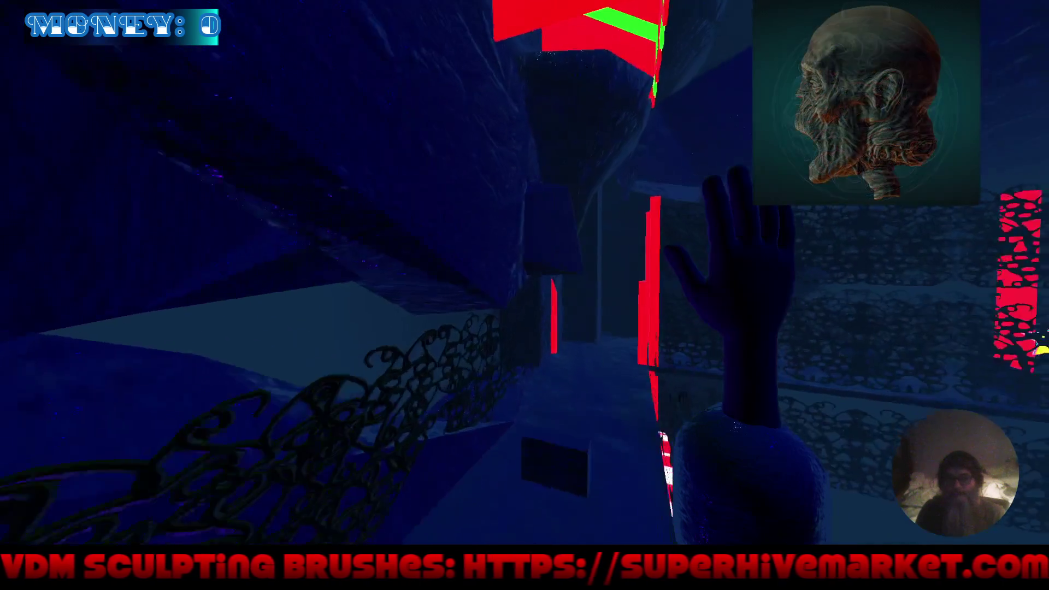
key("w")
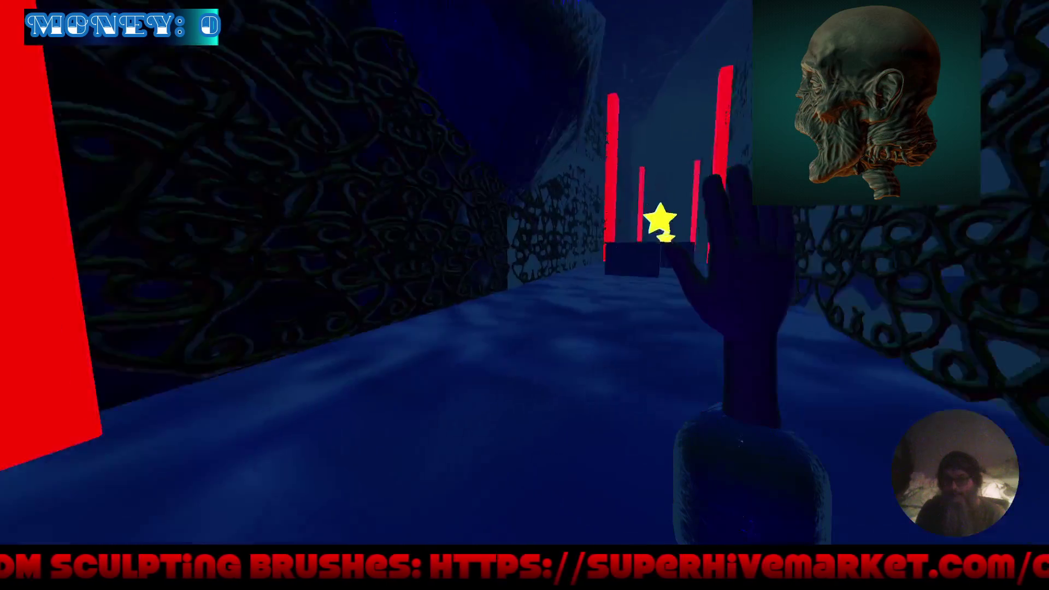
key("w")
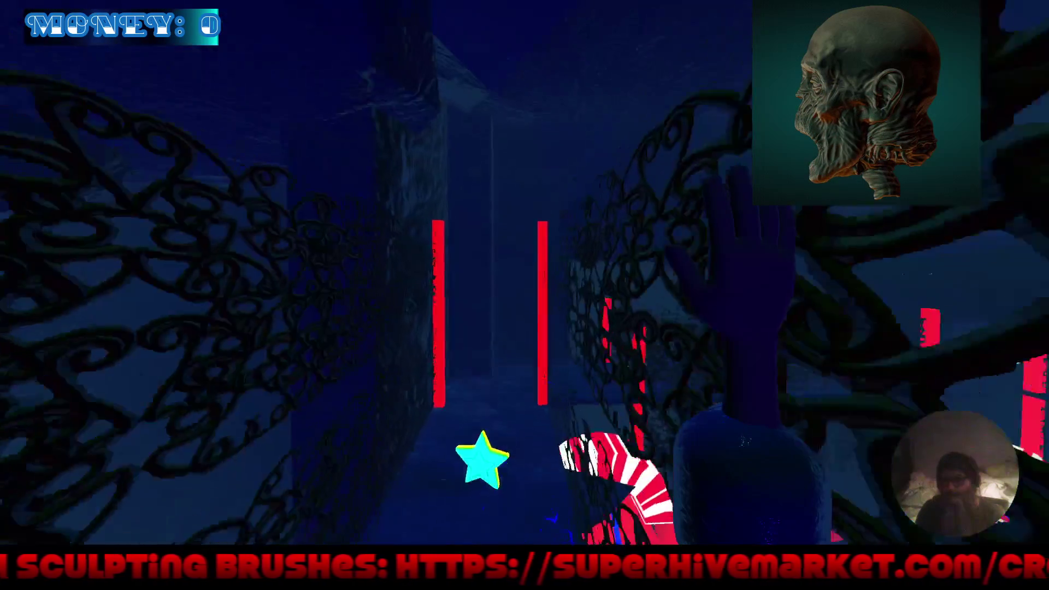
key("w")
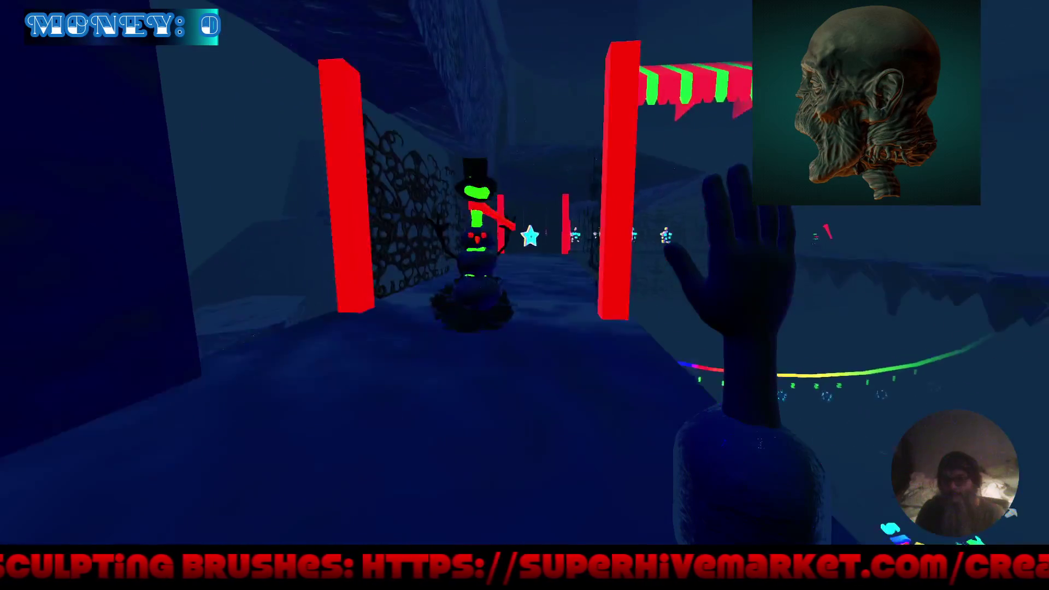
key("w")
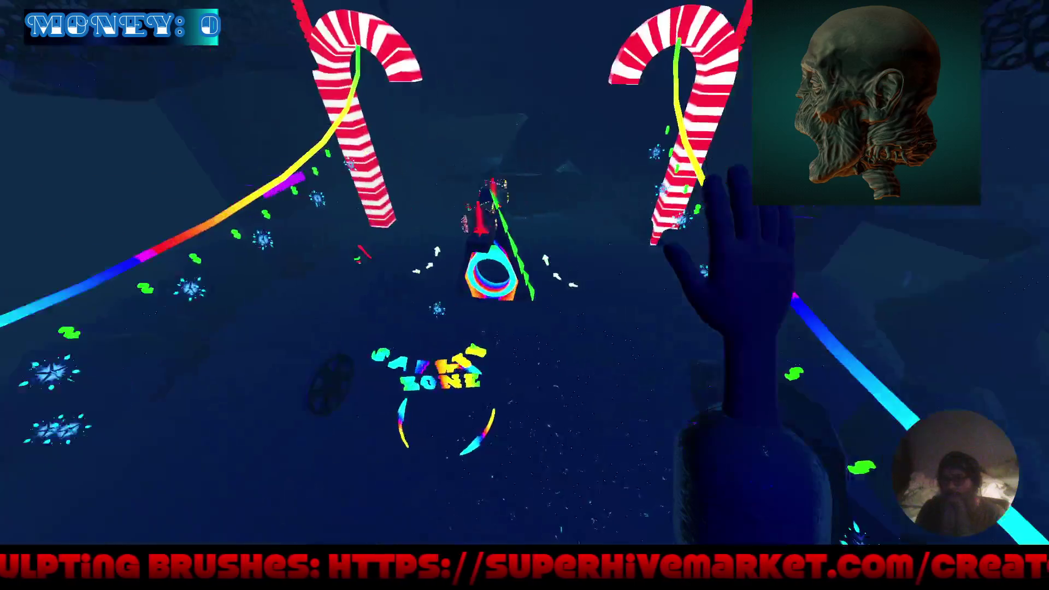
key("w")
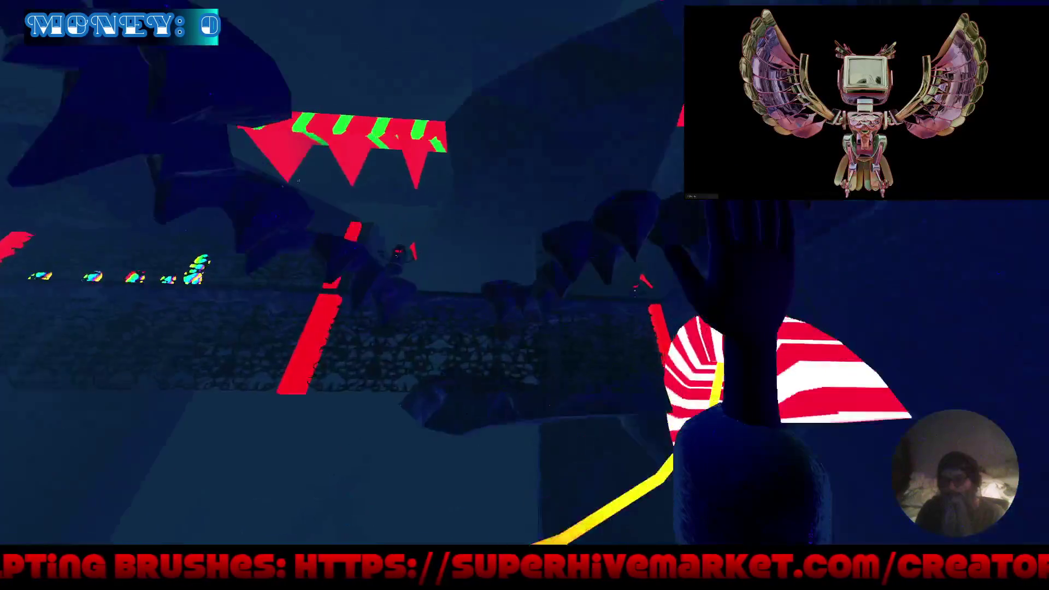
key("w")
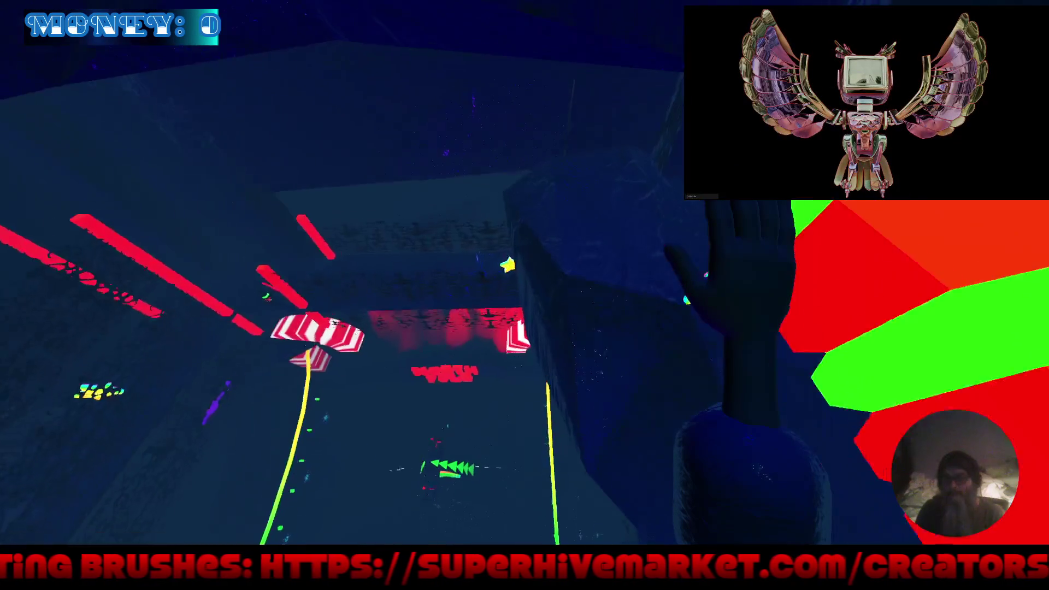
key("w")
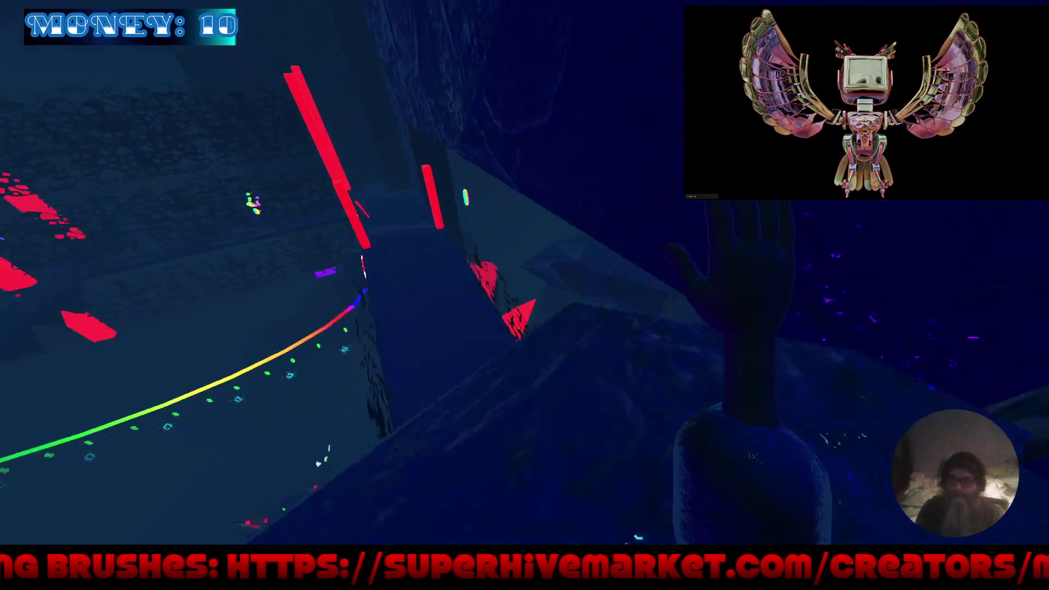
key("w")
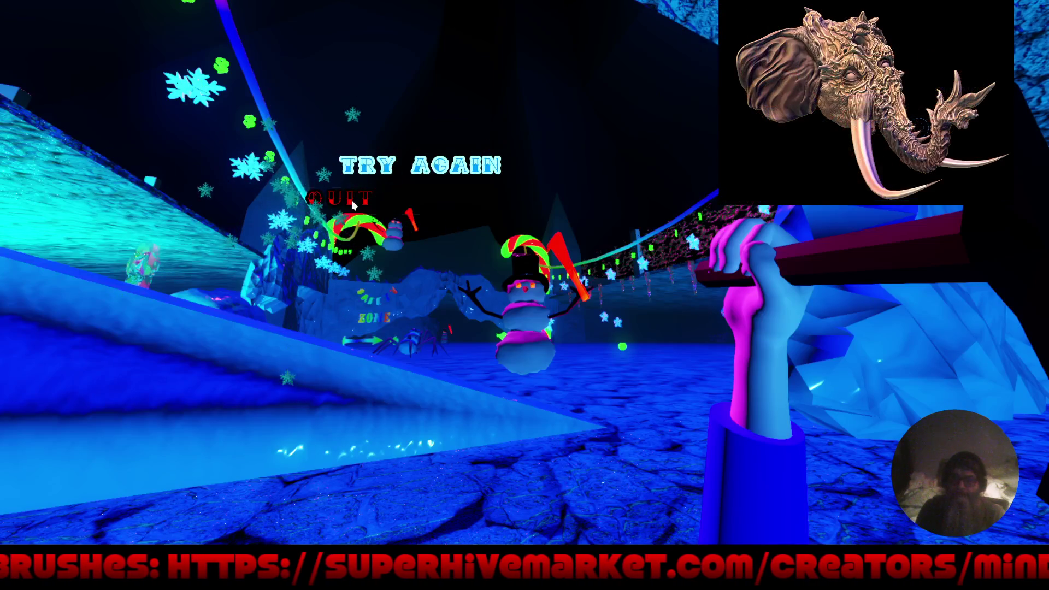
Close the game, inspect the Fence scene's right post, then close the Fence tab.
left_click(344, 199)
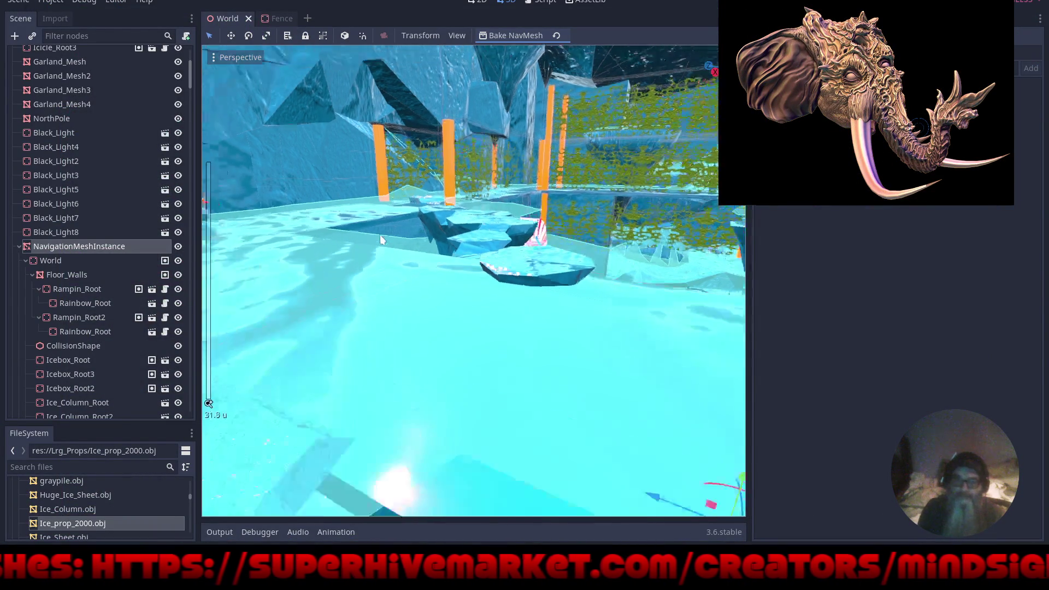
left_click(277, 15)
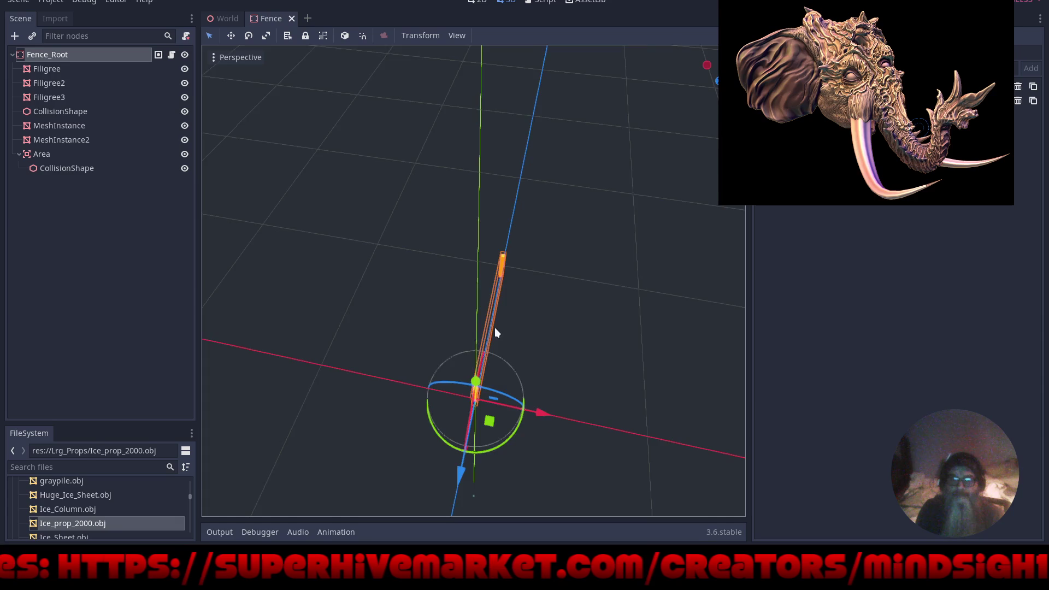
scroll(475, 360, "up", 5)
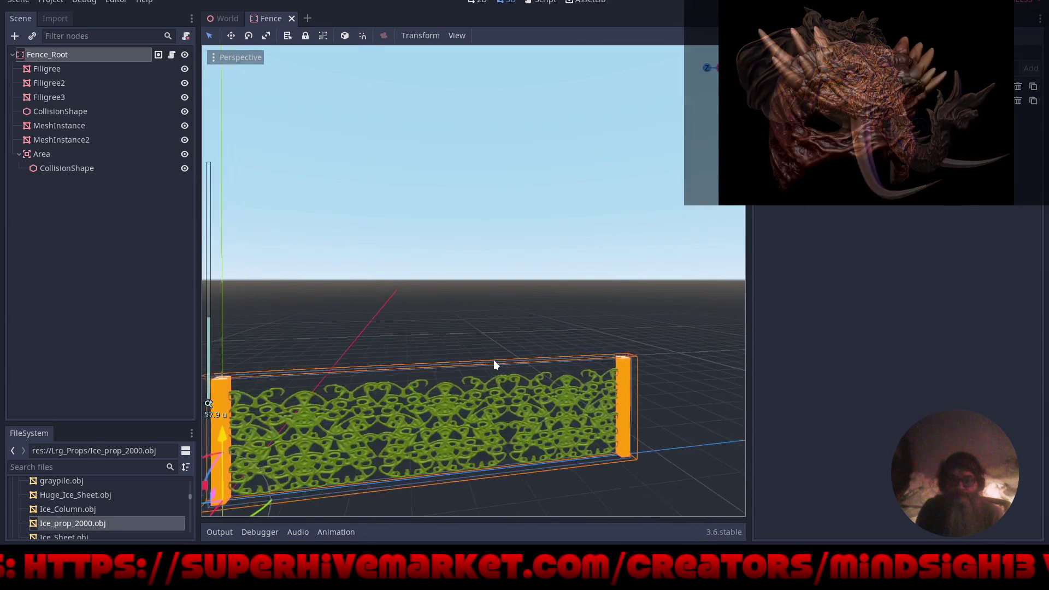
mouse_move(636, 419)
left_mouse_down()
mouse_move(484, 363)
mouse_move(443, 306)
mouse_move(568, 347)
mouse_move(488, 299)
left_mouse_up()
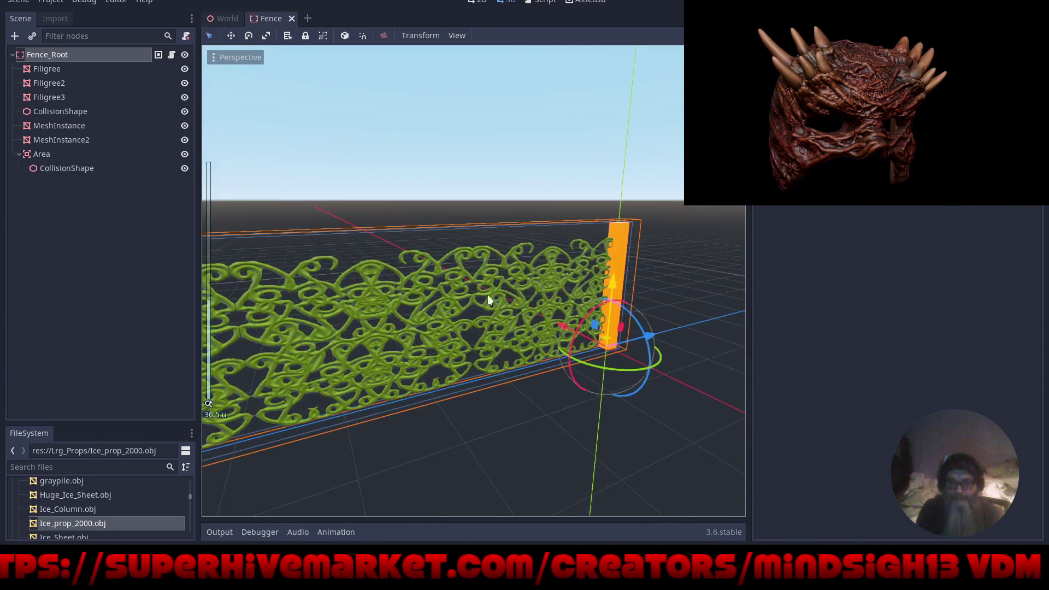
left_click(291, 18)
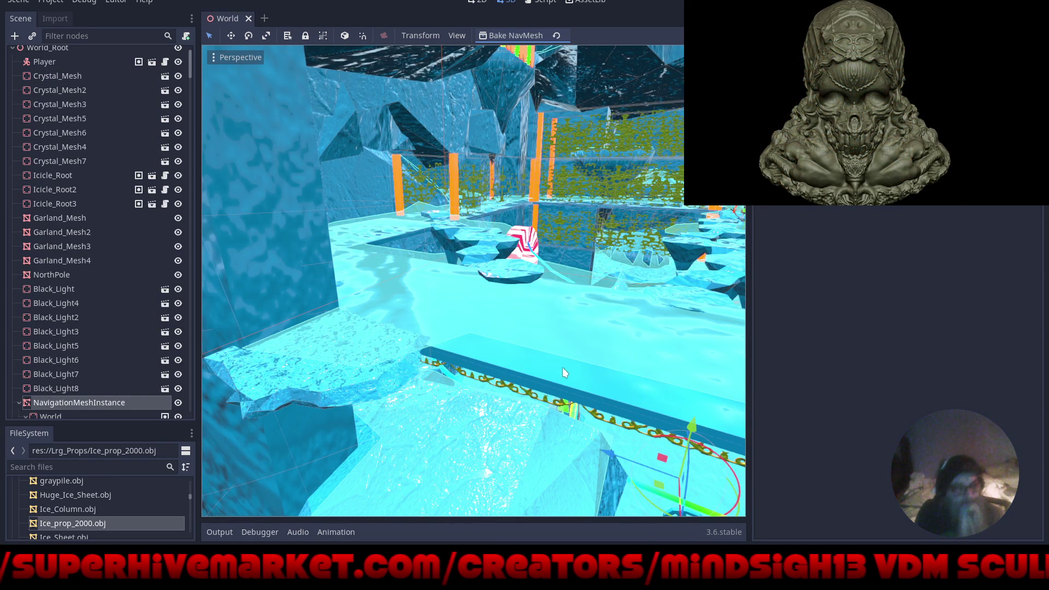
Select the SmIceSheet2 ice sheet, lower it and slide it sideways along X.
mouse_move(562, 367)
left_mouse_down()
mouse_move(492, 355)
mouse_move(507, 359)
mouse_move(488, 310)
mouse_move(515, 248)
mouse_move(452, 298)
mouse_move(489, 304)
mouse_move(410, 305)
mouse_move(454, 305)
mouse_move(498, 323)
mouse_move(474, 294)
mouse_move(430, 321)
mouse_move(425, 310)
left_mouse_up()
mouse_move(426, 260)
left_mouse_down()
mouse_move(435, 293)
mouse_move(390, 228)
left_mouse_up()
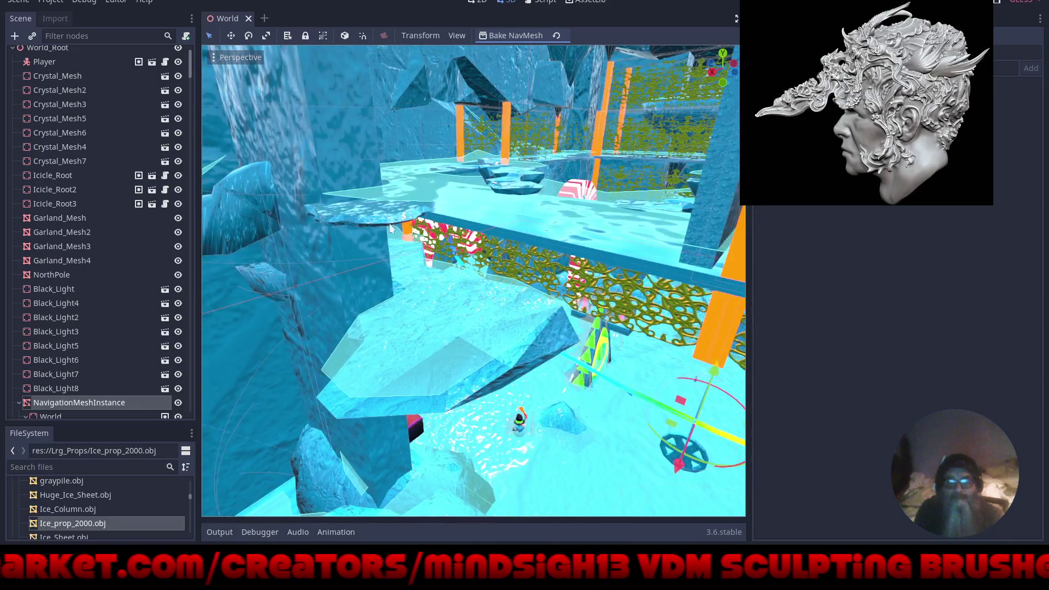
left_click(382, 220)
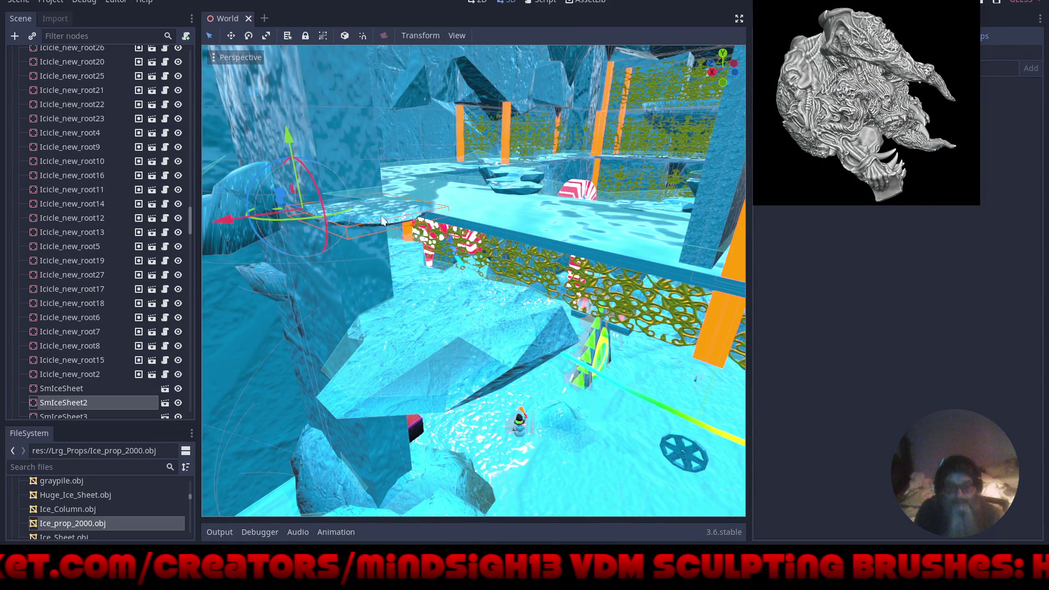
mouse_move(288, 137)
left_mouse_down()
mouse_move(314, 204)
mouse_move(355, 261)
left_mouse_up()
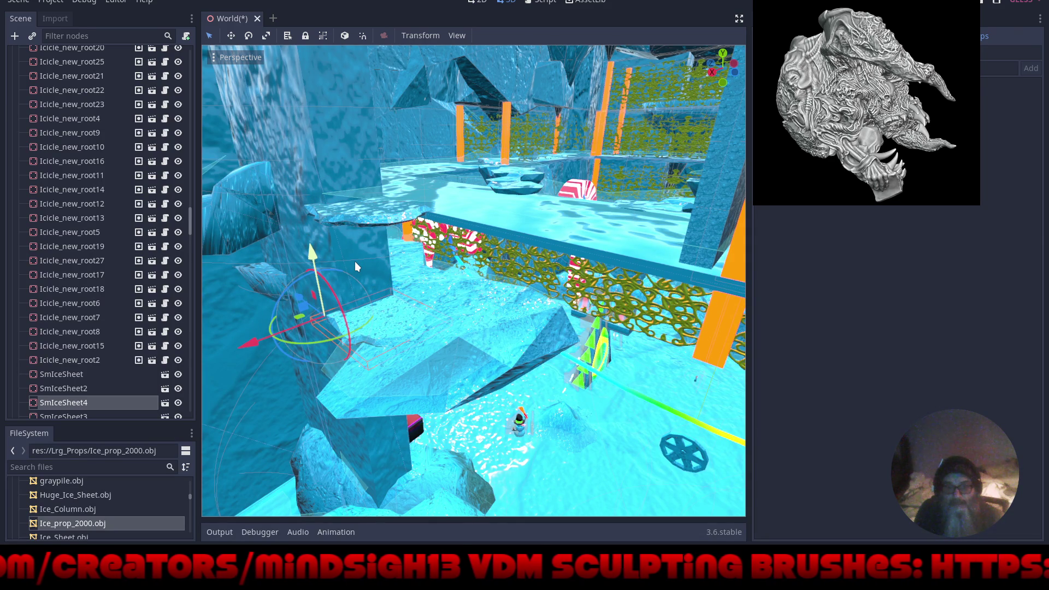
left_click_drag(355, 261, 468, 371)
scroll(467, 371, "up", 10)
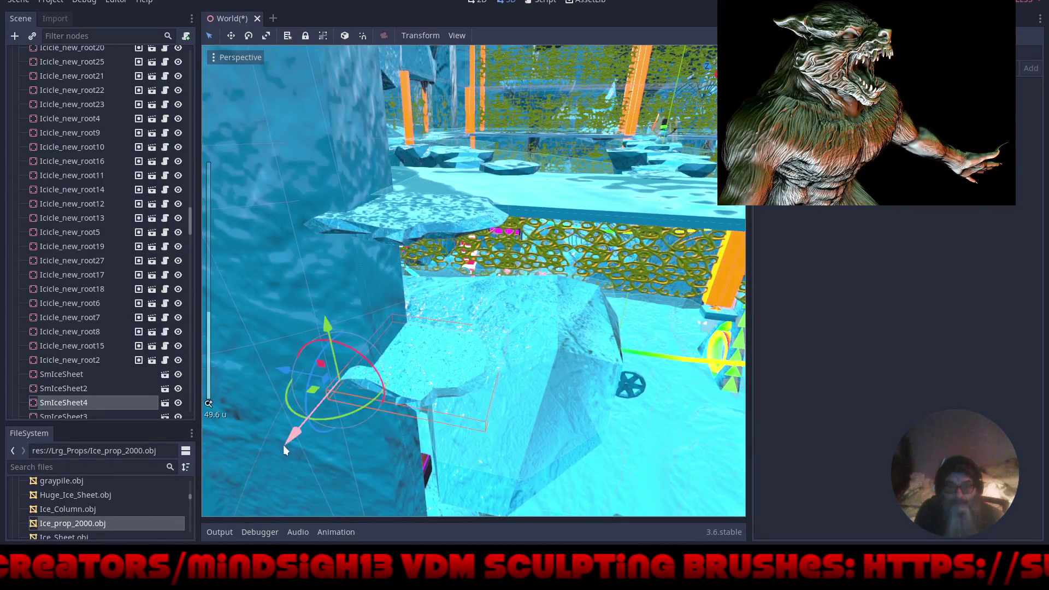
left_click_drag(283, 445, 237, 512)
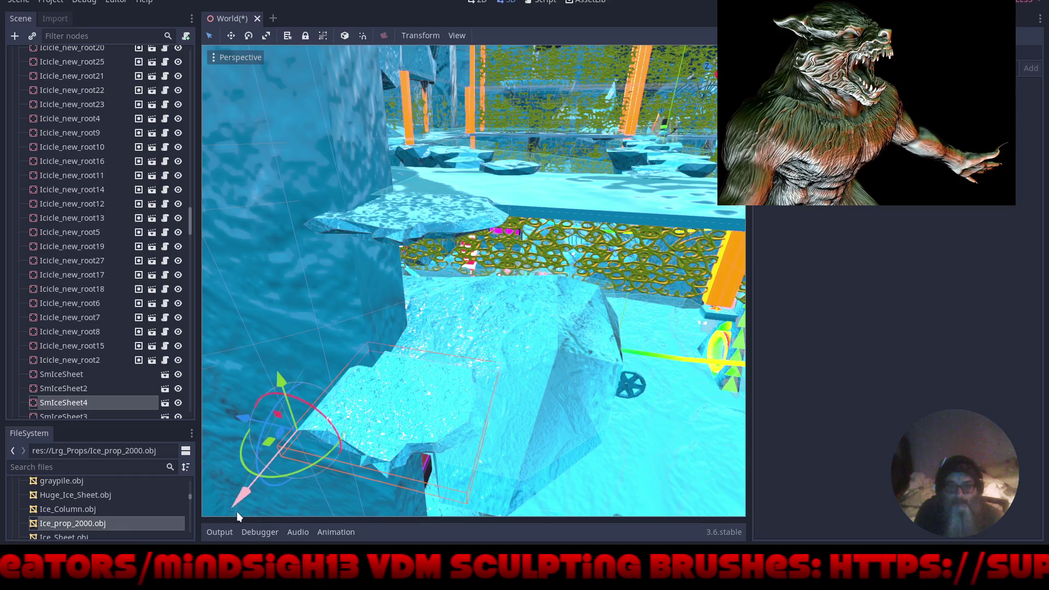
mouse_move(283, 377)
left_mouse_down()
mouse_move(289, 402)
mouse_move(281, 383)
left_mouse_up()
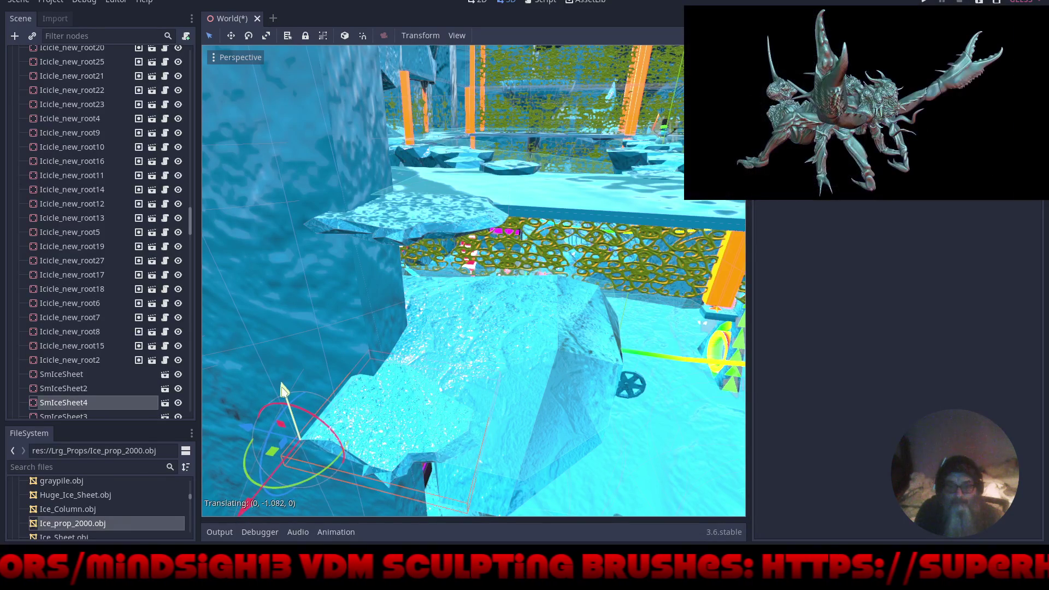
Rotate the ice sheet 90 degrees and back, then nudge it up and left.
scroll(332, 458, "down", 4)
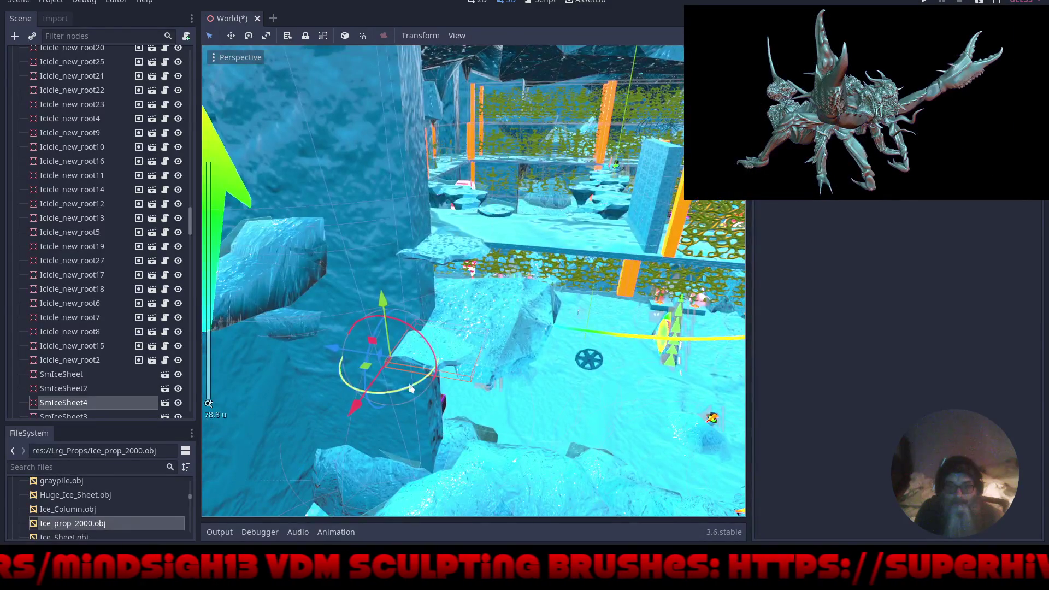
mouse_move(408, 387)
left_mouse_down()
mouse_move(376, 398)
mouse_move(300, 371)
left_mouse_up()
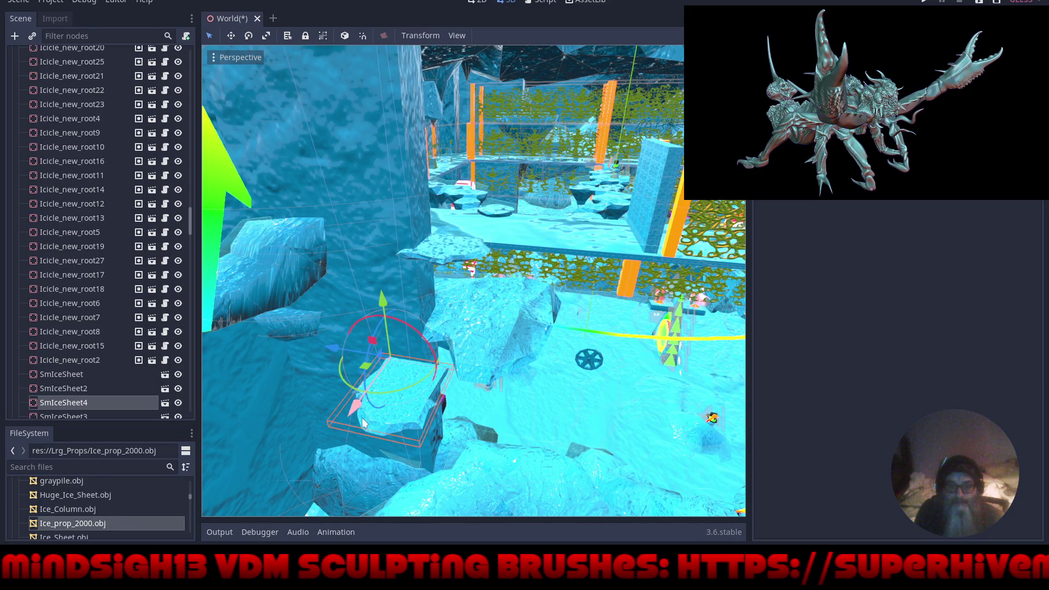
left_click_drag(408, 387, 413, 384)
right_click(414, 381)
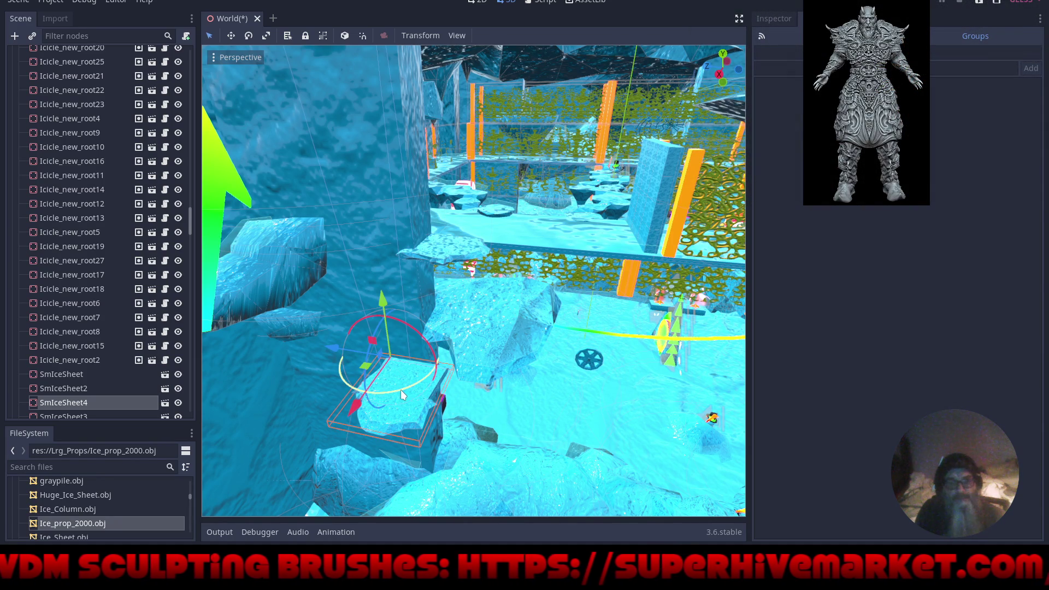
mouse_move(401, 392)
left_mouse_down()
mouse_move(432, 371)
mouse_move(446, 338)
mouse_move(398, 330)
mouse_move(440, 345)
mouse_move(394, 379)
left_mouse_up()
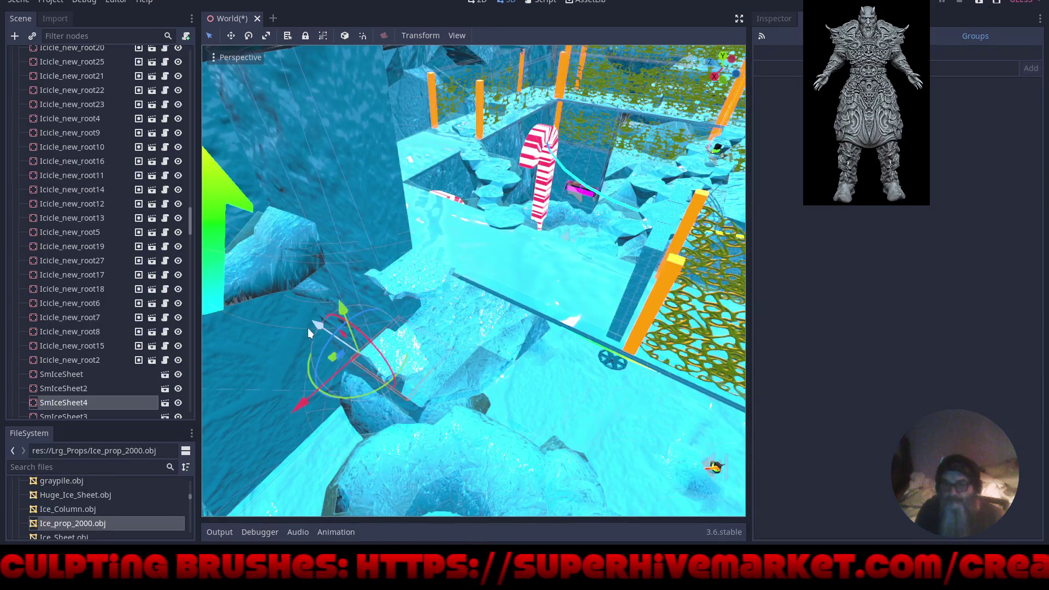
mouse_move(309, 333)
left_mouse_down()
mouse_move(280, 305)
mouse_move(293, 310)
left_mouse_up()
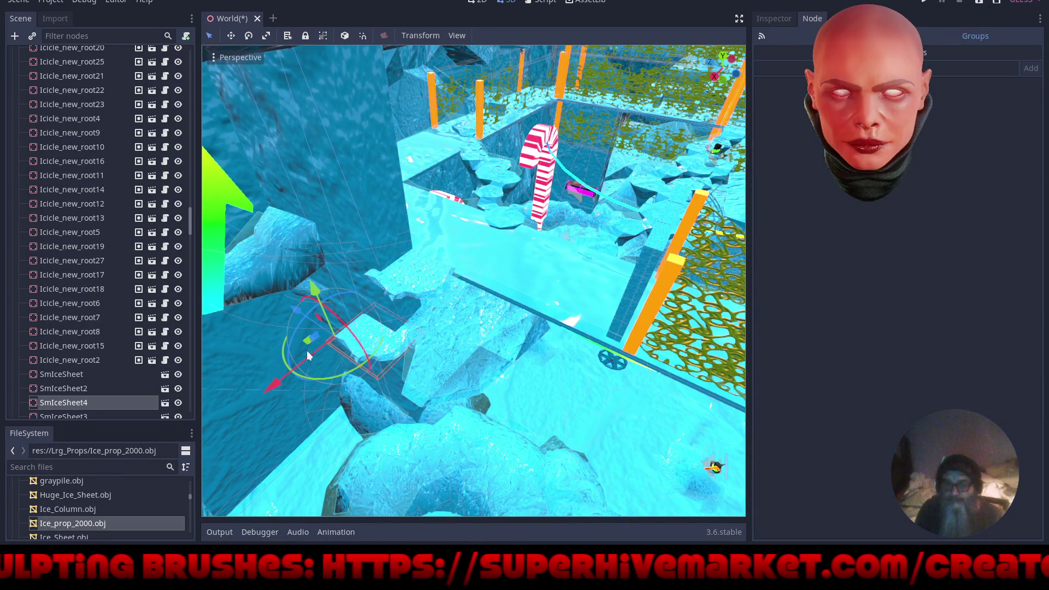
left_click_drag(307, 355, 465, 410)
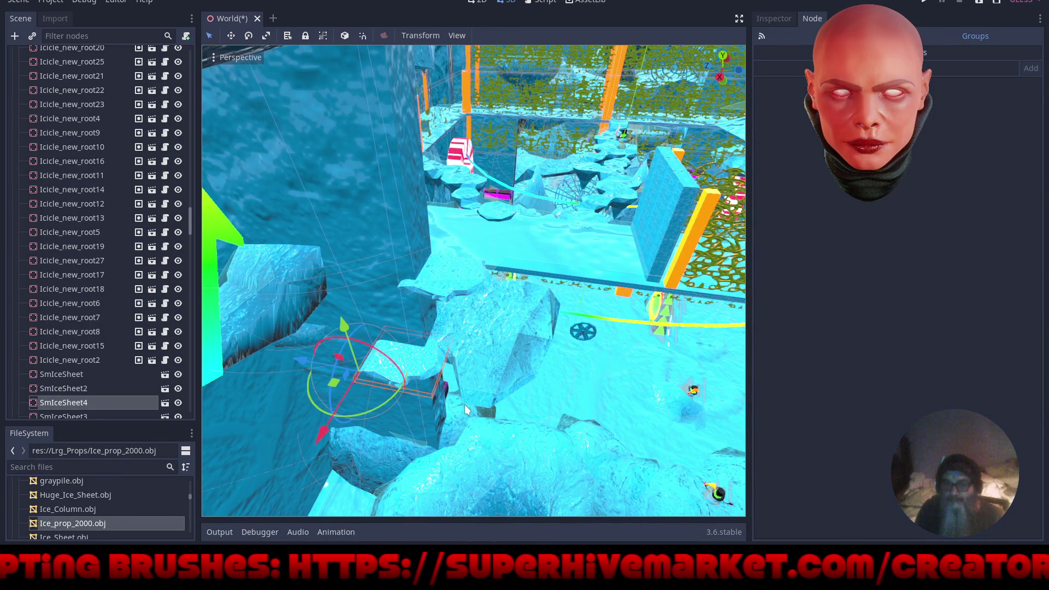
Delete the SmIceSheet4 node and confirm the removal.
key("Delete")
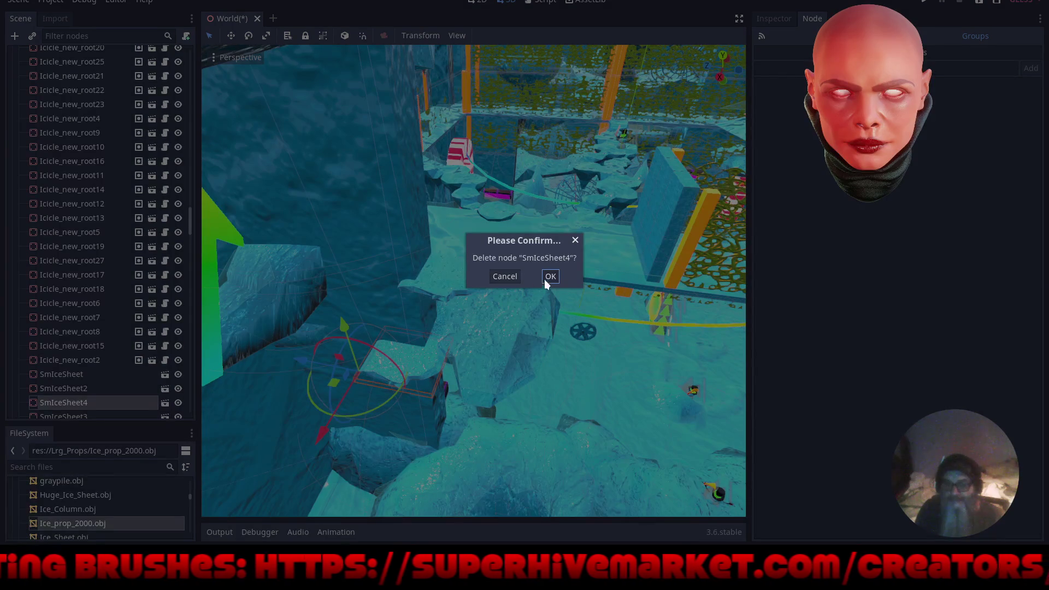
left_click(550, 275)
mouse_move(336, 326)
left_mouse_down()
mouse_move(432, 370)
mouse_move(363, 305)
mouse_move(571, 300)
mouse_move(494, 283)
left_mouse_up()
Select the Ice_Slab13 ice slab and raise it upward along Y.
scroll(494, 283, "down", 5)
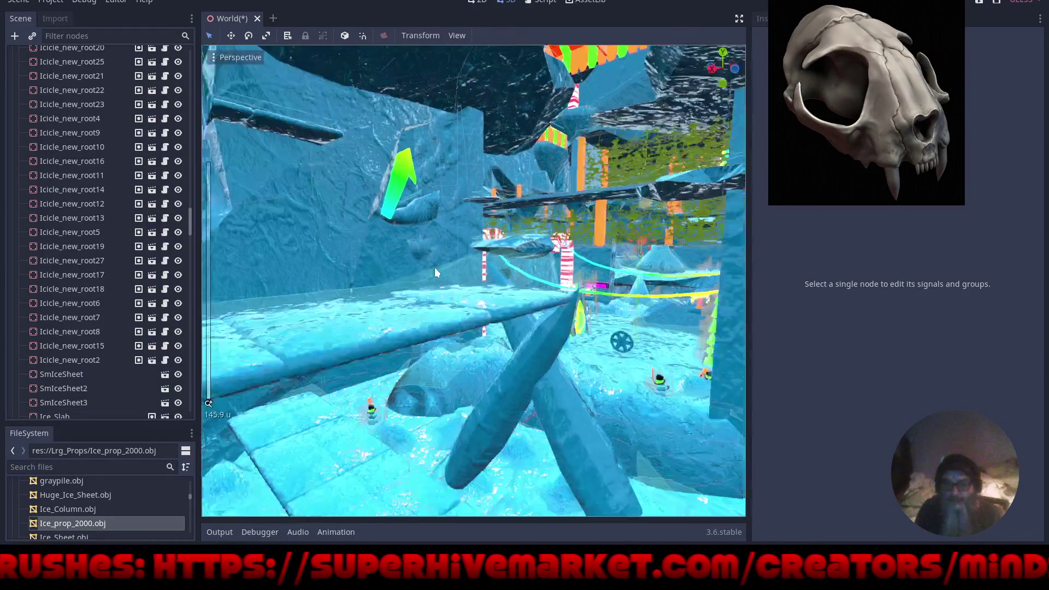
left_click(490, 314)
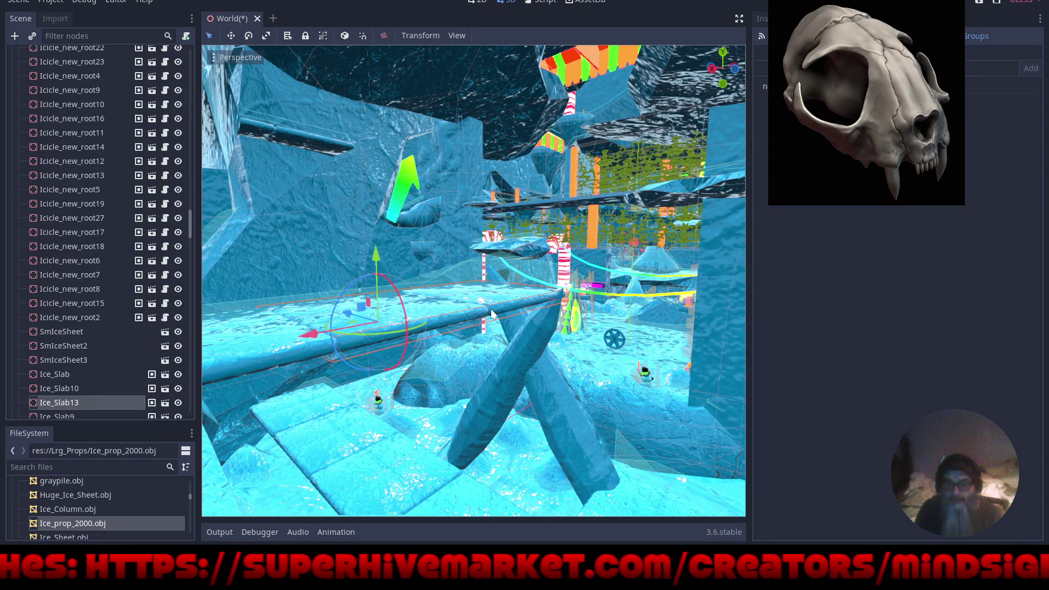
mouse_move(397, 254)
left_mouse_down()
mouse_move(382, 235)
mouse_move(451, 208)
mouse_move(522, 206)
left_mouse_up()
scroll(513, 212, "up", 3)
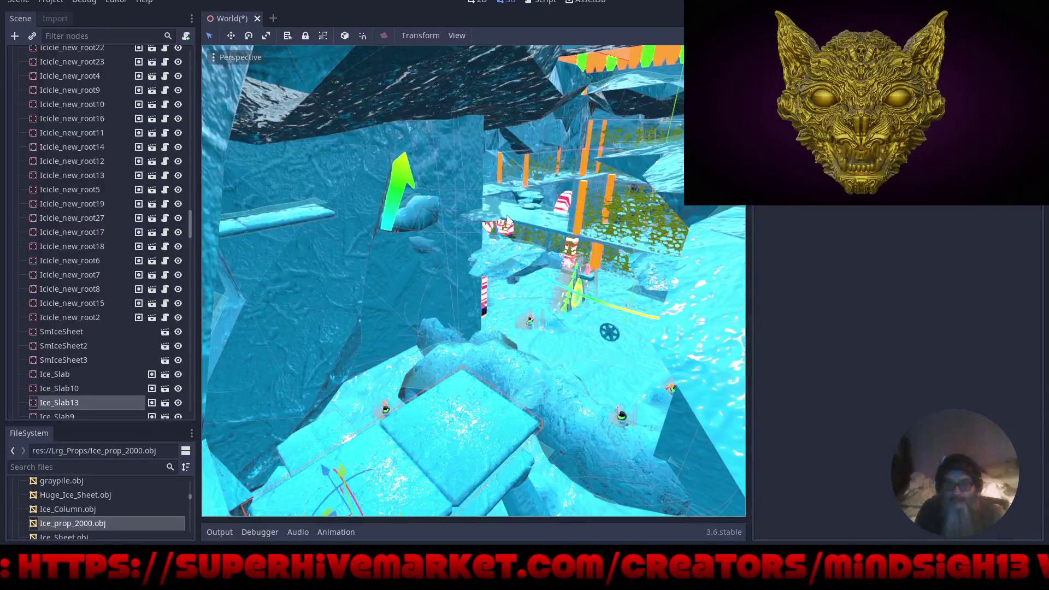
scroll(490, 278, "up", 2)
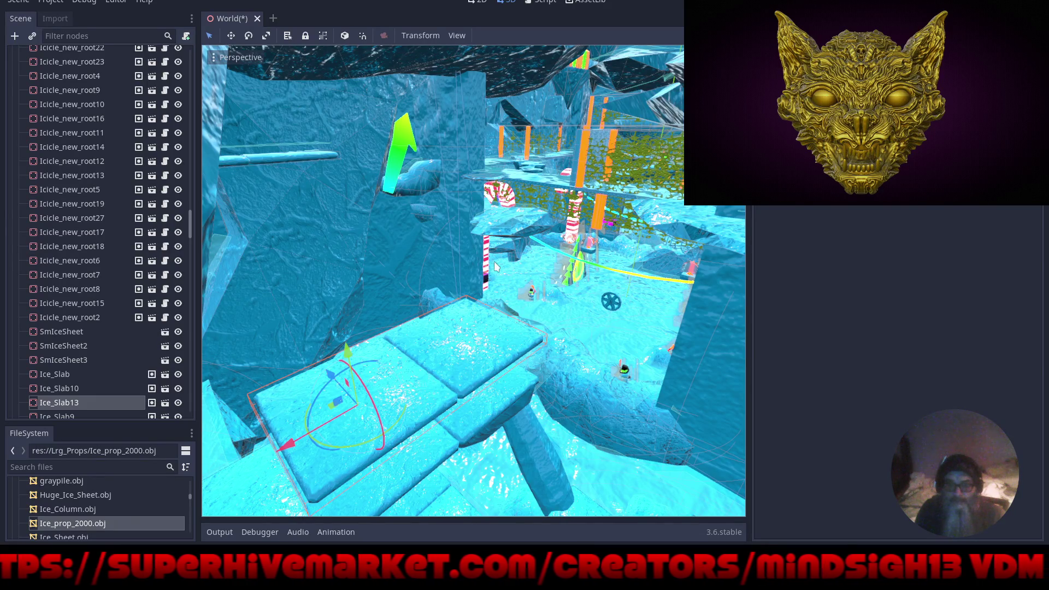
Shift the slab toward the level's centre-right and onto the raised ice ledge against the wall.
mouse_move(290, 448)
left_mouse_down()
mouse_move(414, 387)
mouse_move(371, 407)
left_mouse_up()
right_click(372, 407)
mouse_move(290, 443)
left_mouse_down()
mouse_move(406, 394)
mouse_move(548, 308)
mouse_move(459, 257)
left_mouse_up()
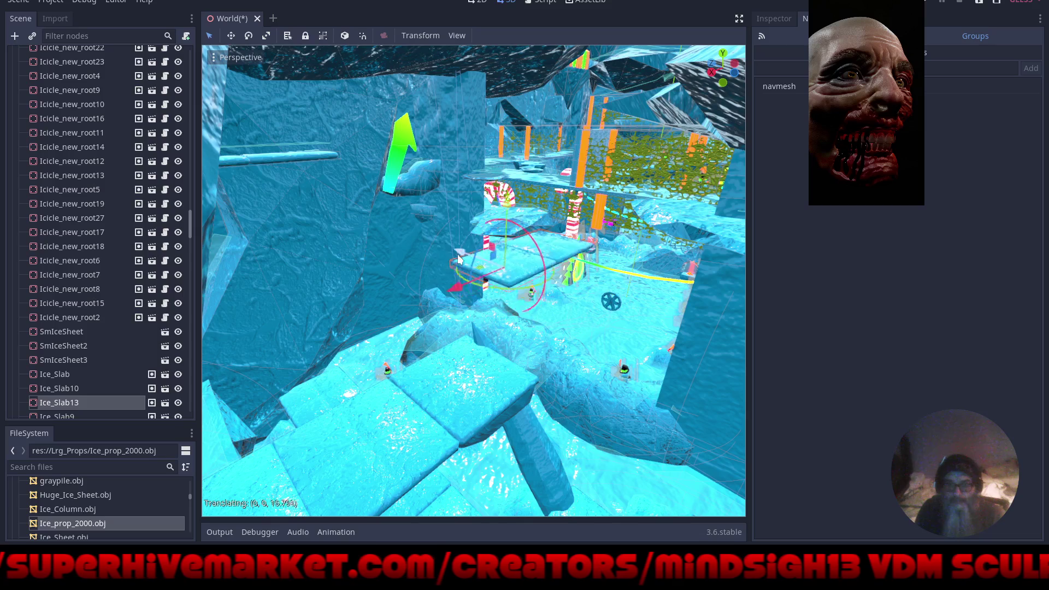
scroll(411, 246, "up", 5)
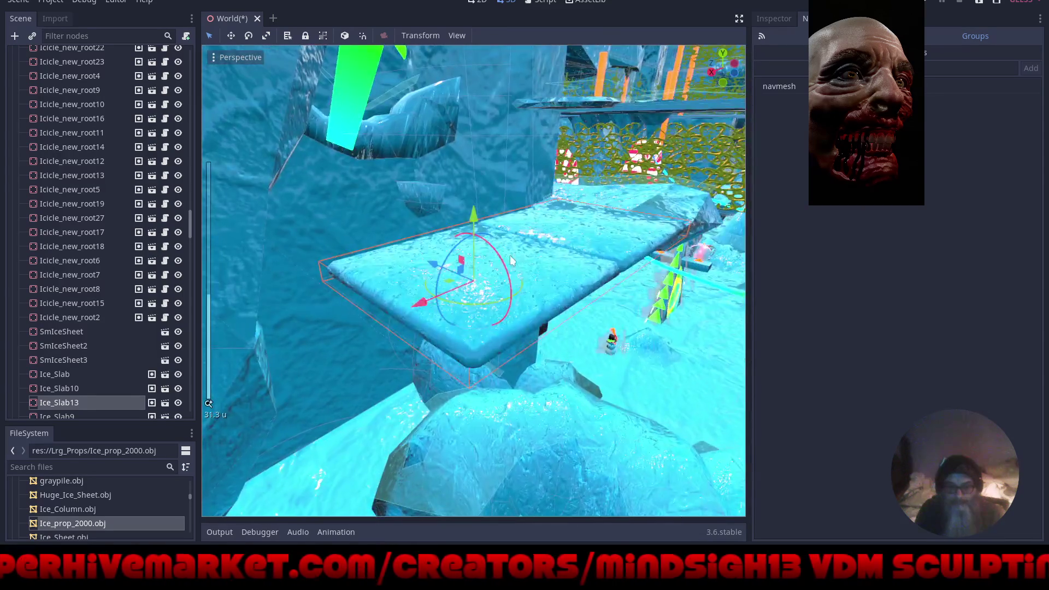
mouse_move(512, 260)
left_mouse_down()
mouse_move(445, 320)
mouse_move(475, 355)
left_mouse_up()
mouse_move(615, 300)
left_mouse_down()
mouse_move(399, 411)
mouse_move(500, 395)
left_mouse_up()
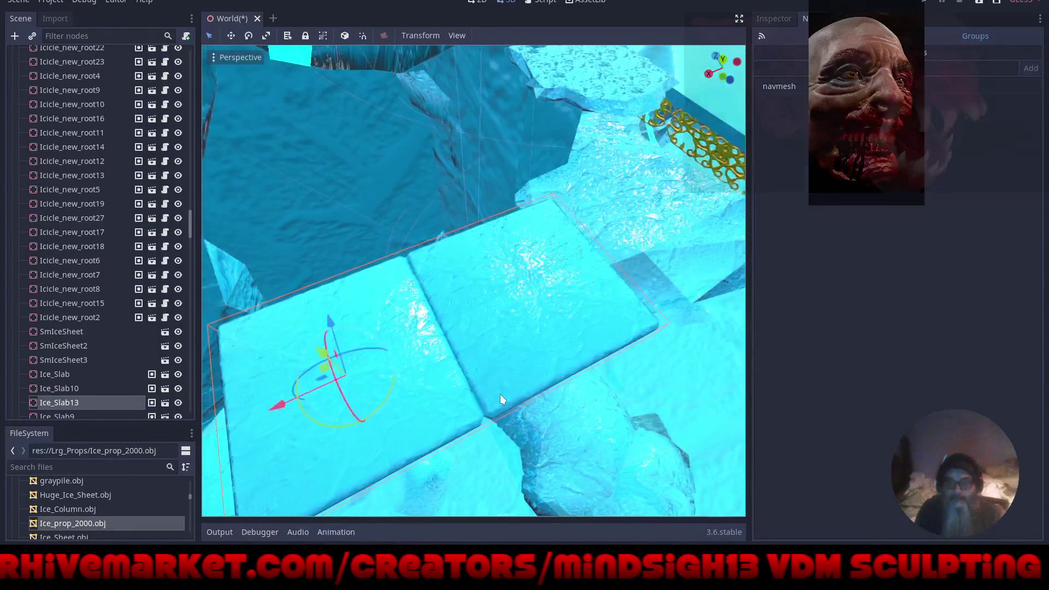
key("w")
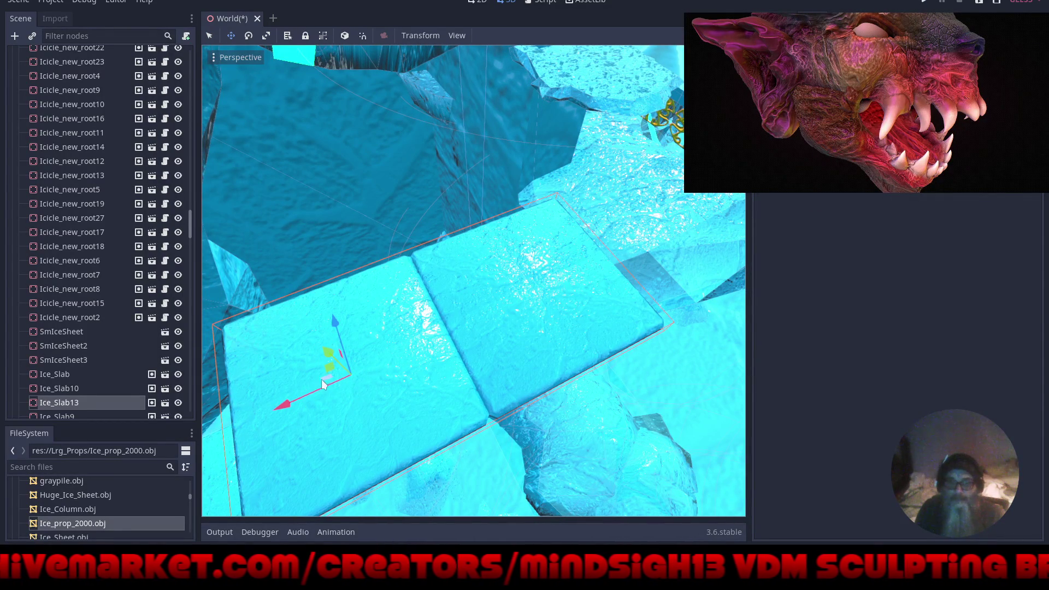
mouse_move(354, 397)
left_mouse_down()
mouse_move(401, 398)
mouse_move(373, 413)
mouse_move(468, 372)
mouse_move(548, 456)
mouse_move(405, 300)
mouse_move(367, 296)
mouse_move(521, 290)
mouse_move(366, 294)
mouse_move(383, 355)
left_mouse_up()
scroll(366, 294, "up", 2)
Hide the side docks, then rotate the ice slab and slide it along X.
key("ctrl+shift+F11")
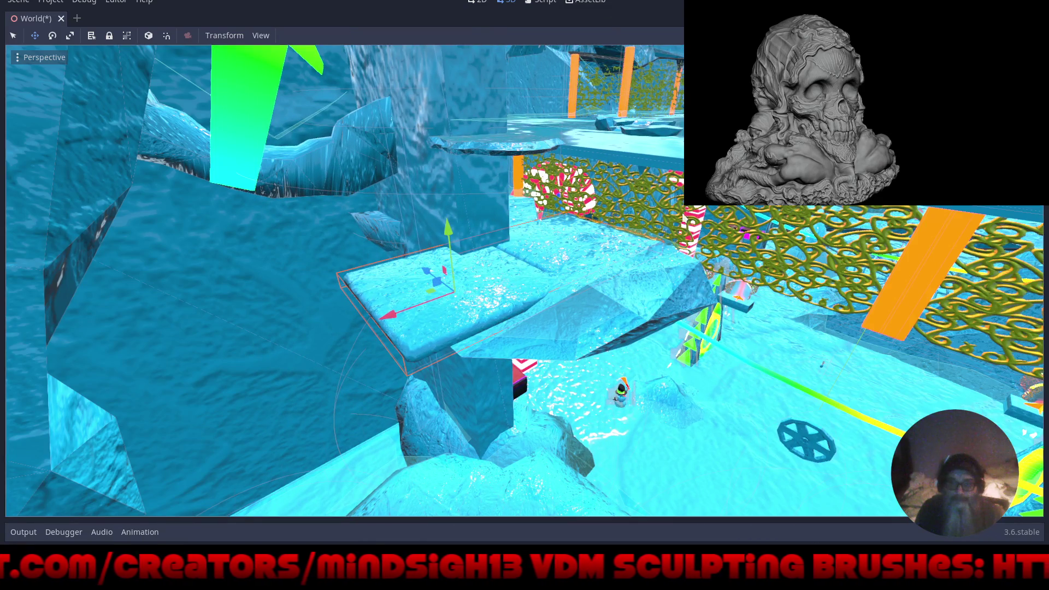
left_click_drag(612, 298, 542, 296)
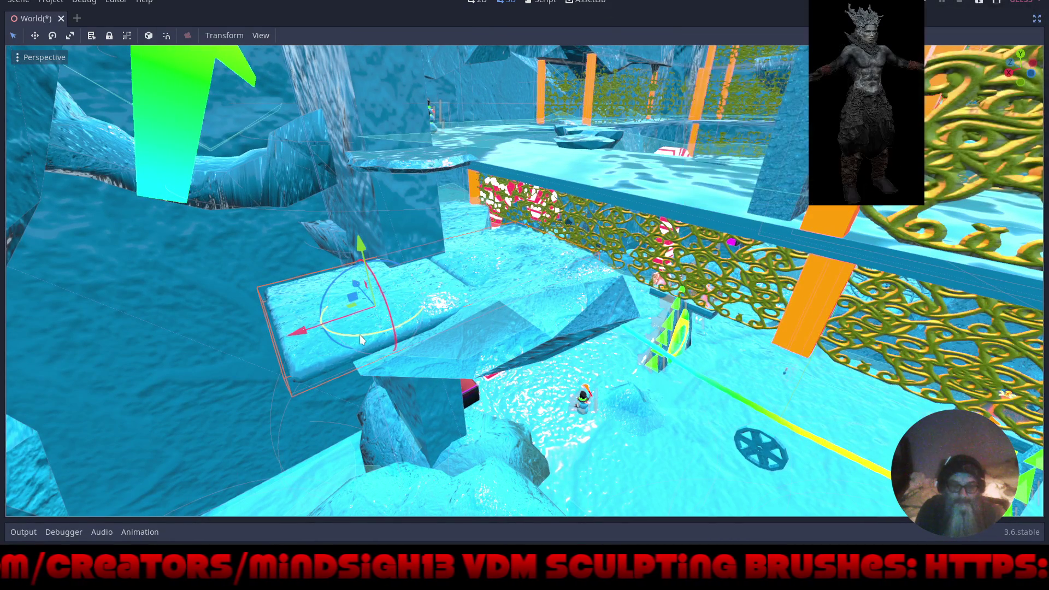
mouse_move(360, 335)
left_mouse_down()
mouse_move(405, 331)
mouse_move(442, 284)
left_mouse_up()
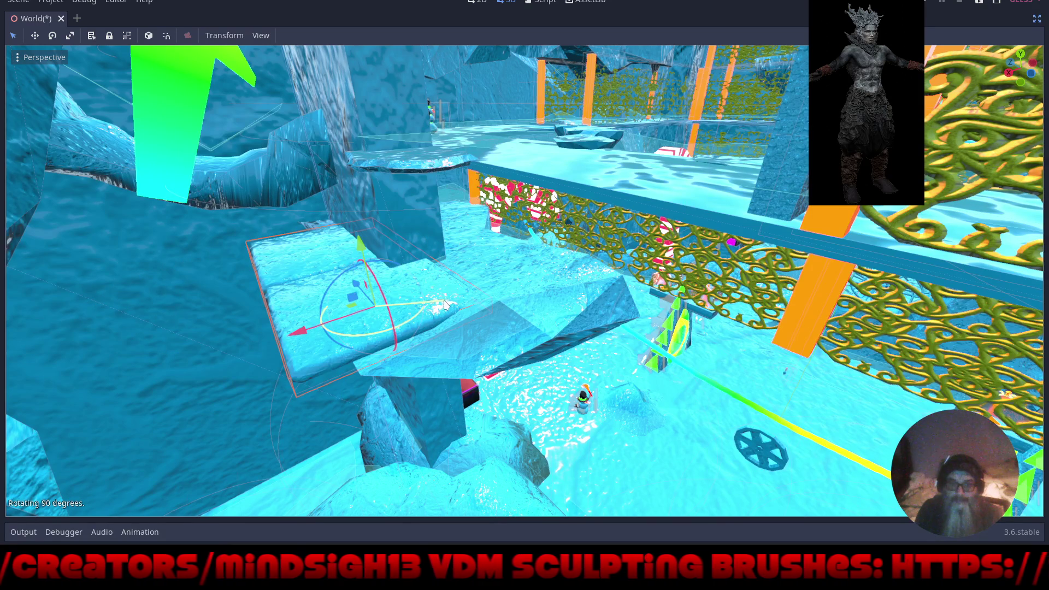
mouse_move(290, 327)
left_mouse_down()
mouse_move(349, 322)
mouse_move(452, 284)
left_mouse_up()
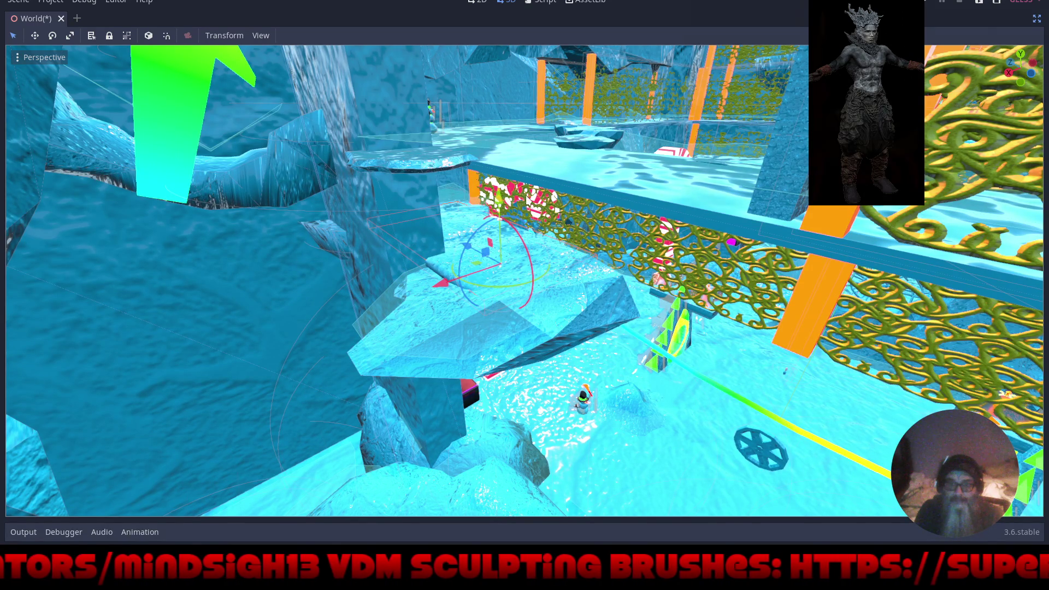
Focus on the selected object, raise it slightly along Y, and shift it along X.
key("f")
scroll(547, 284, "up", 5)
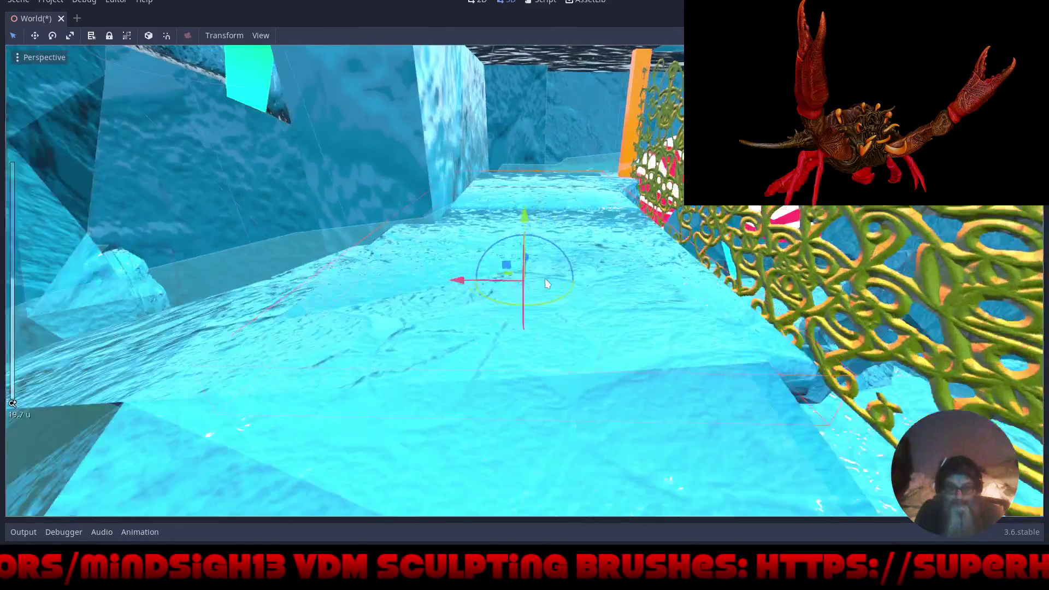
scroll(529, 202, "up", 2)
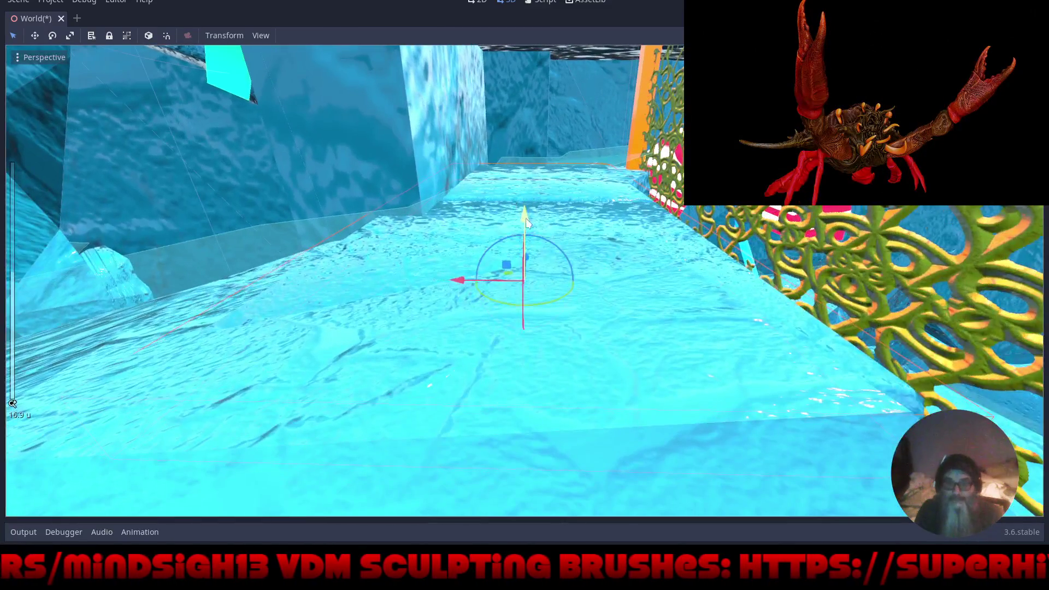
mouse_move(526, 222)
left_mouse_down()
mouse_move(591, 200)
mouse_move(571, 207)
left_mouse_up()
mouse_move(456, 267)
left_mouse_down()
mouse_move(518, 267)
mouse_move(503, 281)
left_mouse_up()
left_click_drag(661, 344, 615, 369)
scroll(616, 370, "down", 6)
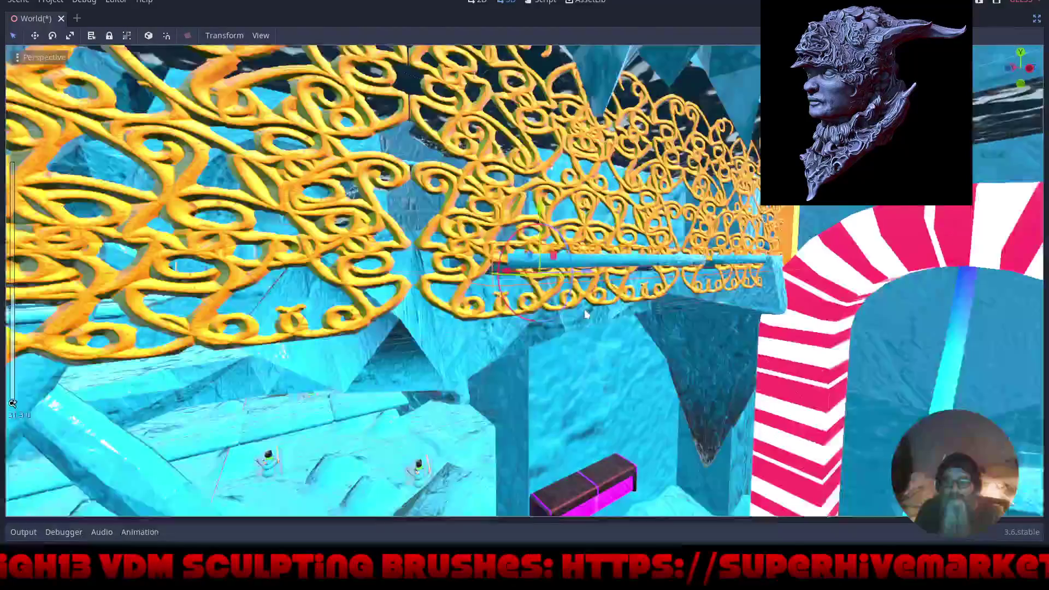
Orbit around the golden fence and back to the icy ramp to check placement.
mouse_move(585, 310)
left_mouse_down()
mouse_move(633, 301)
mouse_move(558, 316)
mouse_move(690, 346)
left_mouse_up()
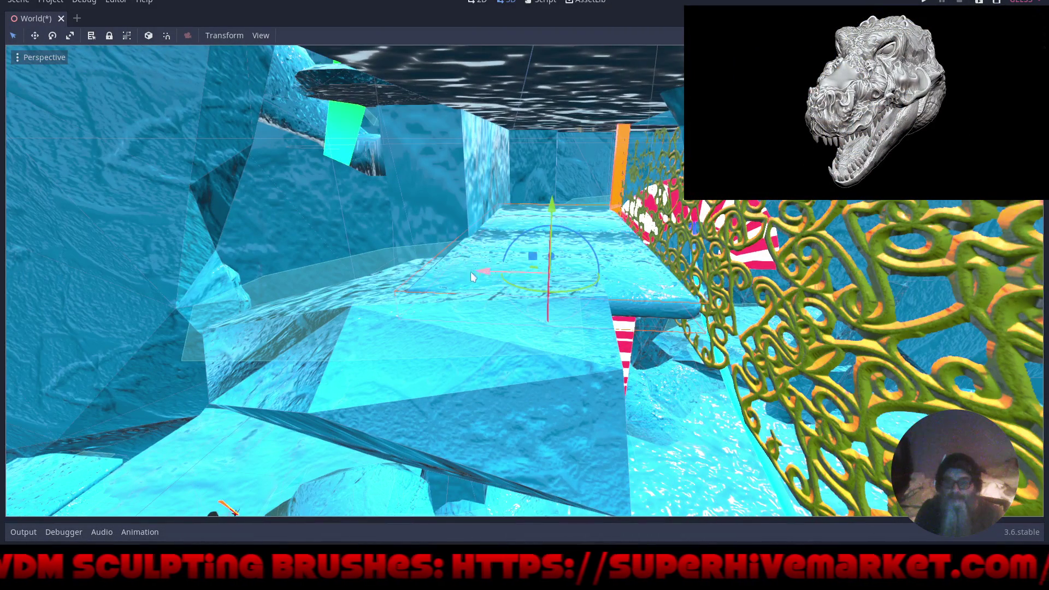
left_click_drag(611, 301, 535, 294)
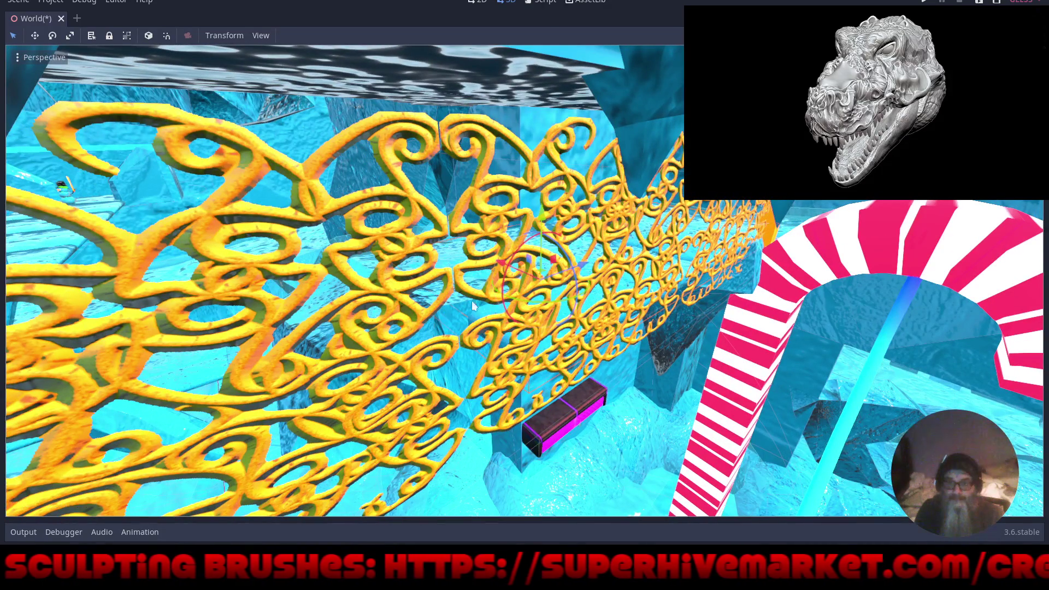
mouse_move(471, 301)
left_mouse_down()
mouse_move(490, 344)
mouse_move(553, 350)
mouse_move(598, 307)
mouse_move(613, 311)
mouse_move(558, 341)
mouse_move(607, 339)
mouse_move(621, 323)
mouse_move(605, 325)
left_mouse_up()
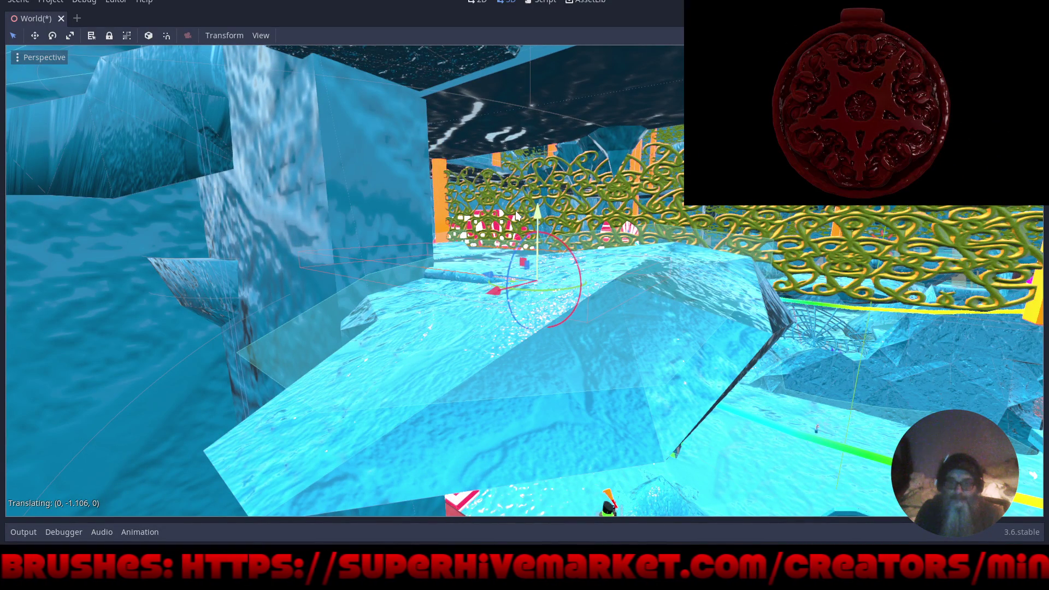
mouse_move(608, 276)
left_mouse_down()
mouse_move(657, 297)
mouse_move(505, 313)
mouse_move(602, 327)
mouse_move(526, 322)
mouse_move(509, 298)
mouse_move(552, 311)
mouse_move(402, 319)
mouse_move(498, 334)
left_mouse_up()
scroll(476, 328, "down", 5)
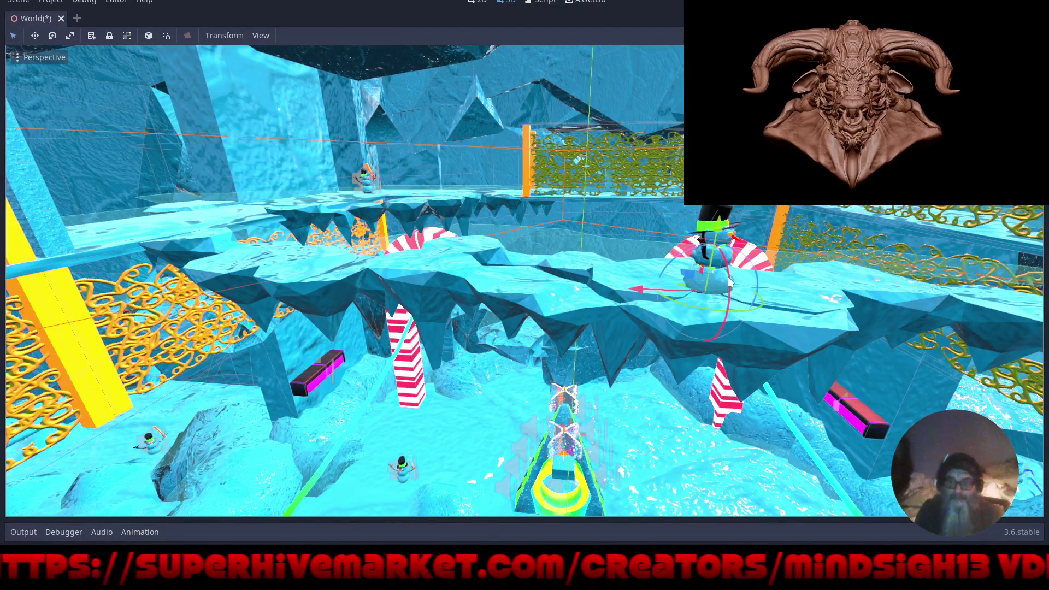
Duplicate the snowman and move the copy left along X.
key("ctrl+d")
left_click_drag(646, 295, 176, 300)
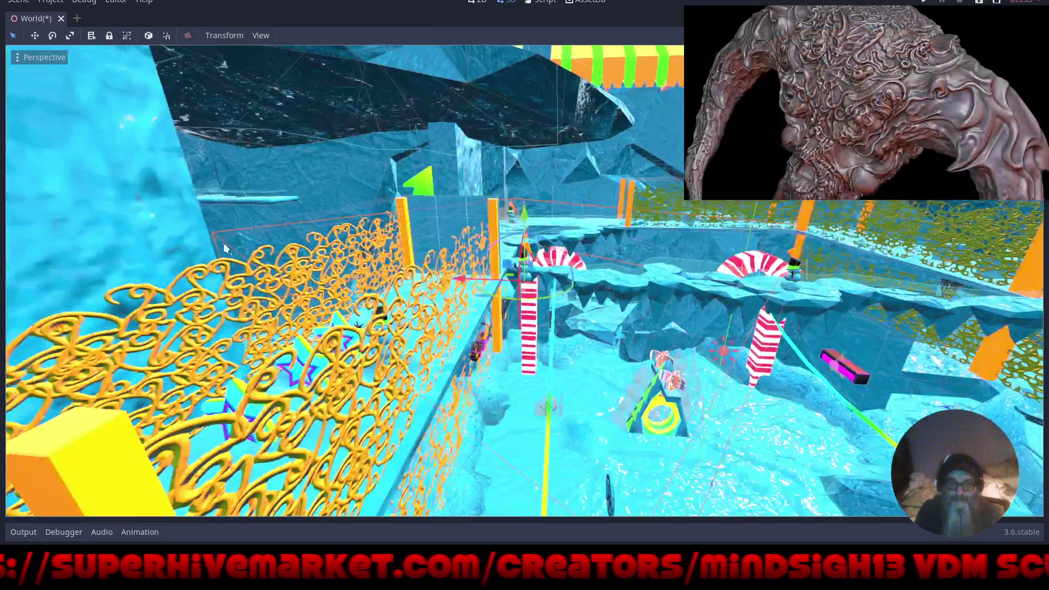
key("f")
left_click_drag(321, 283, 395, 288)
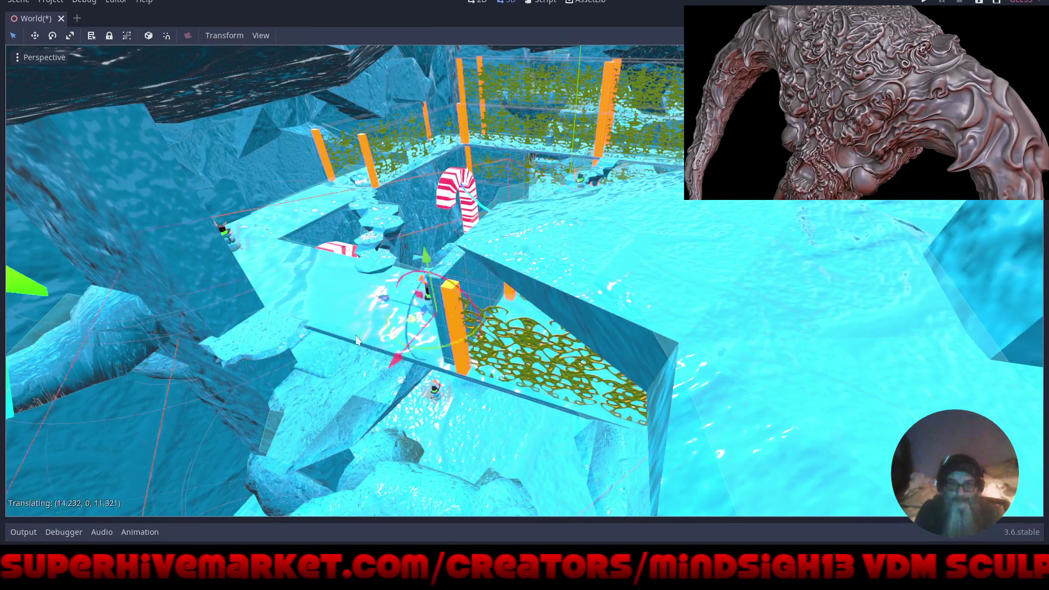
scroll(307, 414, "up", 5)
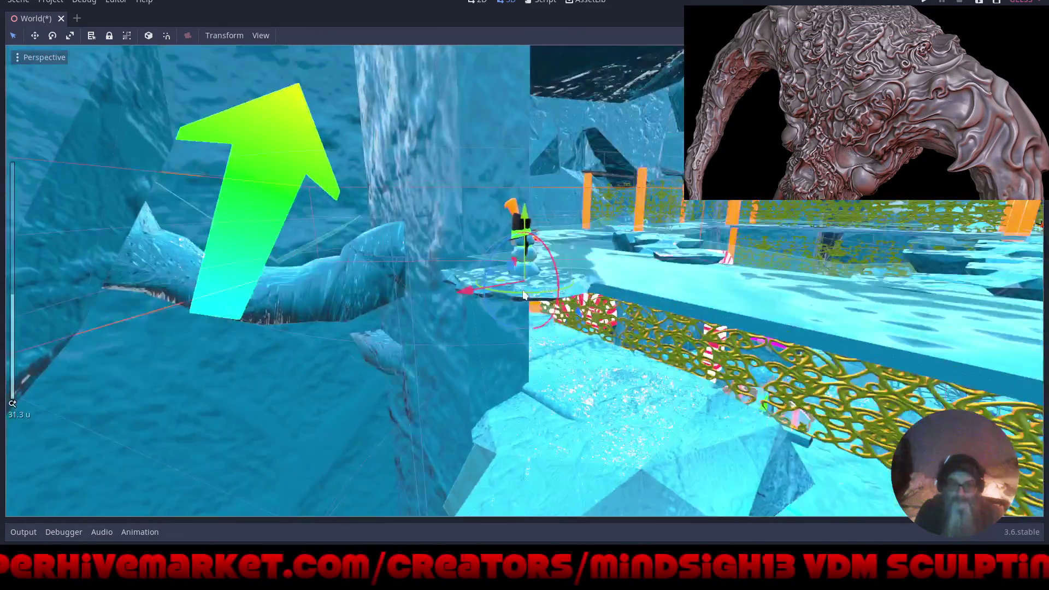
left_click_drag(524, 295, 493, 272)
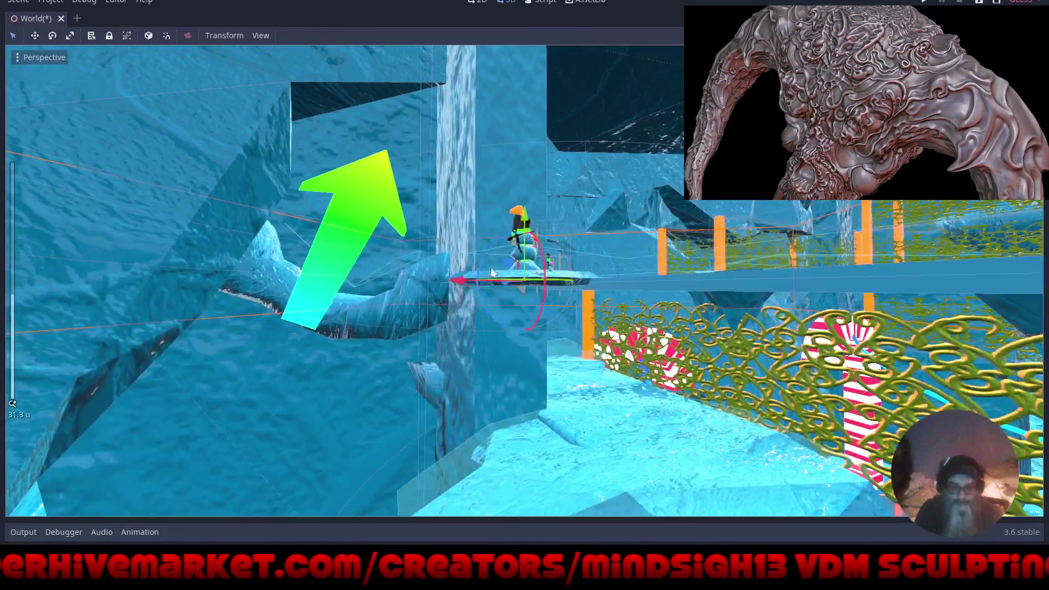
Lower the snowman copy to the floor below, adjust it along X, then lift it onto the ice.
left_click_drag(523, 217, 525, 350)
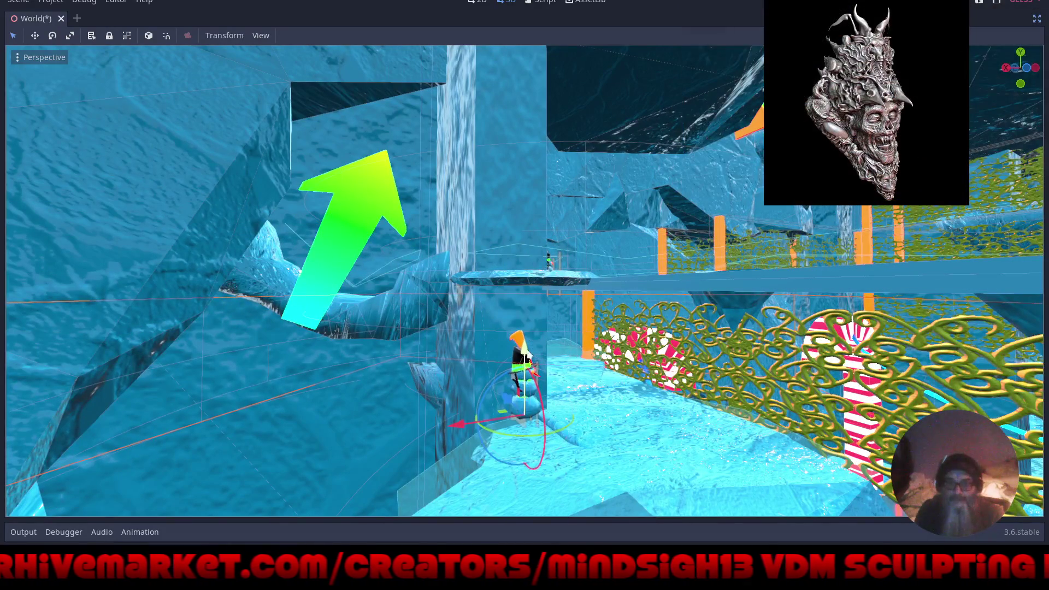
left_click_drag(460, 429, 568, 412)
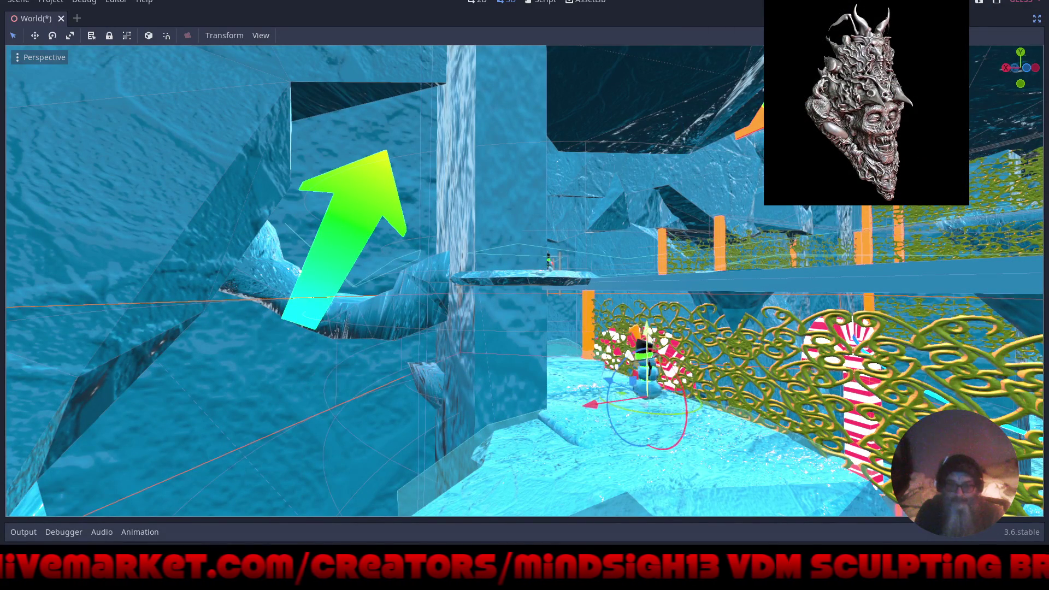
mouse_move(647, 328)
left_mouse_down()
mouse_move(646, 351)
mouse_move(661, 350)
left_mouse_up()
key("f")
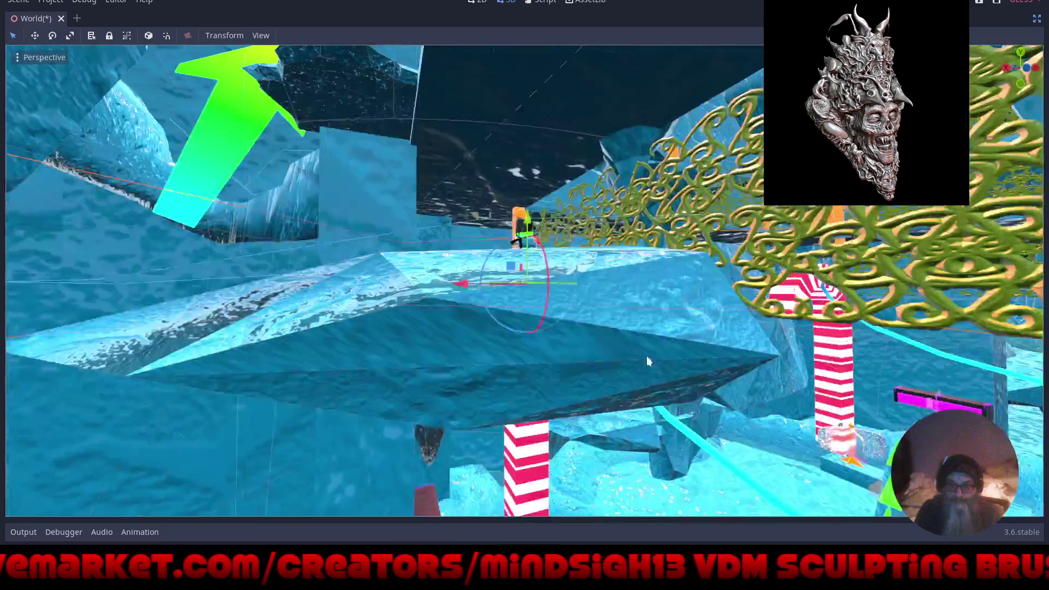
scroll(538, 224, "up", 5)
scroll(538, 224, "up", 5)
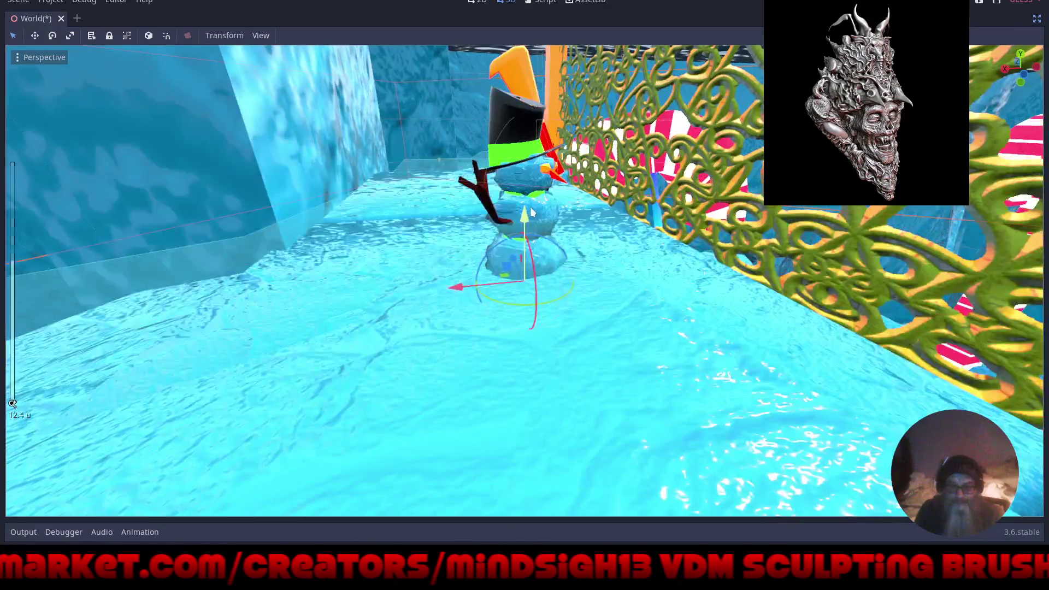
mouse_move(538, 221)
left_mouse_down()
mouse_move(558, 181)
mouse_move(549, 175)
mouse_move(548, 186)
left_mouse_up()
View the snowman from below and select the large ice ledge mesh.
mouse_move(520, 316)
left_mouse_down()
mouse_move(654, 321)
mouse_move(399, 343)
mouse_move(486, 362)
mouse_move(571, 328)
mouse_move(572, 344)
mouse_move(556, 352)
left_mouse_up()
scroll(437, 345, "down", 5)
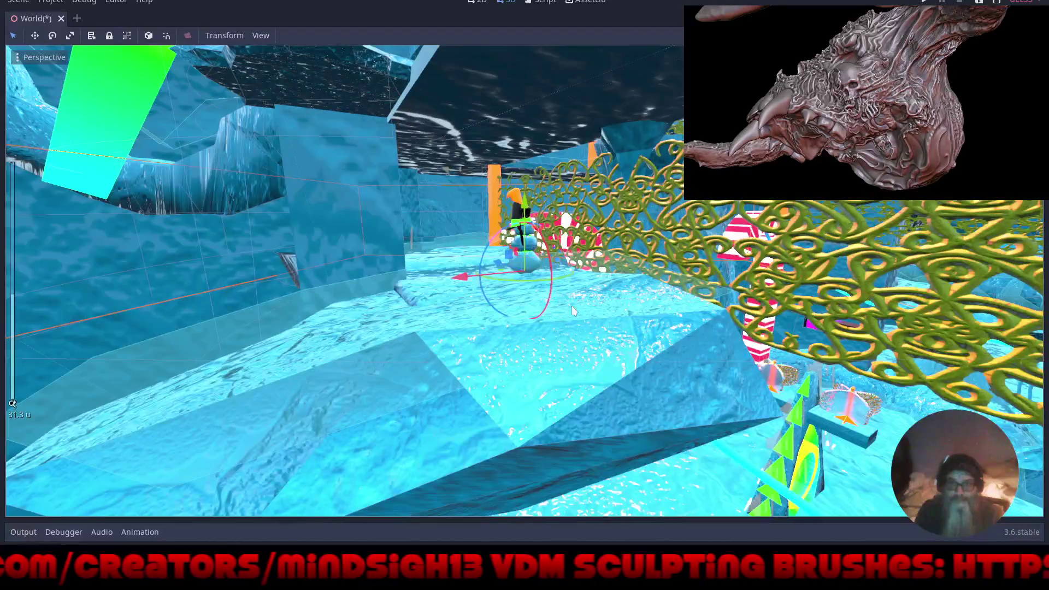
scroll(572, 306, "down", 3)
left_click(556, 352)
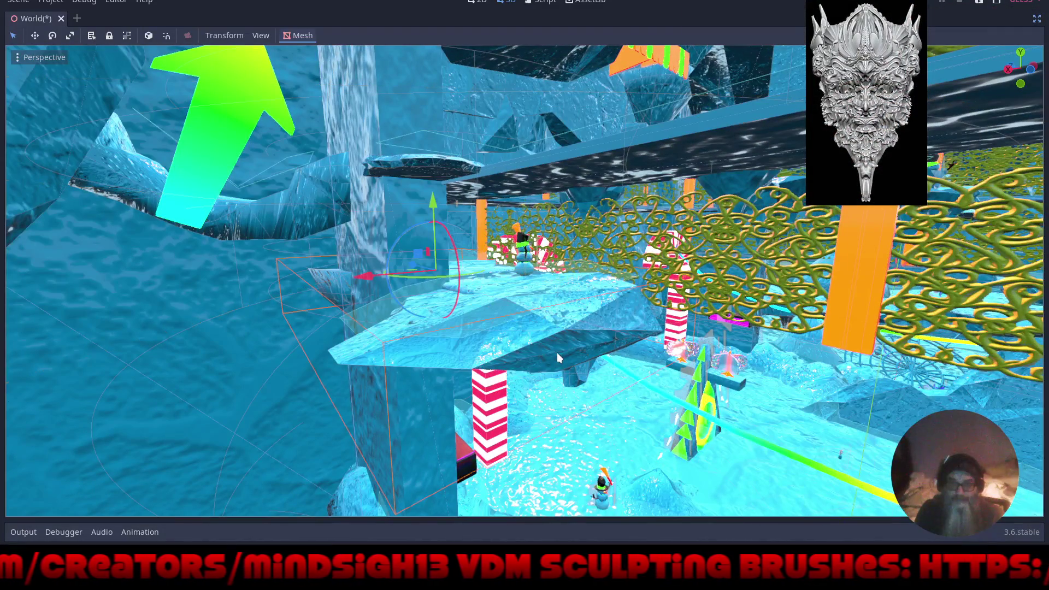
Restore the docks and reparent Ice_Sheet_Mesh32 under World_Root.
left_click(1038, 19)
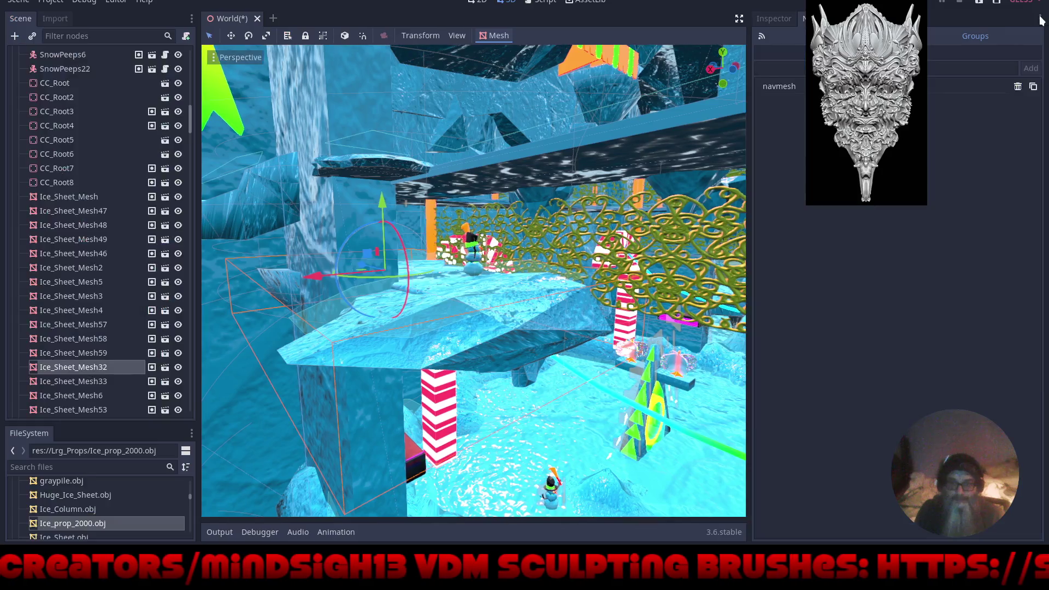
right_click(40, 369)
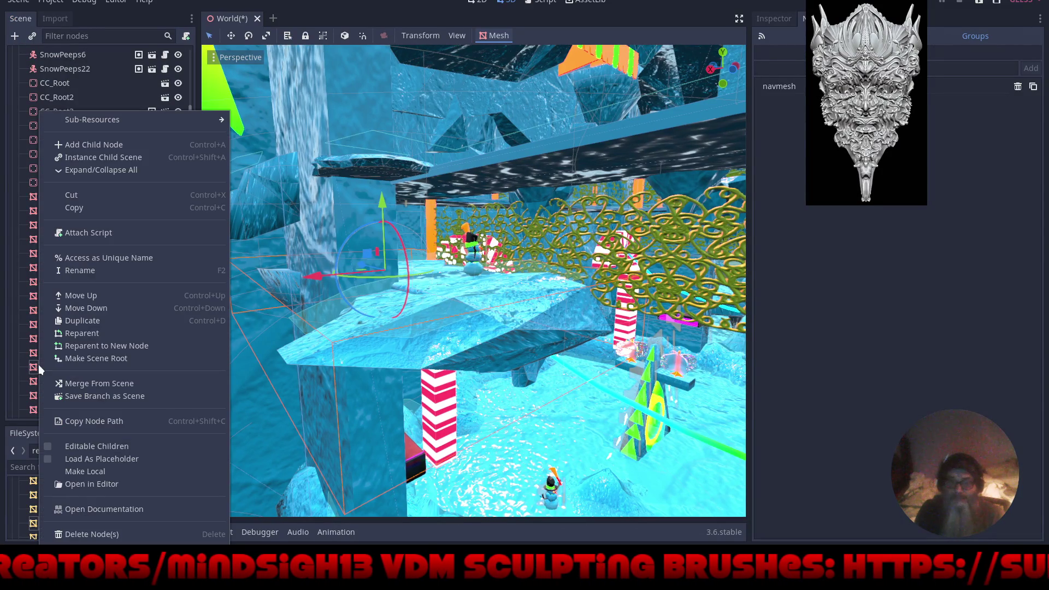
left_click(68, 333)
left_click(167, 88)
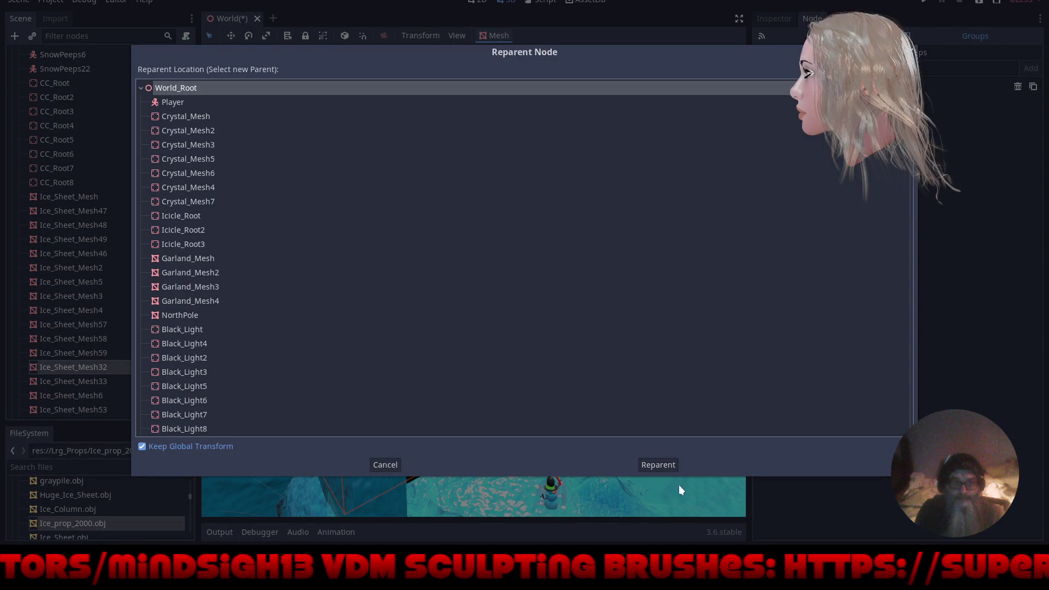
left_click(661, 465)
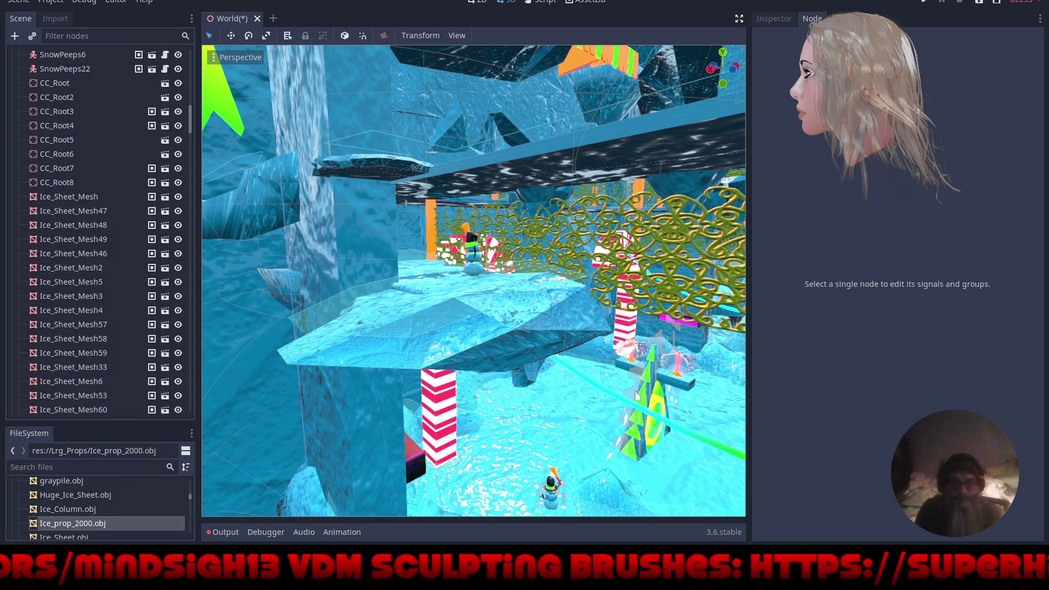
Select NavigationMeshInstance, bake the navigation mesh, and show the Output log.
scroll(95, 243, "down", 10)
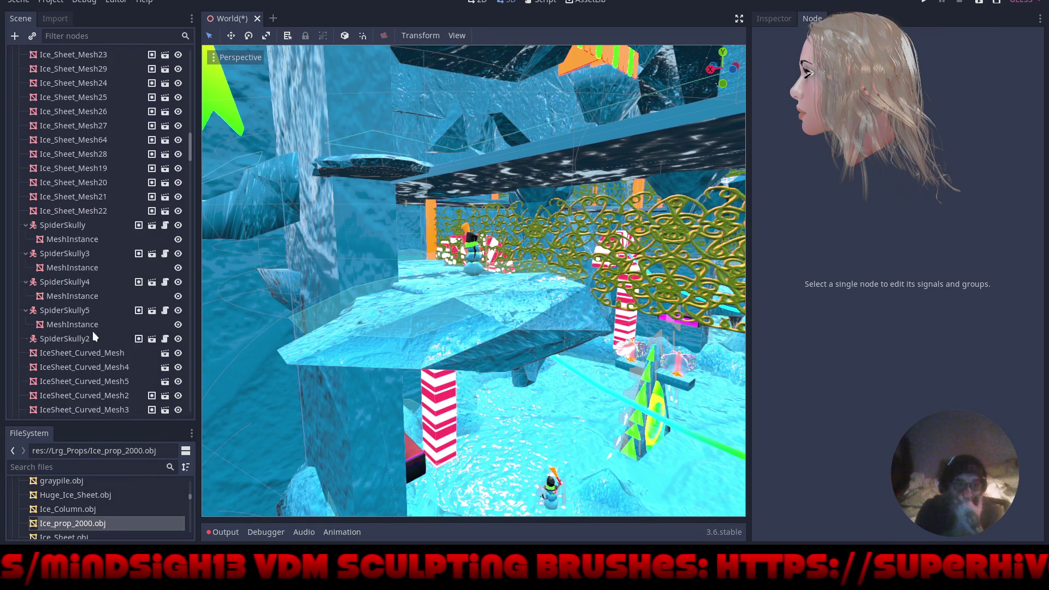
scroll(93, 331, "up", 15)
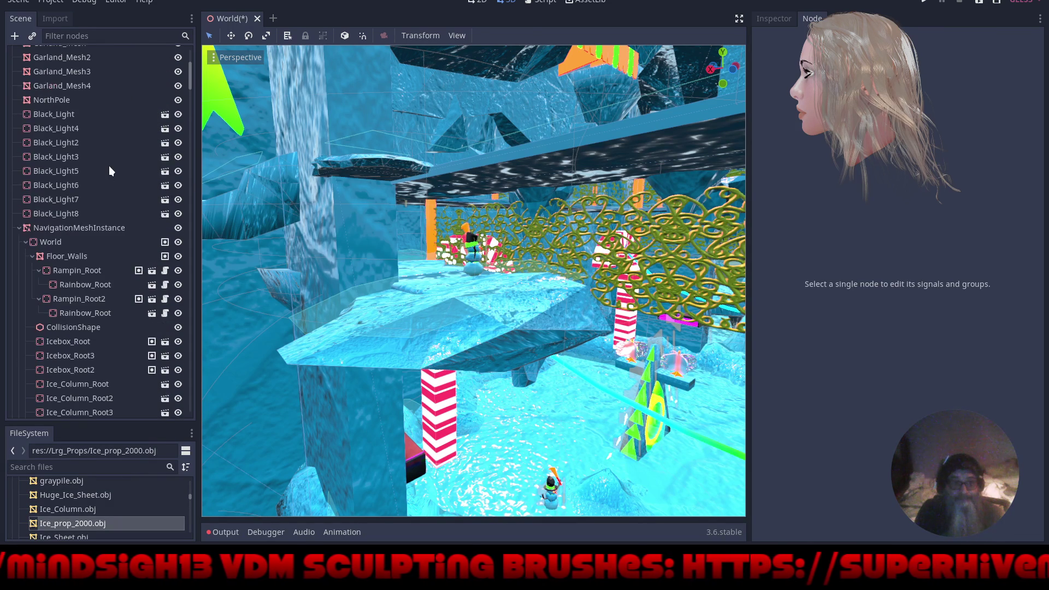
left_click(77, 229)
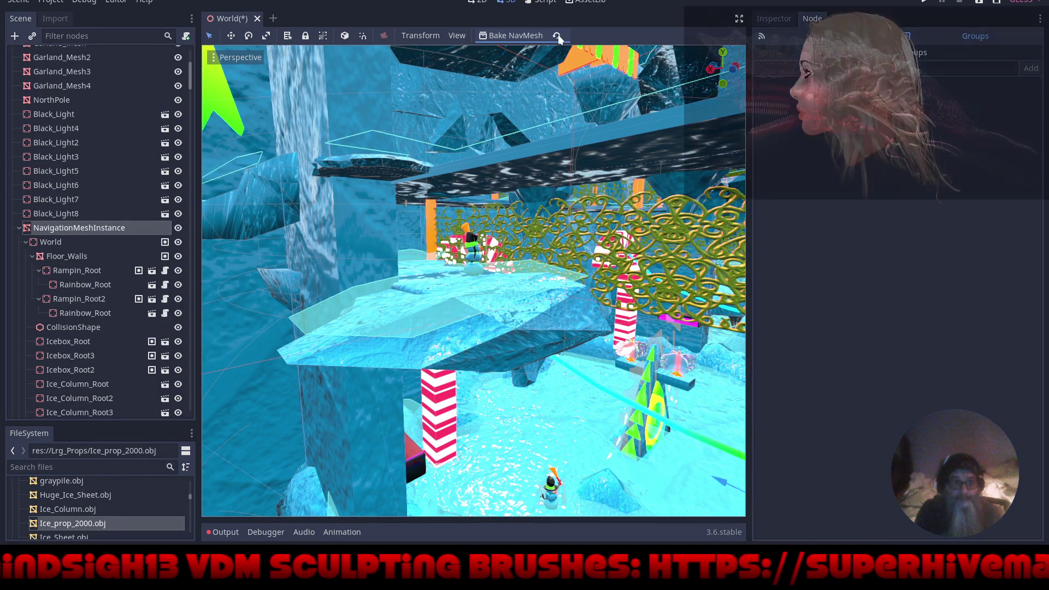
left_click(517, 36)
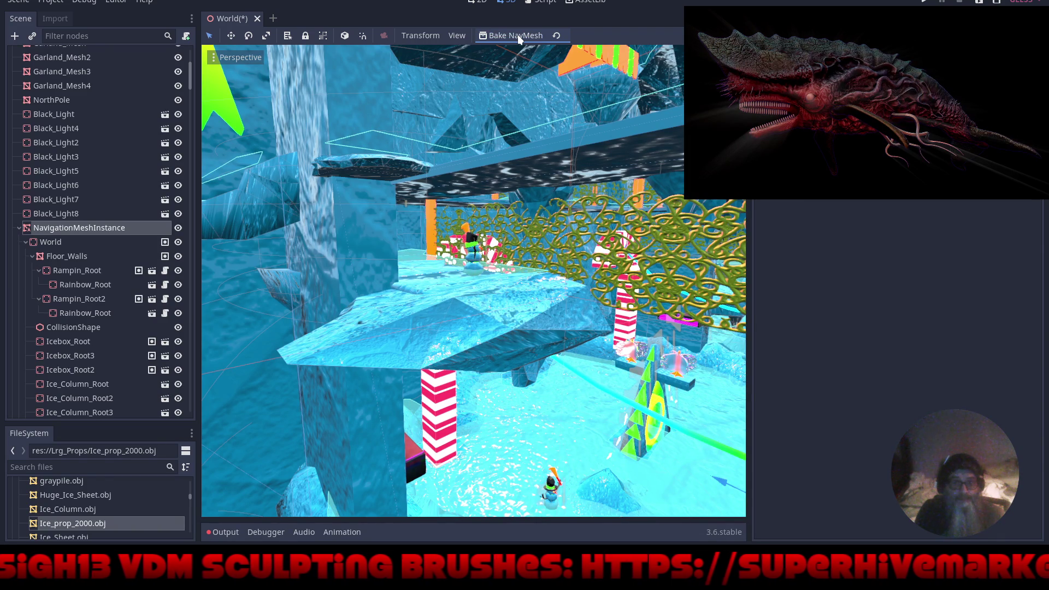
left_click(229, 533)
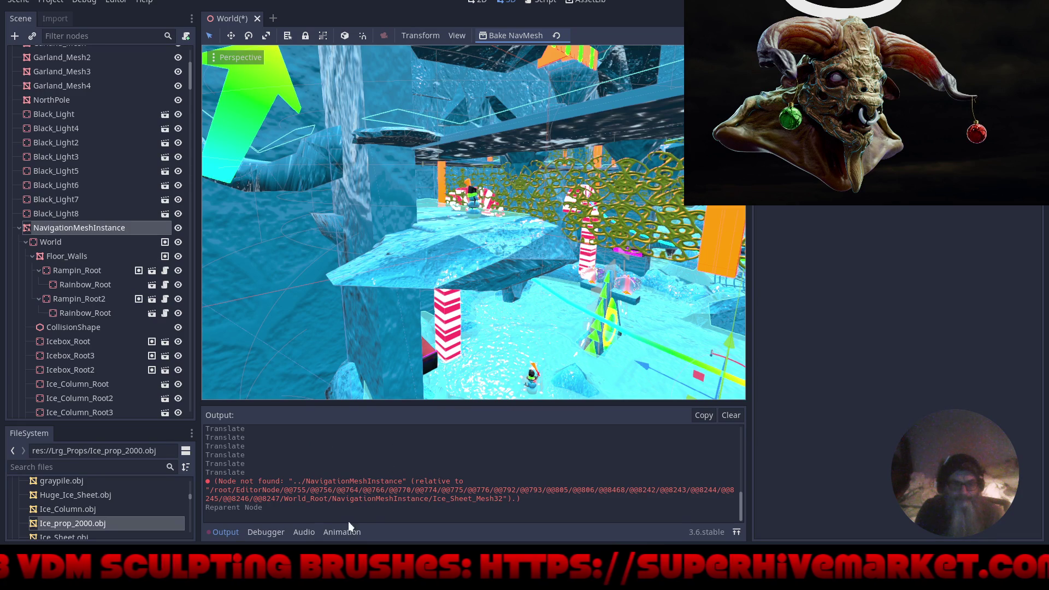
Clear and close the Output log, then switch to distraction-free mode for a full-window viewport.
left_click(730, 416)
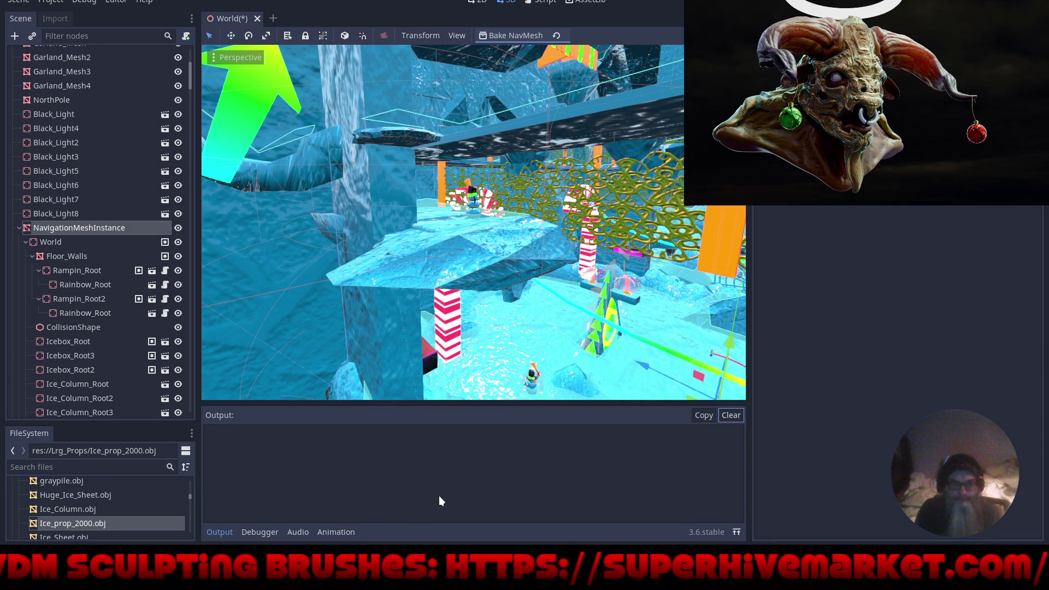
left_click(232, 532)
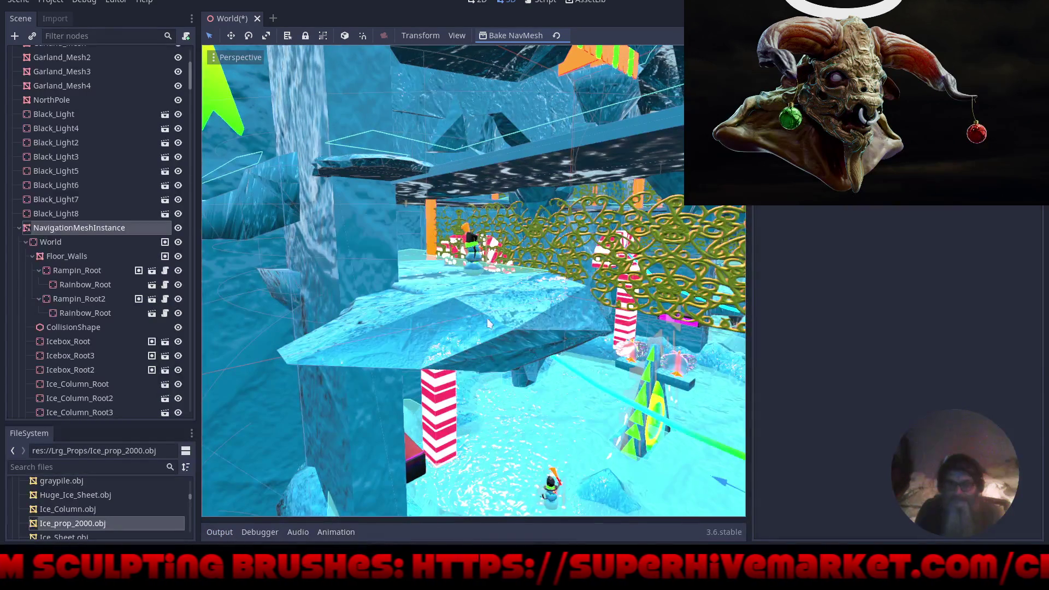
mouse_move(498, 294)
left_mouse_down()
mouse_move(600, 307)
mouse_move(504, 299)
mouse_move(549, 326)
mouse_move(629, 301)
mouse_move(549, 290)
mouse_move(435, 308)
mouse_move(463, 302)
mouse_move(435, 205)
mouse_move(482, 301)
mouse_move(452, 433)
mouse_move(480, 441)
mouse_move(488, 319)
mouse_move(500, 344)
mouse_move(477, 281)
mouse_move(512, 276)
mouse_move(574, 328)
mouse_move(539, 295)
mouse_move(587, 263)
left_mouse_up()
scroll(480, 440, "up", 5)
key("ctrl+shift+F11")
Select the striped candy cane, zoom toward it, and leave distraction-free mode to restore the docks.
left_click(588, 264)
scroll(588, 263, "down", 5)
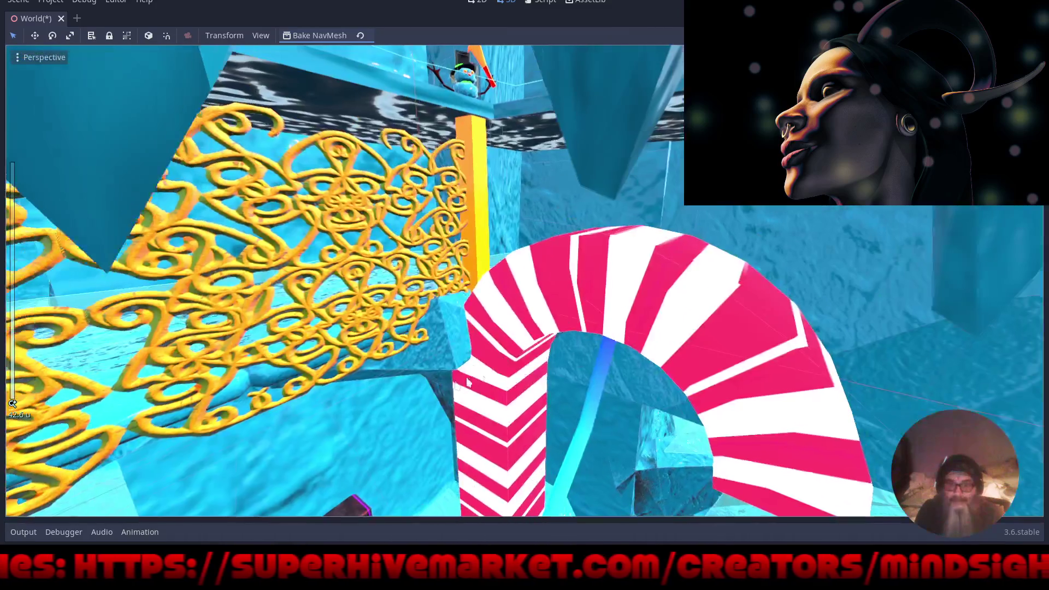
scroll(431, 356, "down", 6)
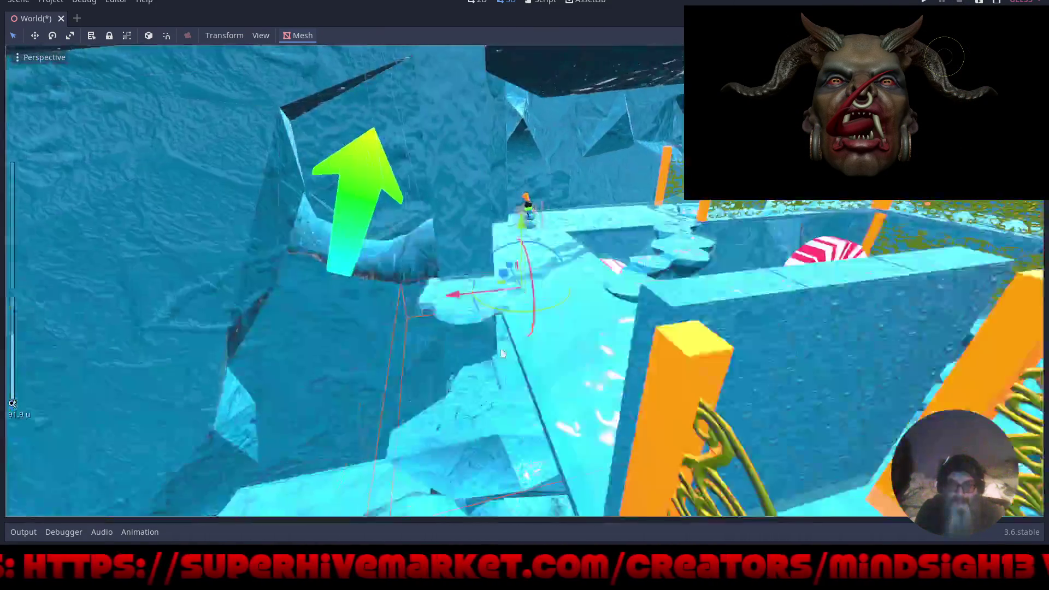
mouse_move(502, 354)
left_mouse_down()
mouse_move(545, 354)
mouse_move(437, 272)
mouse_move(519, 328)
left_mouse_up()
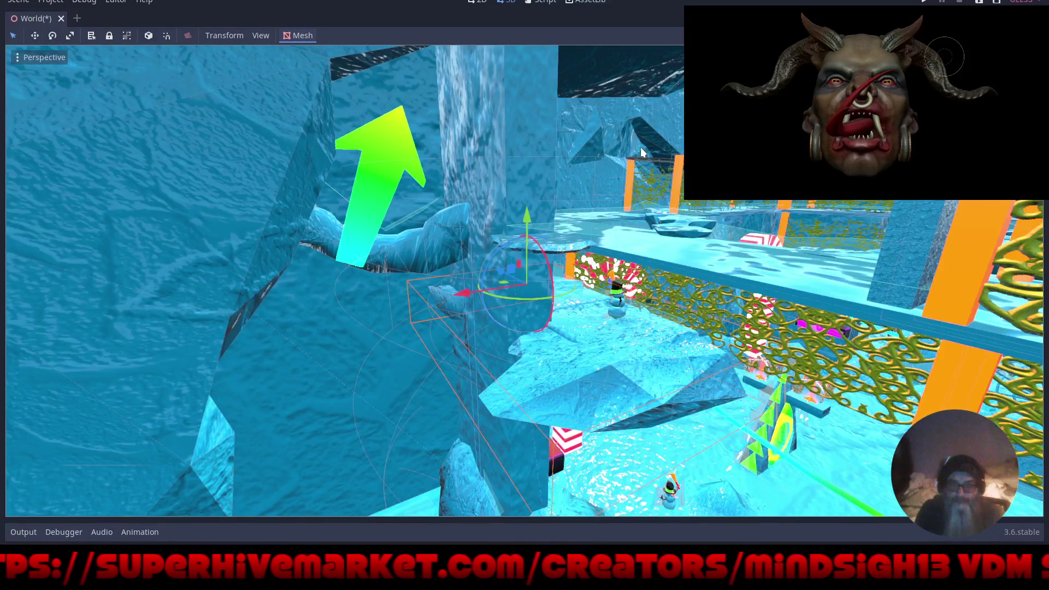
left_click(1038, 21)
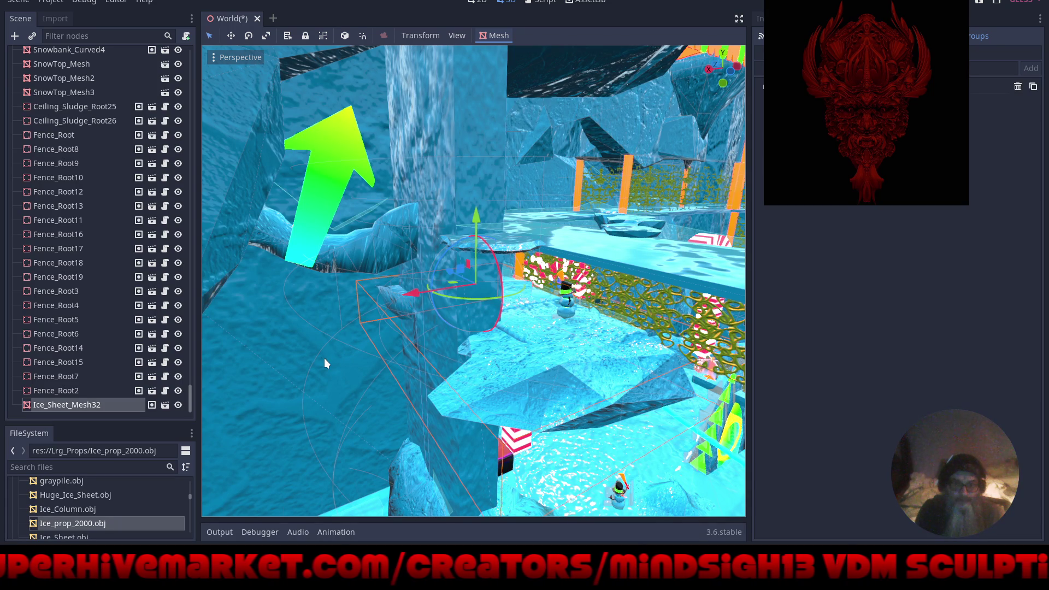
Reparent Ice_Sheet_Mesh32 under World_Root again.
right_click(83, 406)
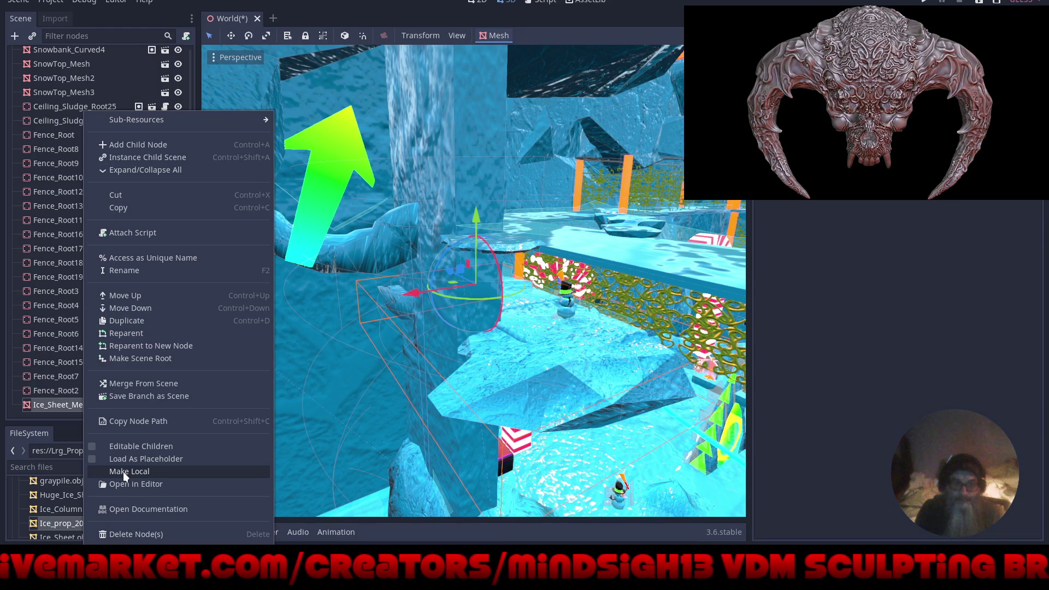
left_click(129, 334)
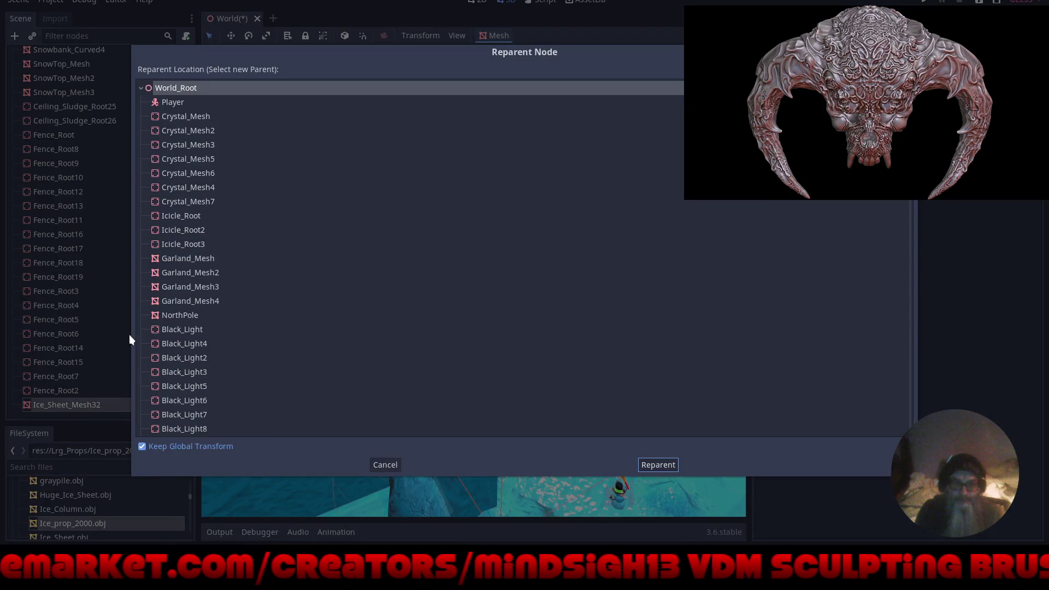
left_click(659, 464)
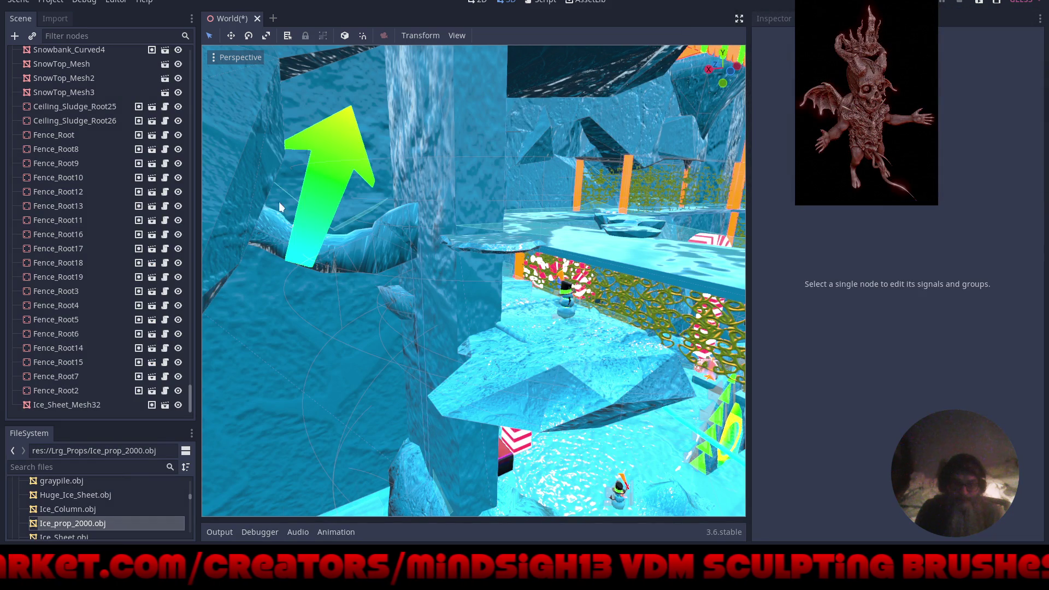
Filter the scene tree by 'na', select NavigationMeshInstance, and bake the navigation mesh.
scroll(123, 283, "up", 10)
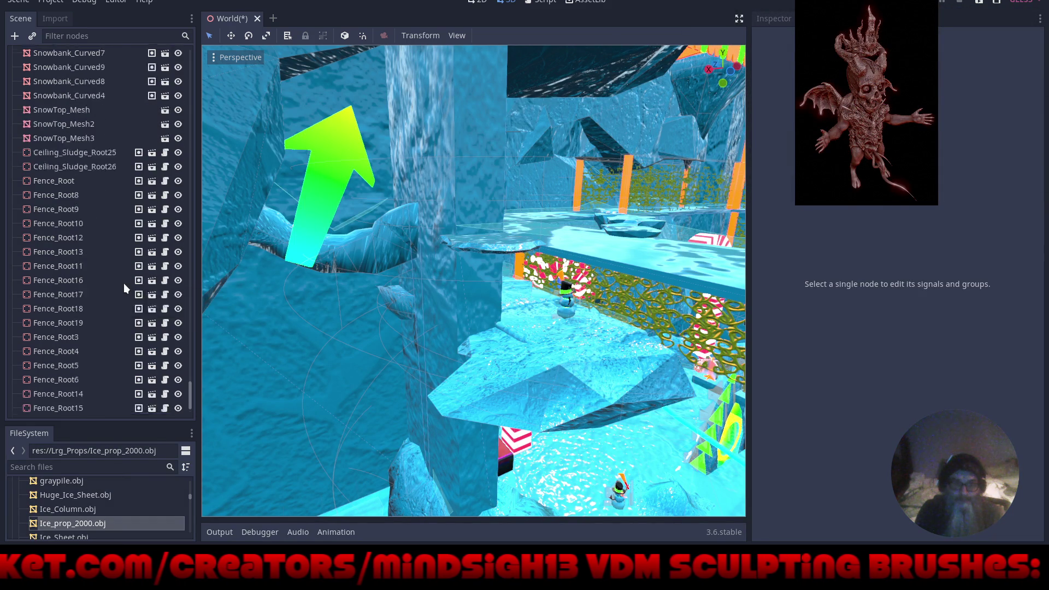
scroll(124, 283, "up", 10)
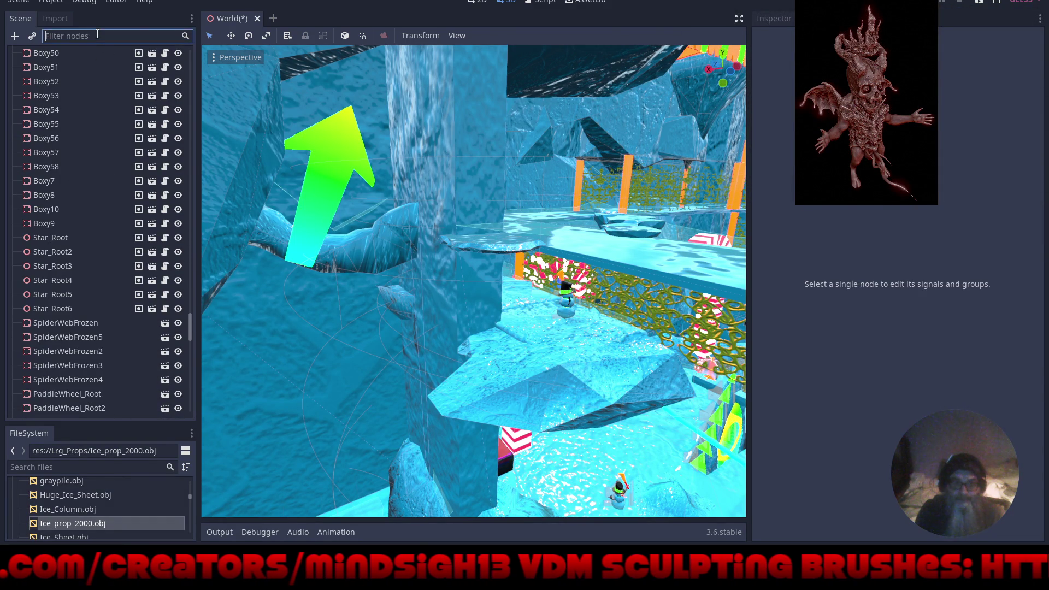
type("n")
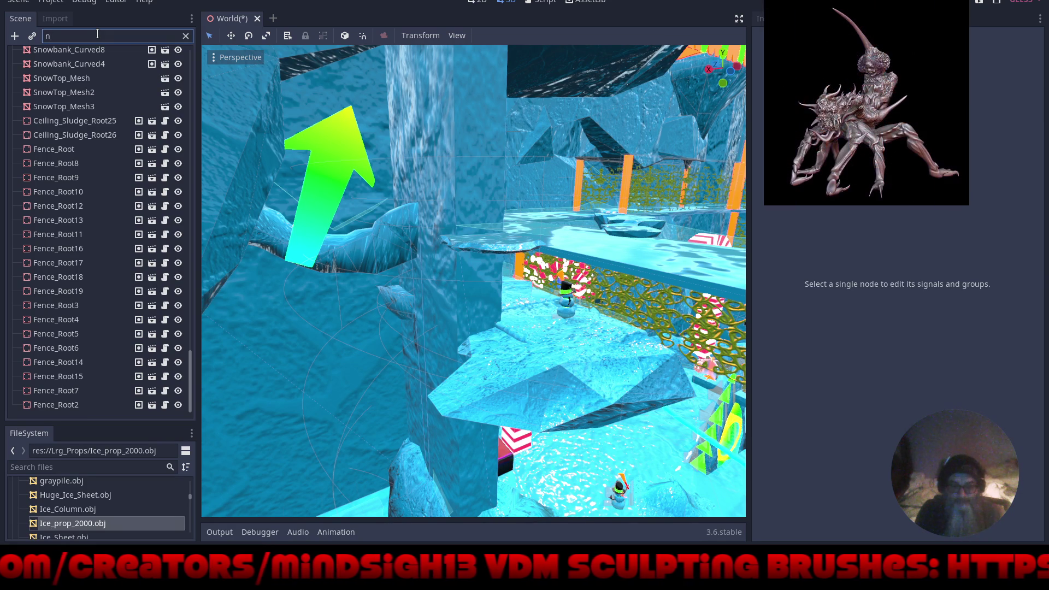
type("a")
left_click(61, 70)
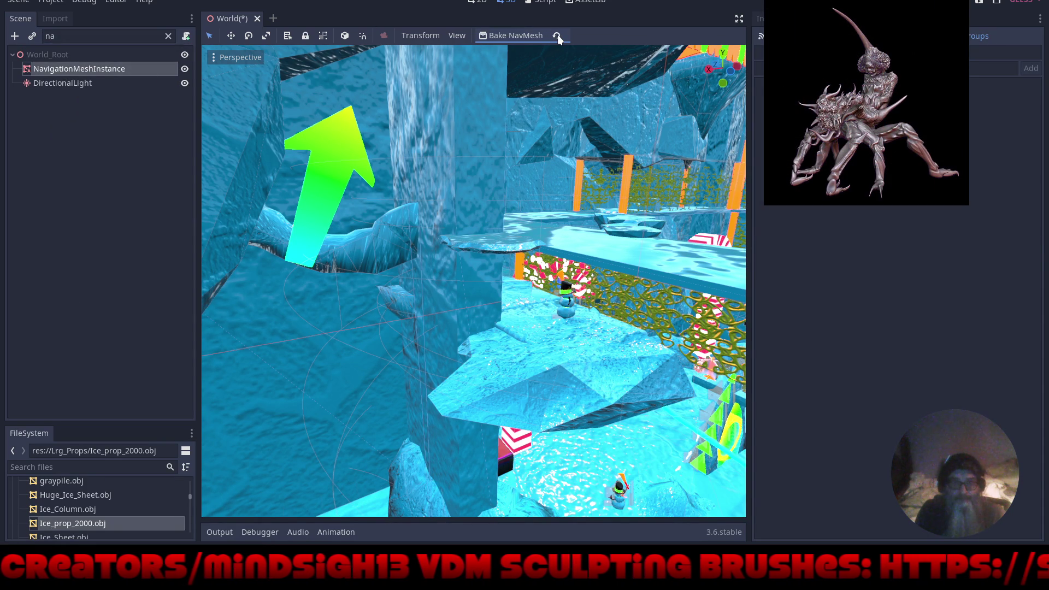
left_click(517, 35)
Inspect the candy-cane arch, ledge and snowman, then save and run the game with F5.
mouse_move(566, 218)
left_mouse_down()
mouse_move(549, 307)
mouse_move(346, 308)
mouse_move(342, 299)
mouse_move(447, 274)
mouse_move(552, 294)
mouse_move(547, 301)
mouse_move(552, 293)
mouse_move(540, 299)
left_mouse_up()
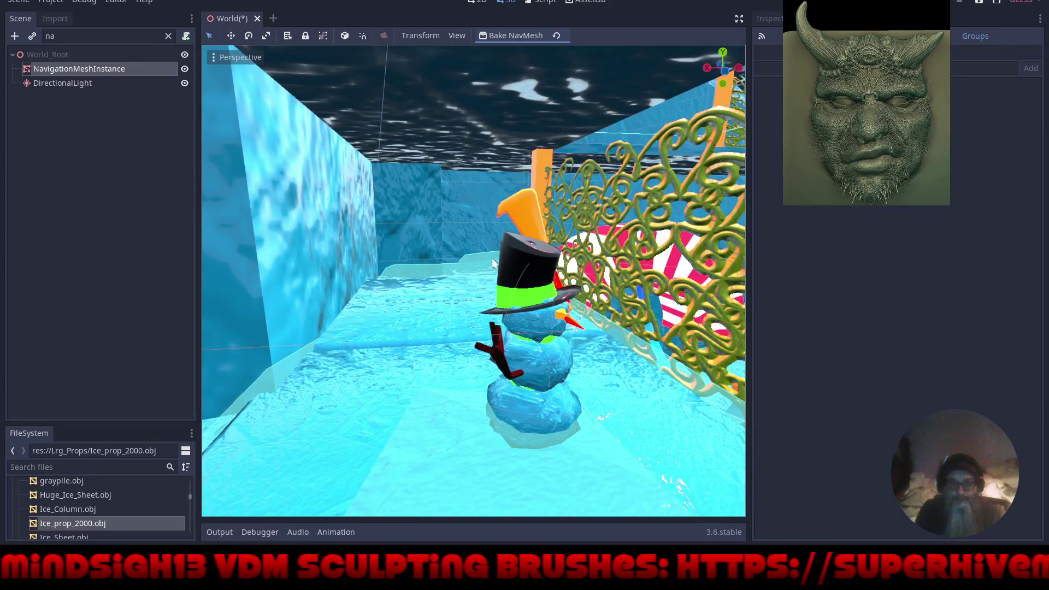
scroll(385, 155, "down", 10)
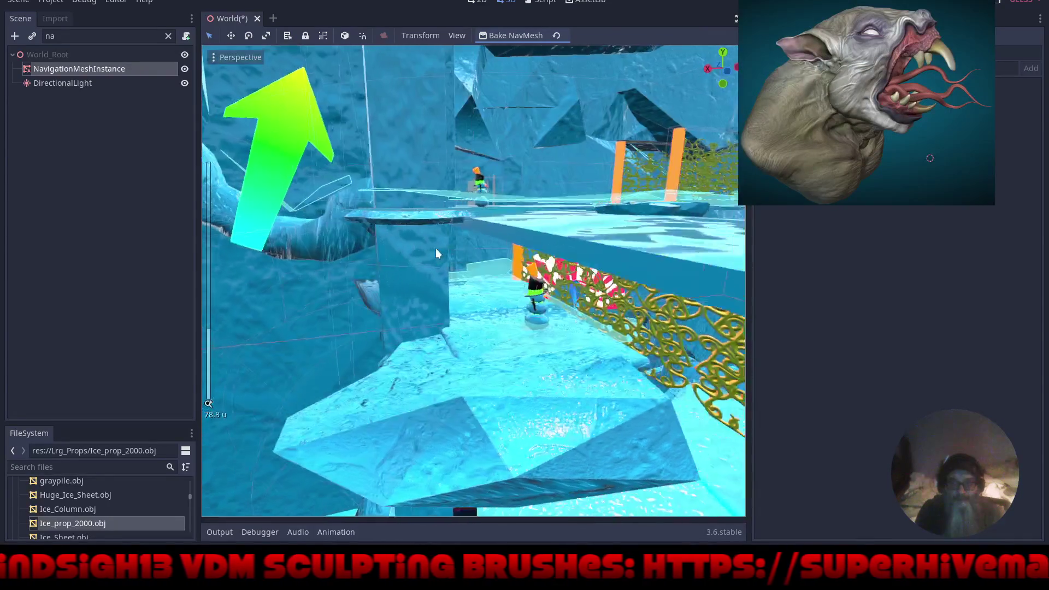
left_click_drag(443, 252, 451, 255)
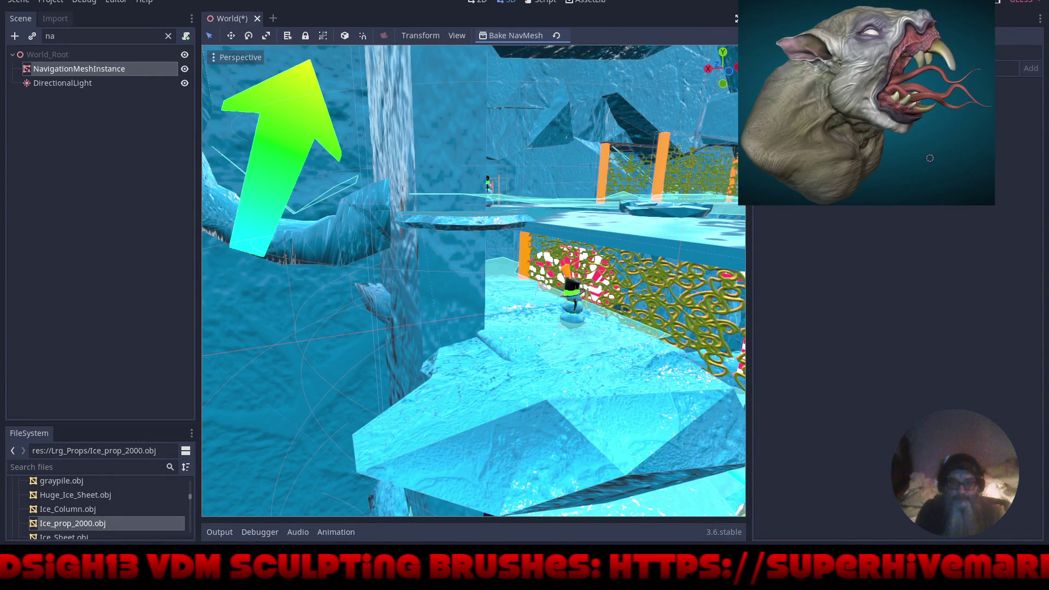
key("F5")
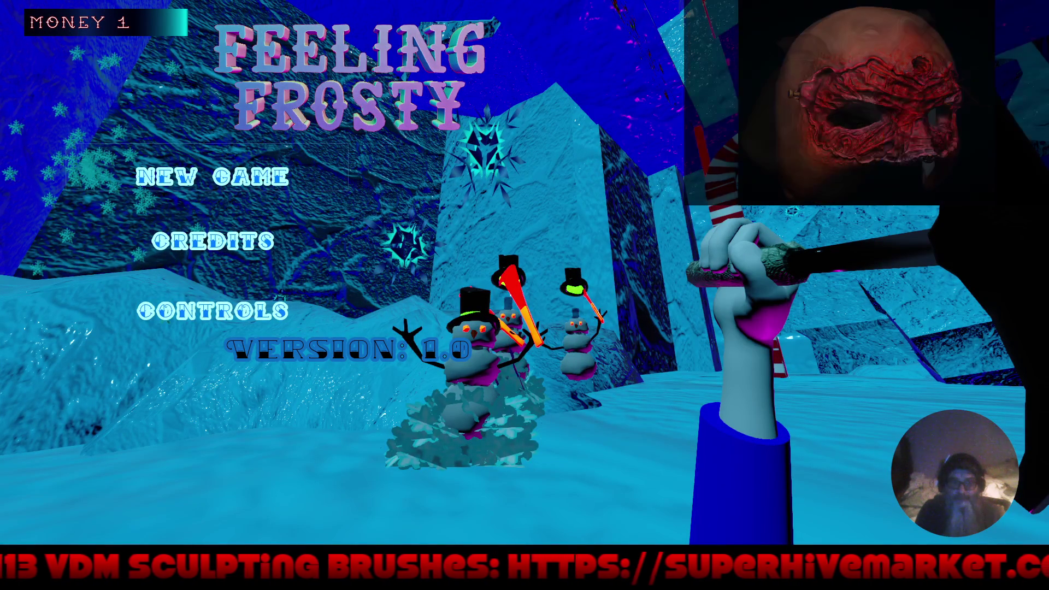
Walk through the level past the arrows and North Pole sign toward the candy canes.
key("w")
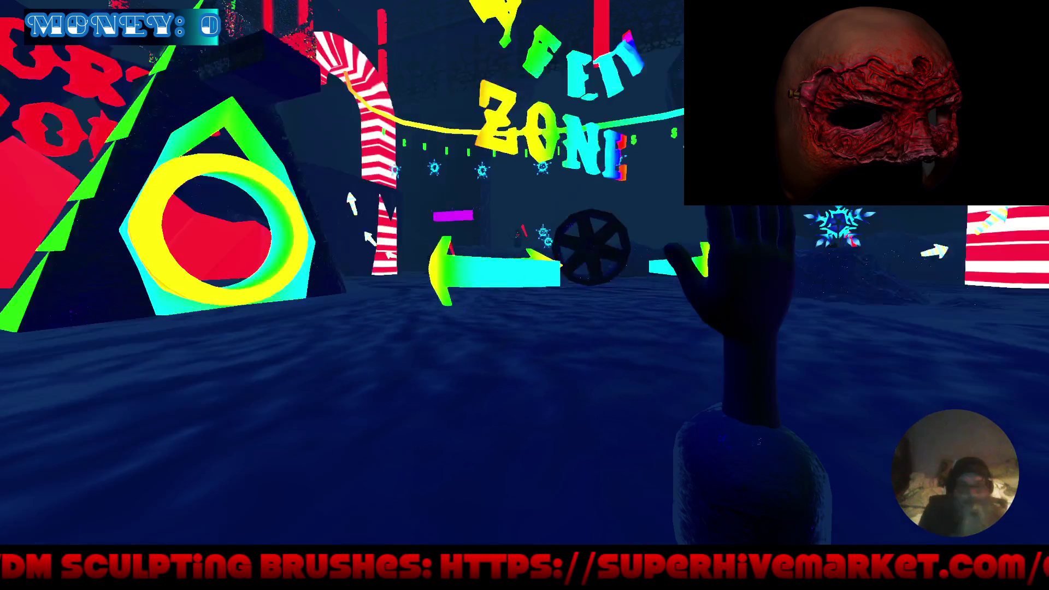
key("w")
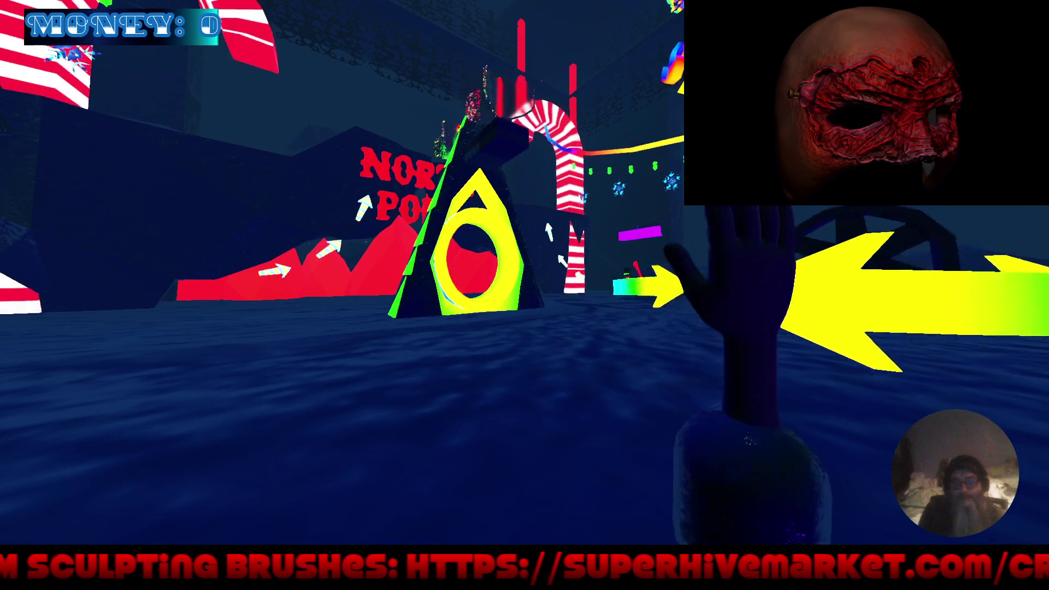
key("w")
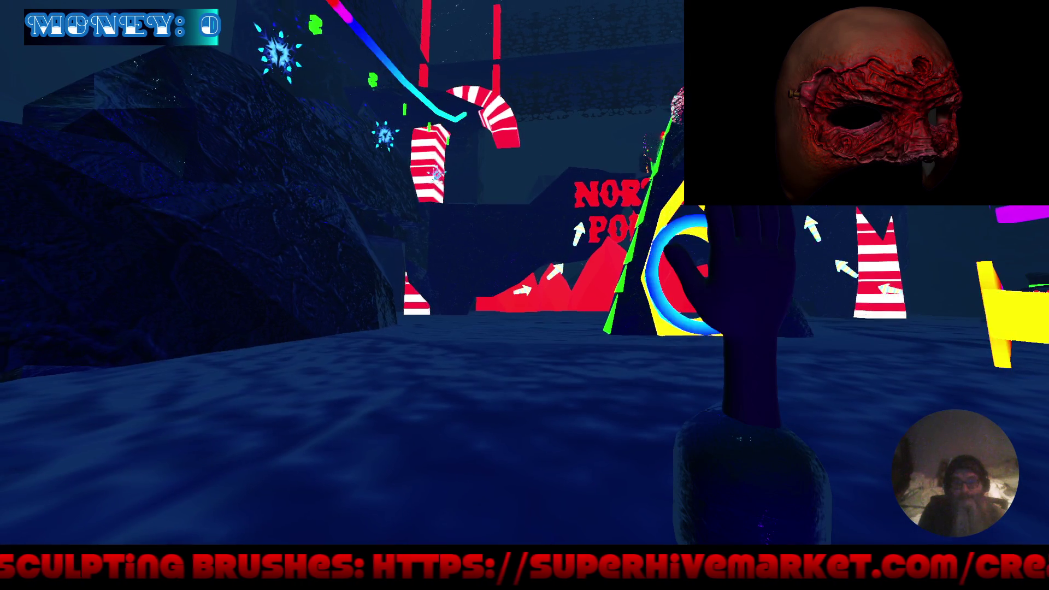
key("w")
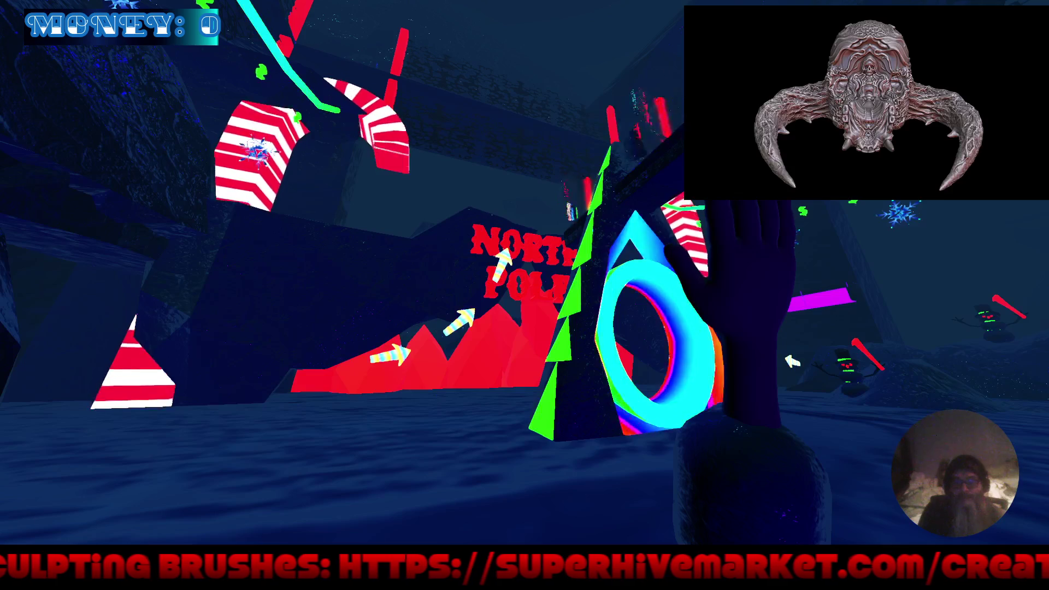
key("w")
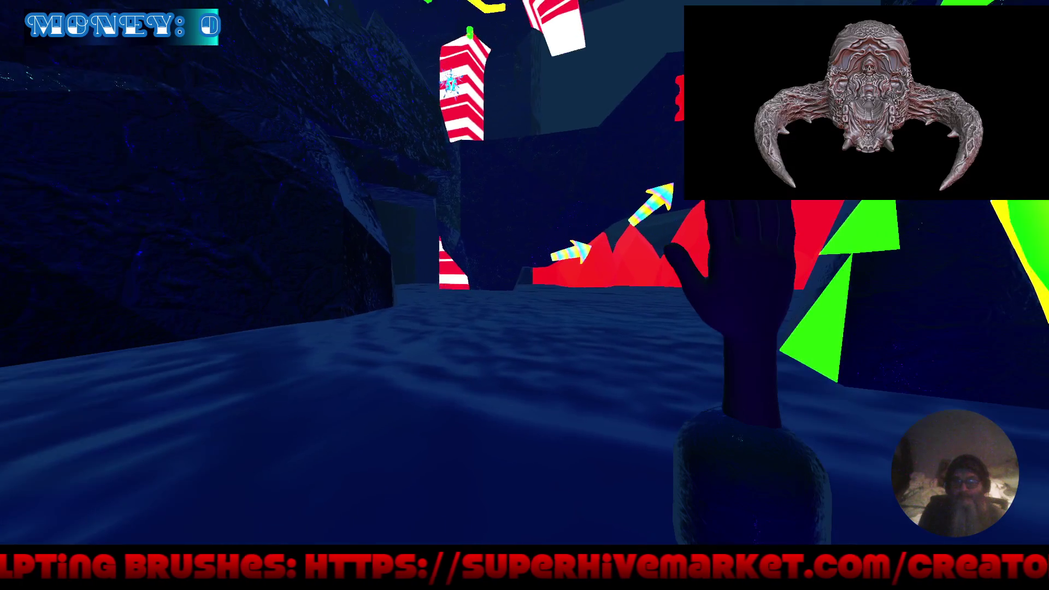
key("w")
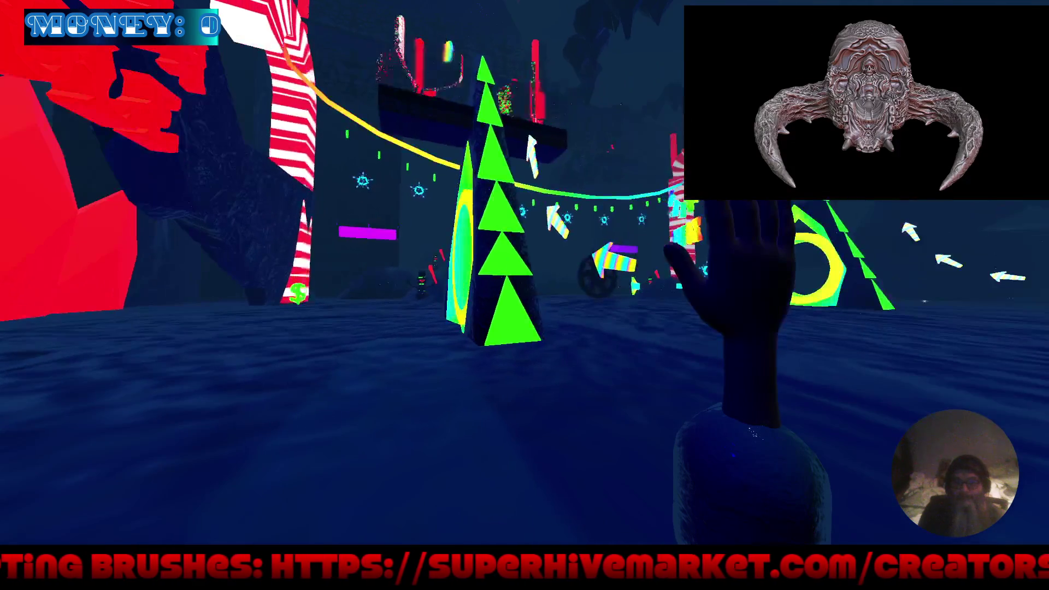
key("w")
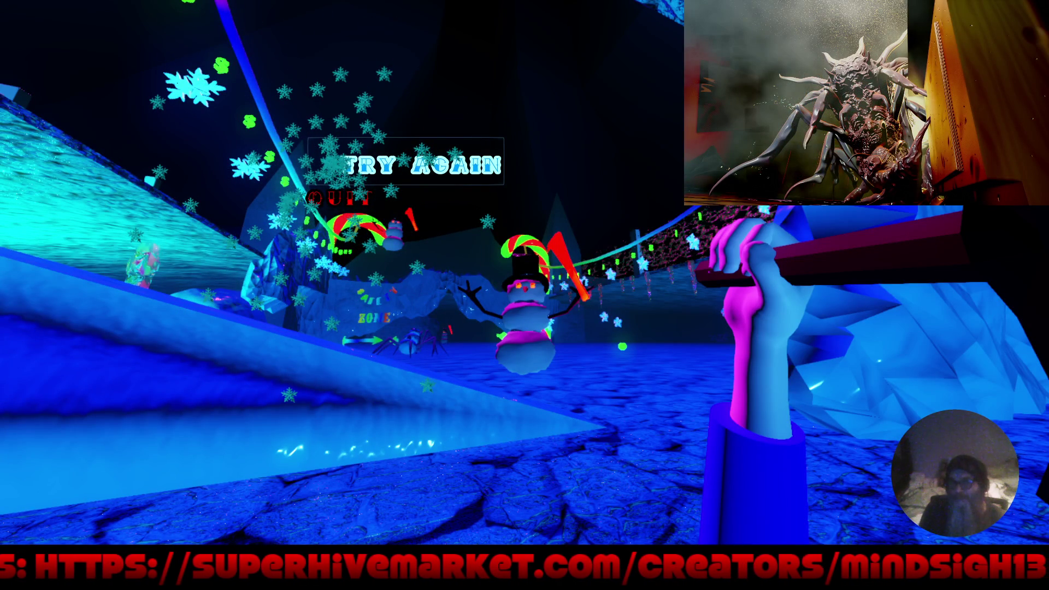
Respawn, advance past the tree and awning onto the snowy floor, look around, then open the launcher.
left_click(404, 164)
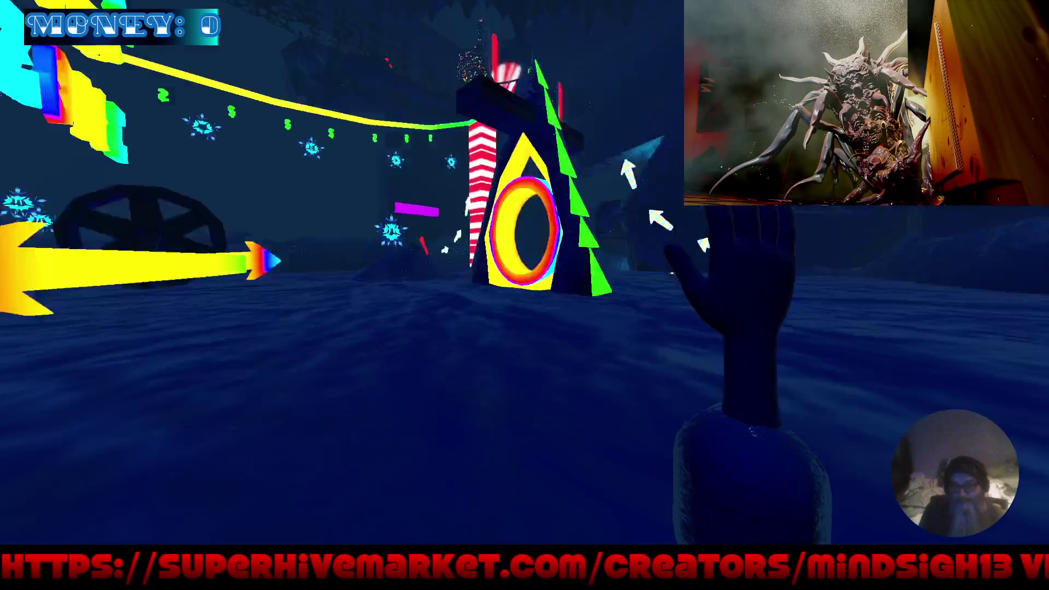
key("w")
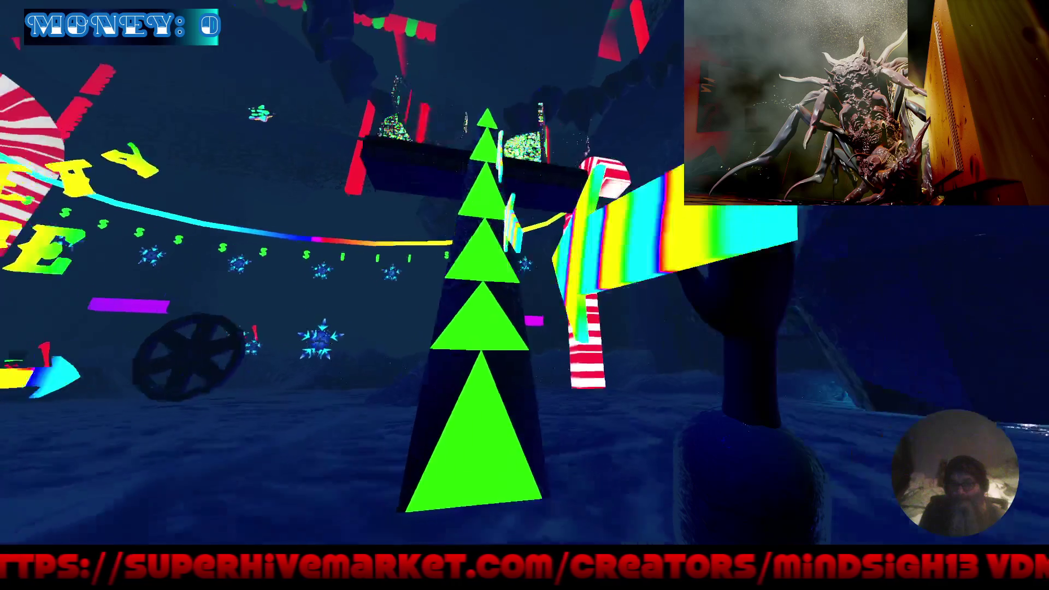
key("w")
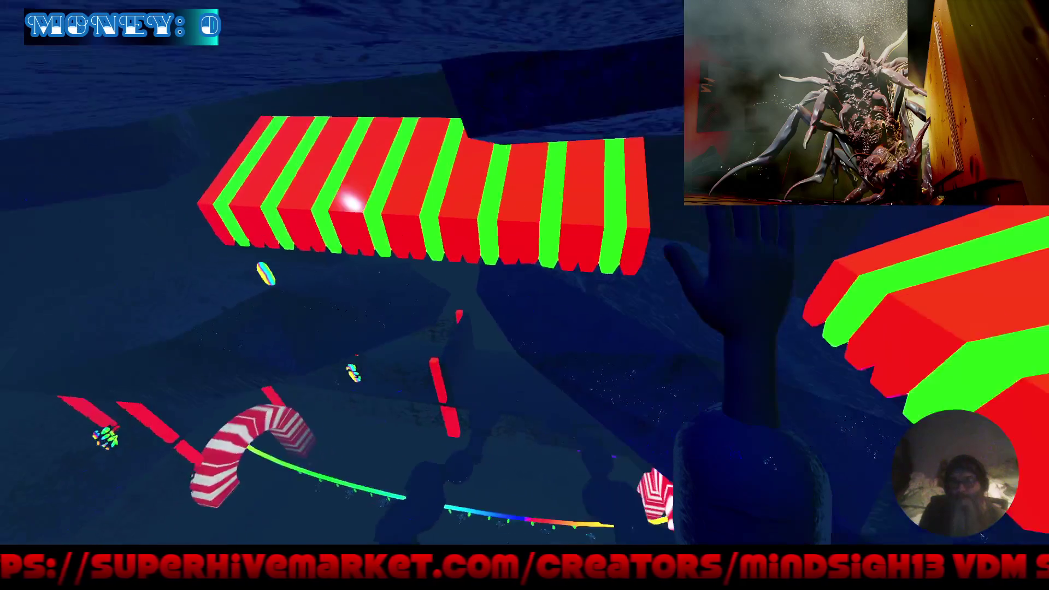
key("w")
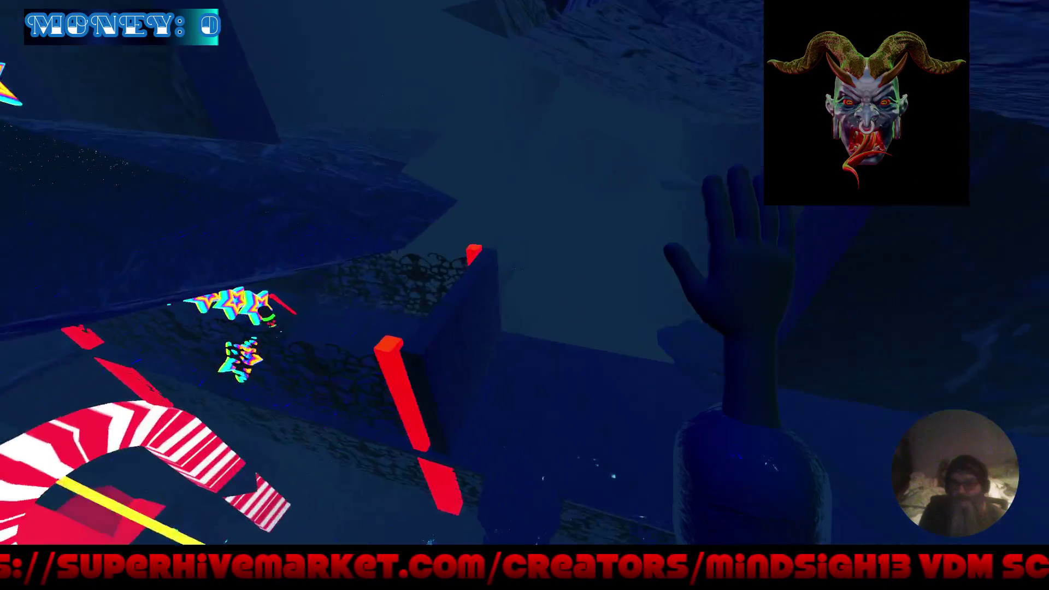
key("w")
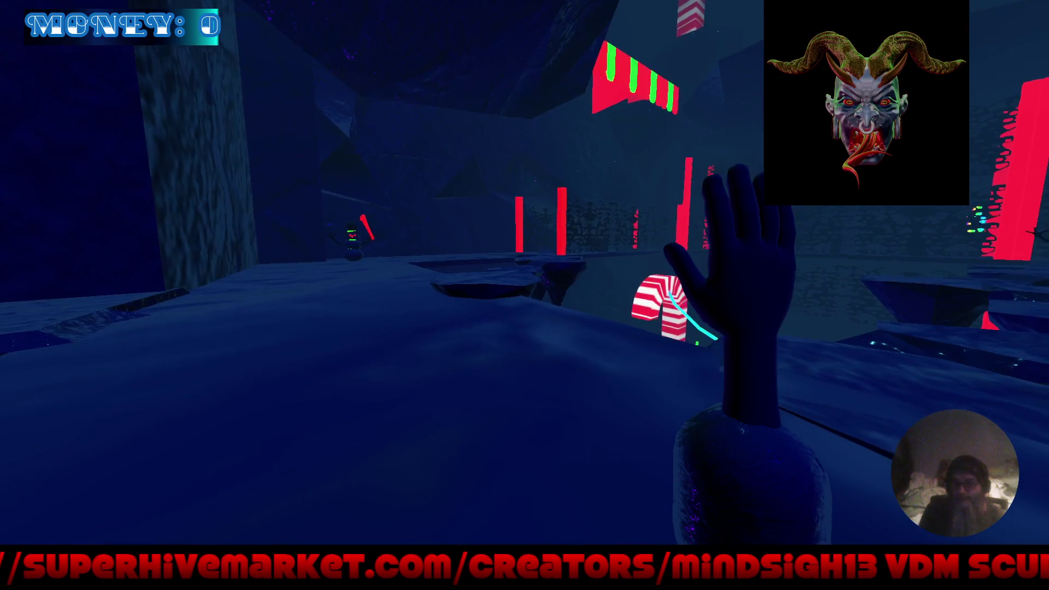
key("s")
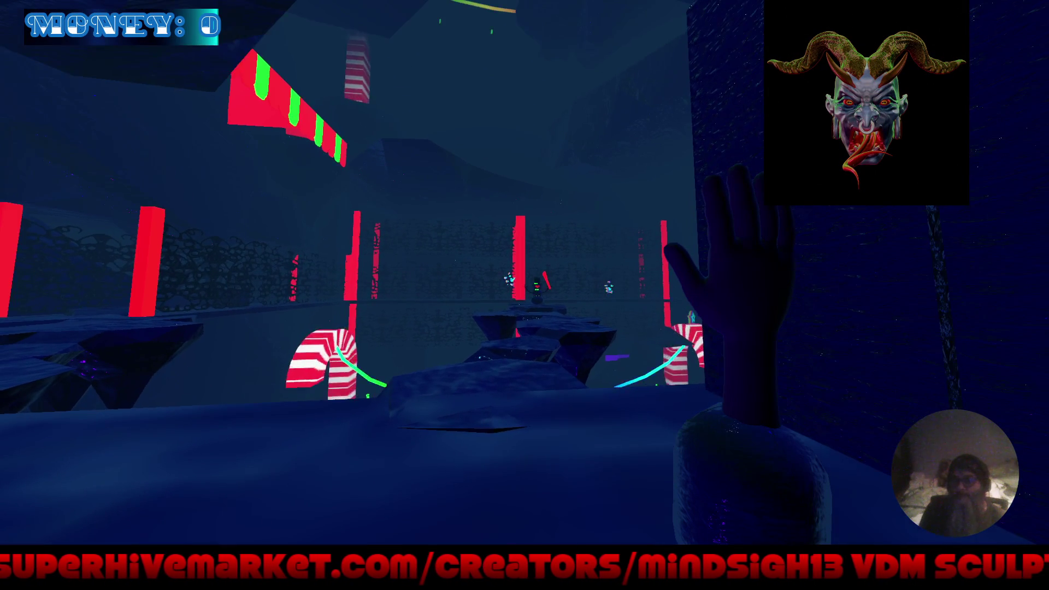
key("w")
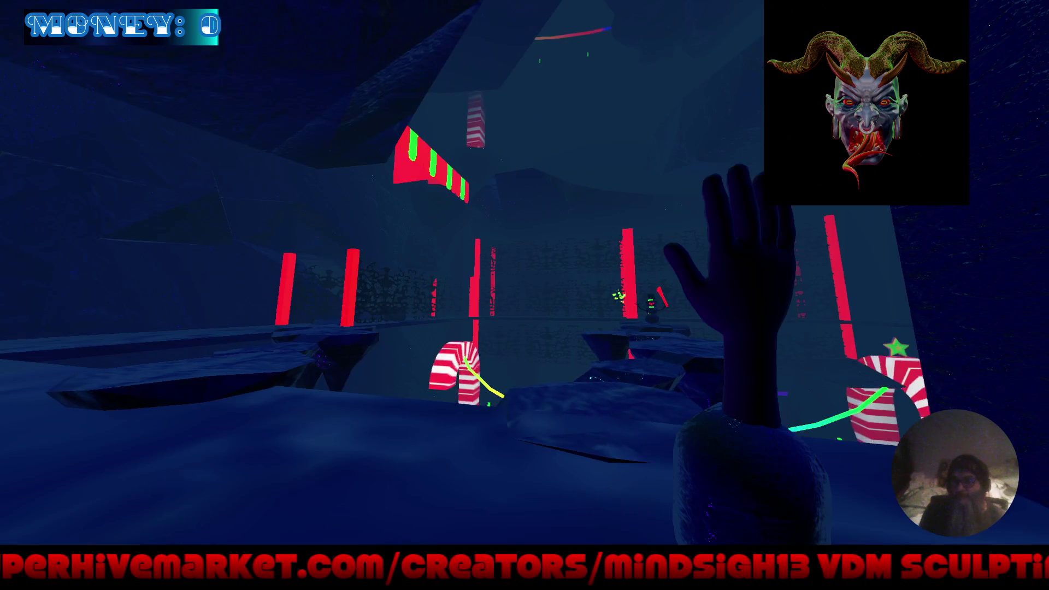
key("a")
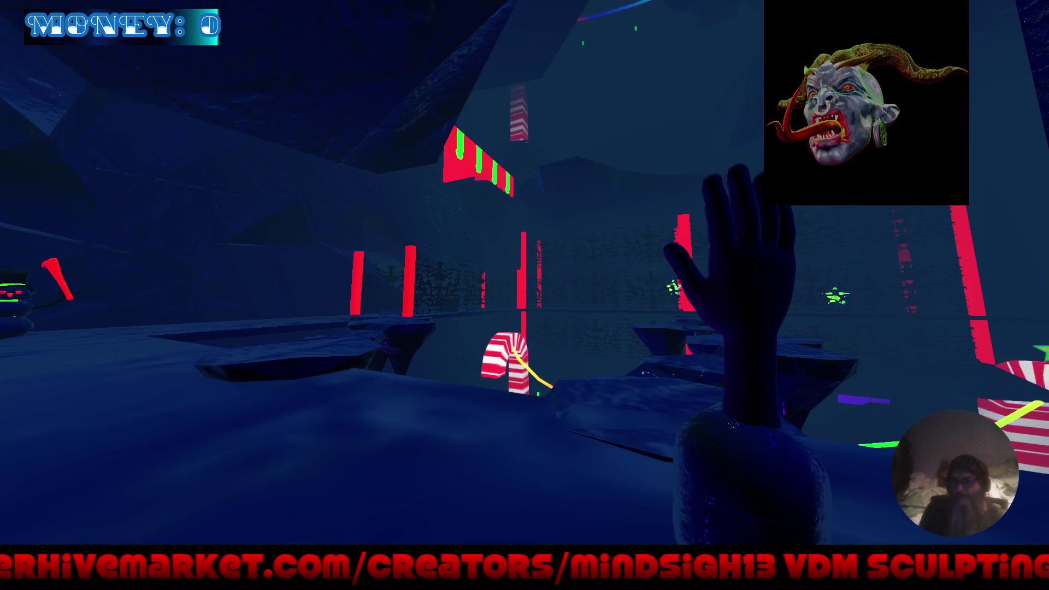
key("a")
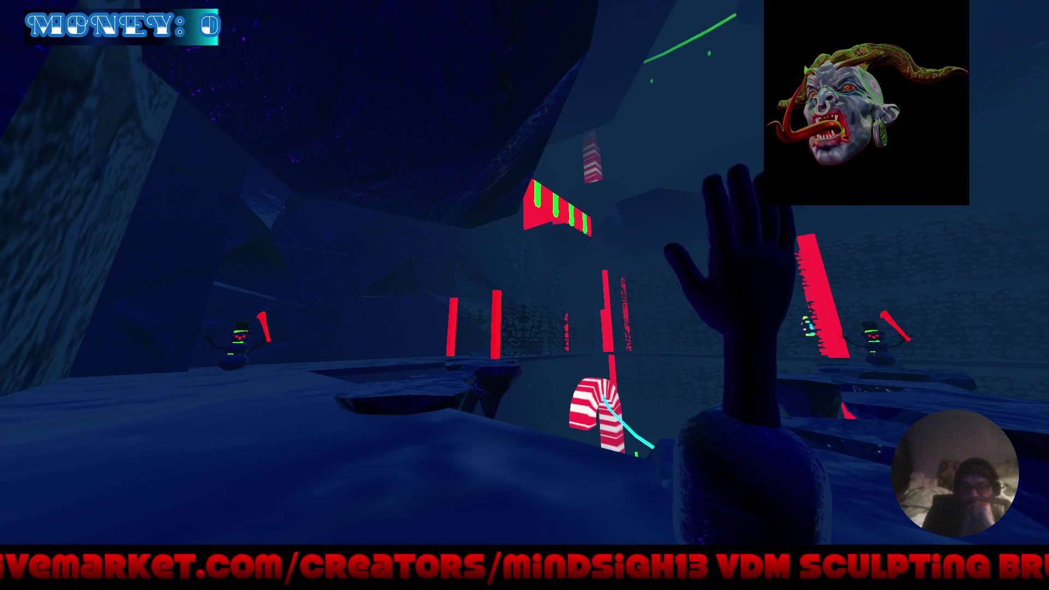
key("super")
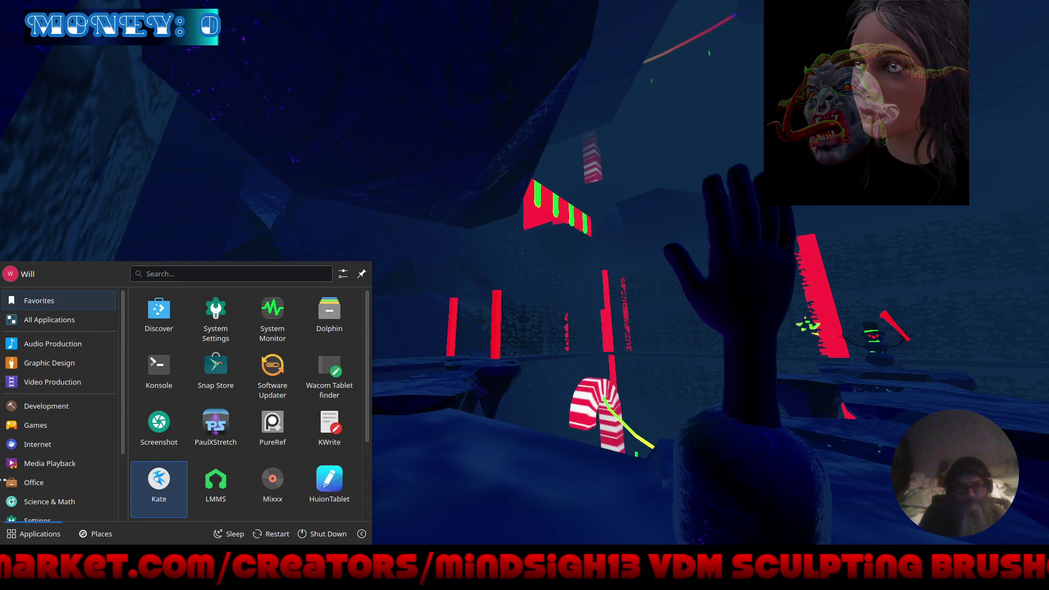
Show the Settings app category, then dismiss the launcher with Escape.
left_click(34, 519)
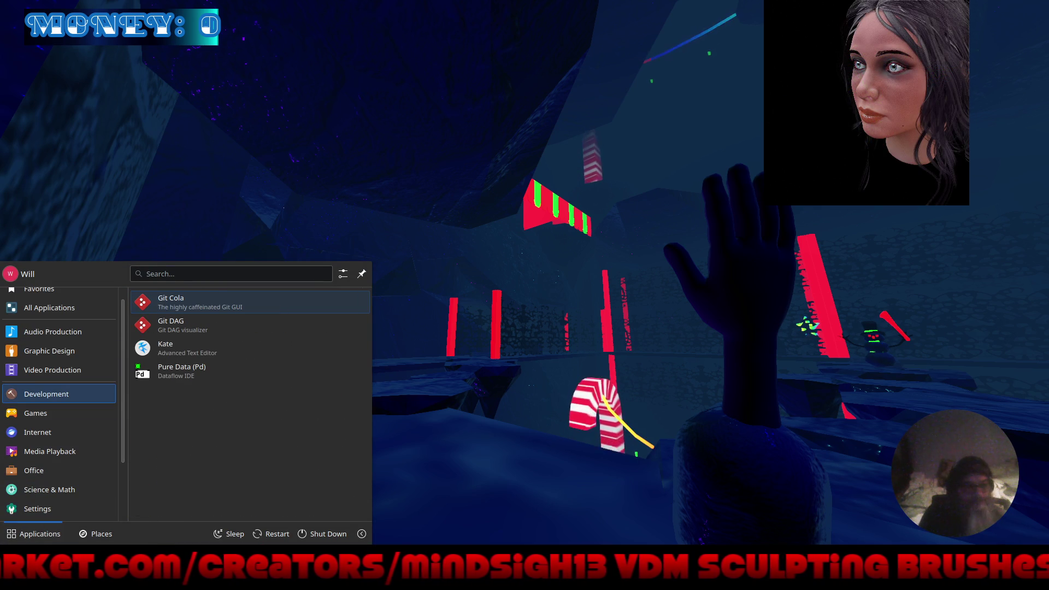
key("Escape")
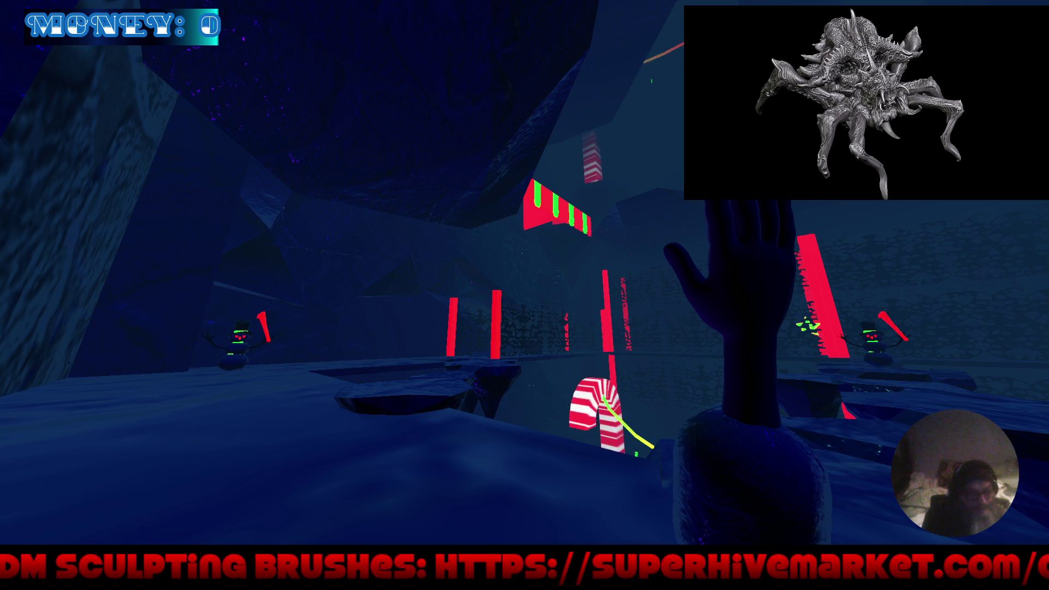
Walk the player past the candy cane and along the rock wall toward the spiky platforms.
key("w")
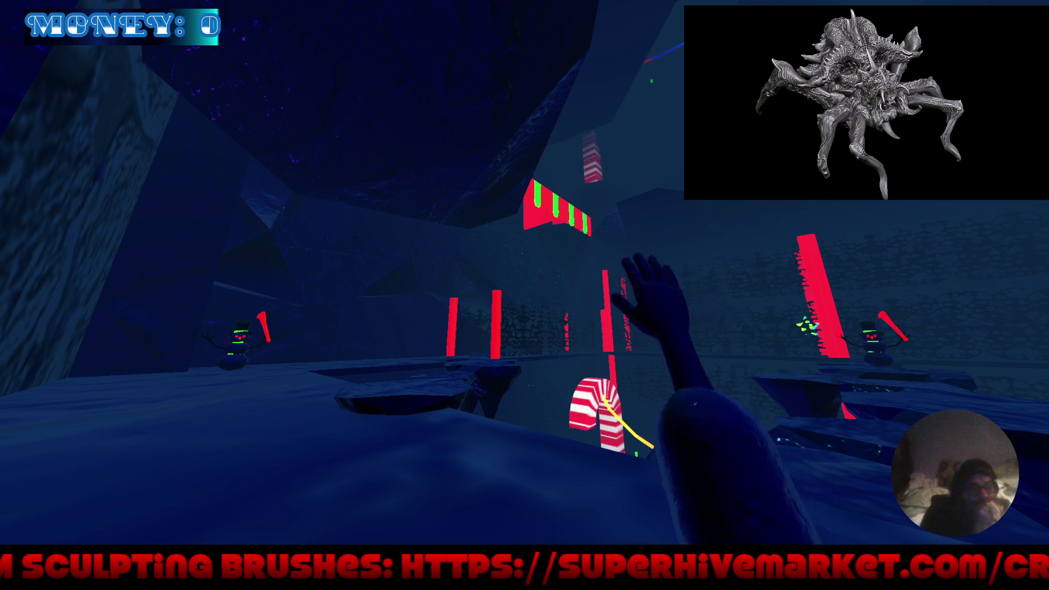
key("w")
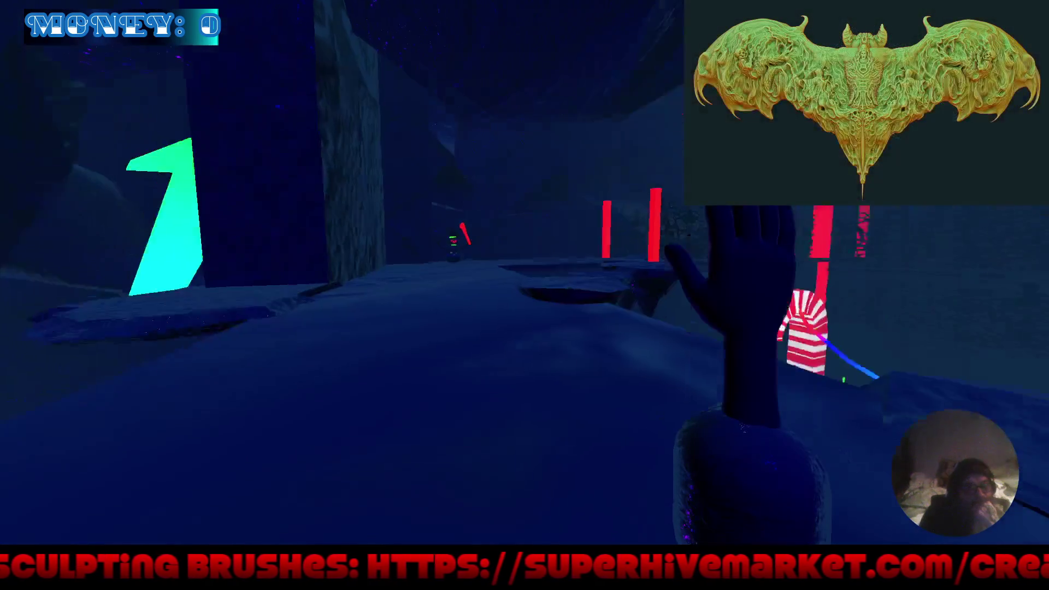
key("w")
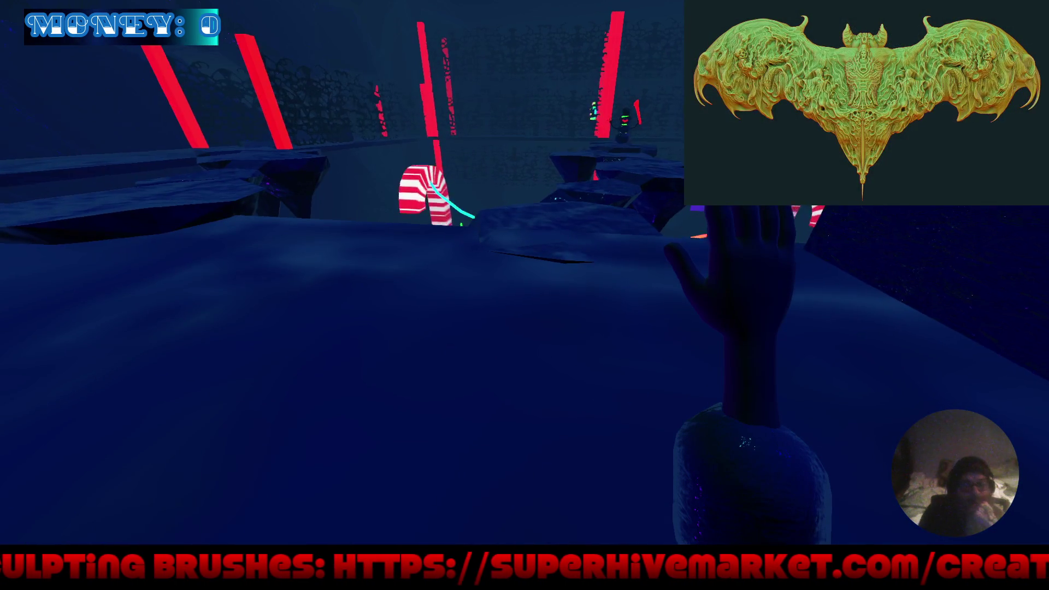
key("w")
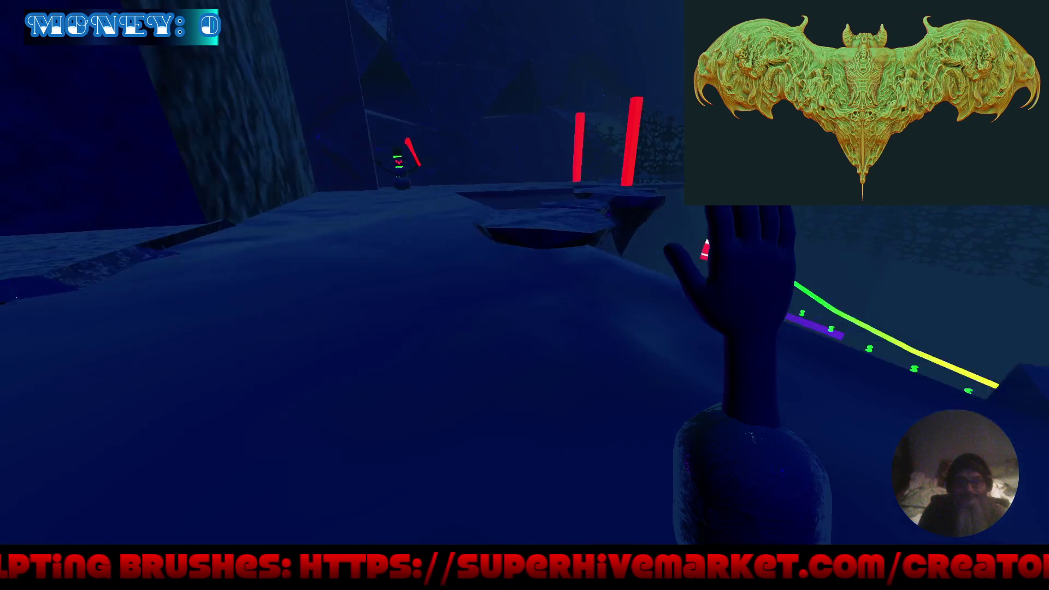
key("w")
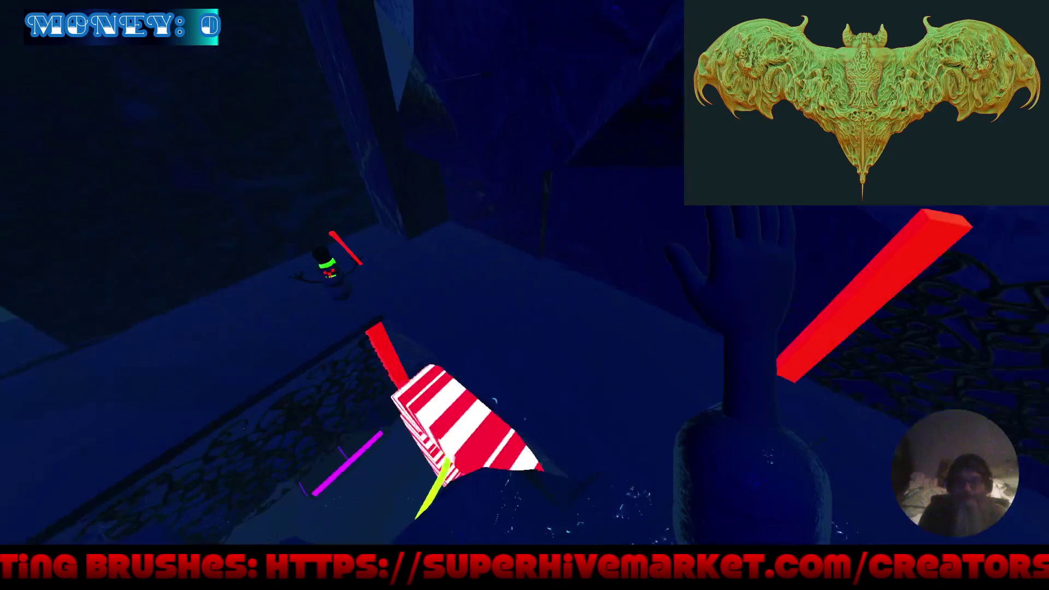
key("w")
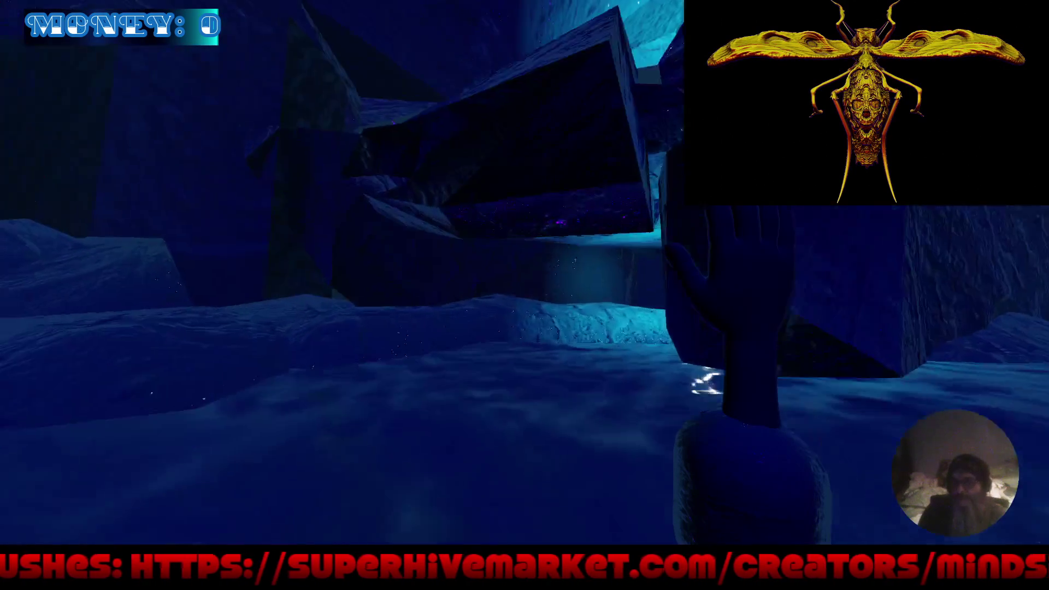
Continue past the candy cane, red crystal and green triangle, then jump along the icy path toward the snowman.
key("w")
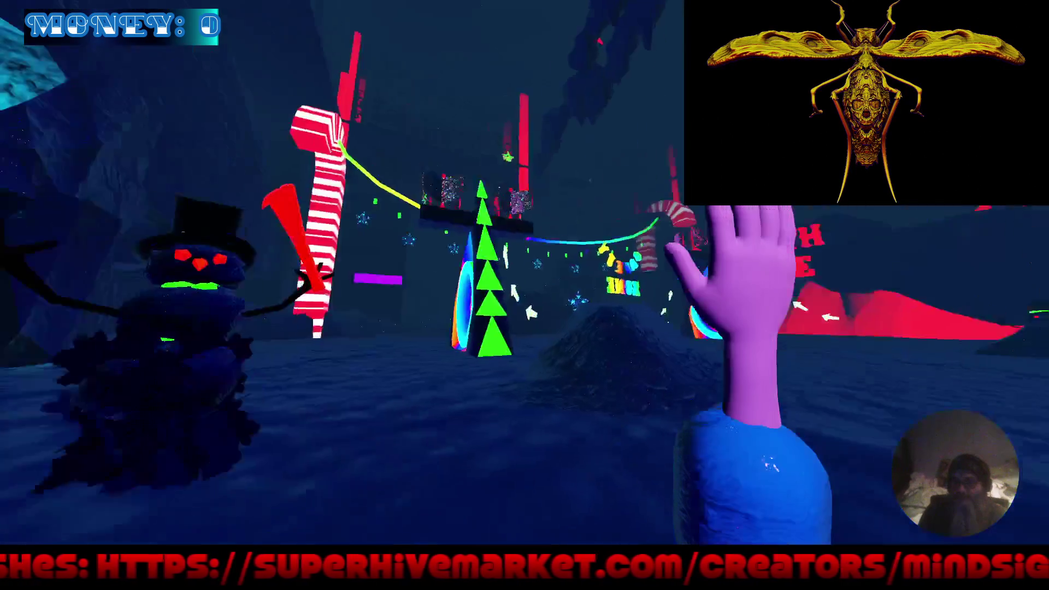
key("w")
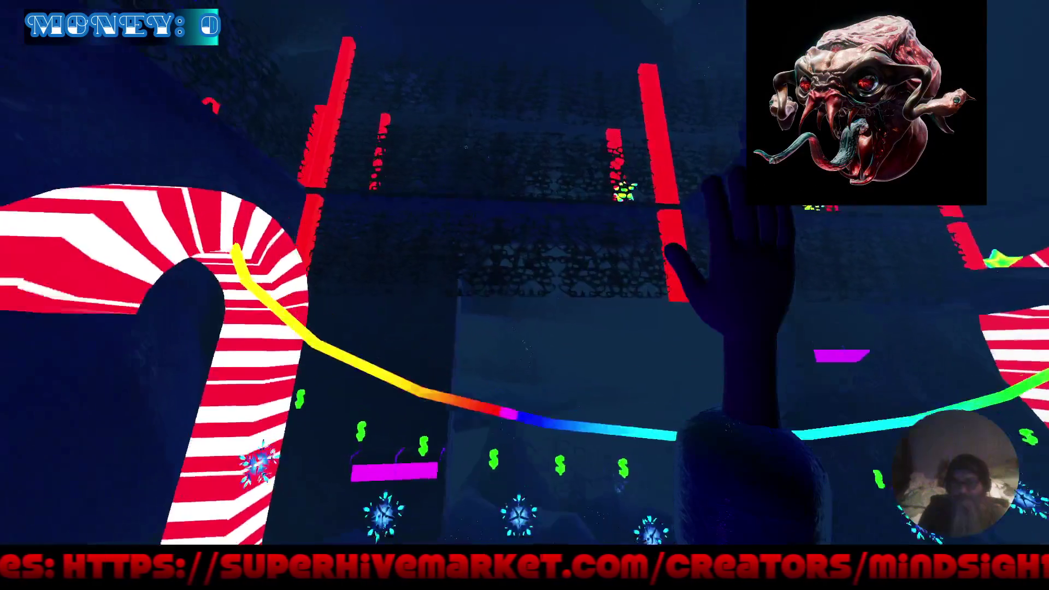
key("w")
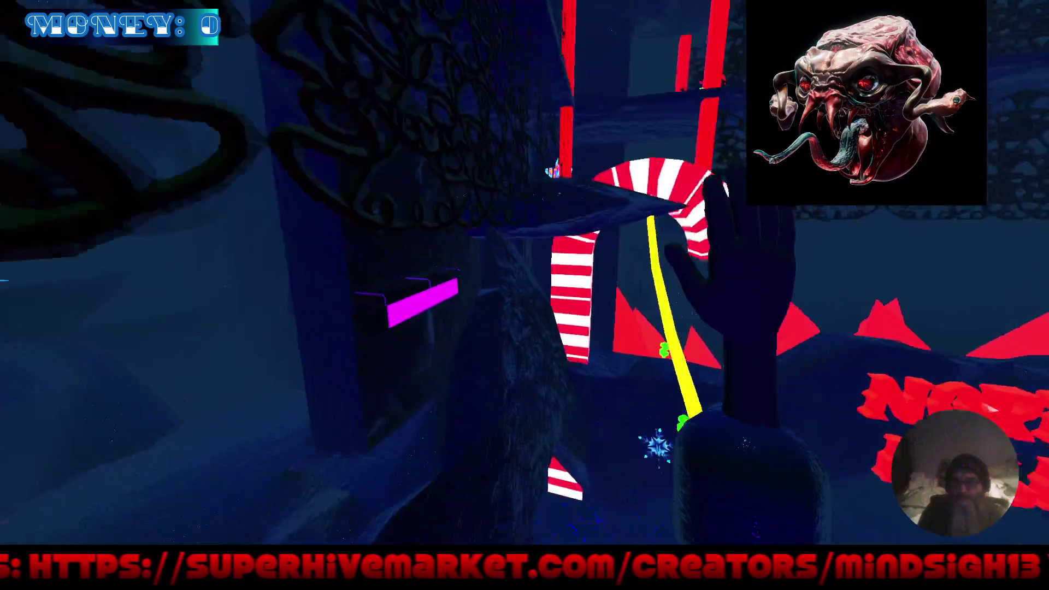
key("w")
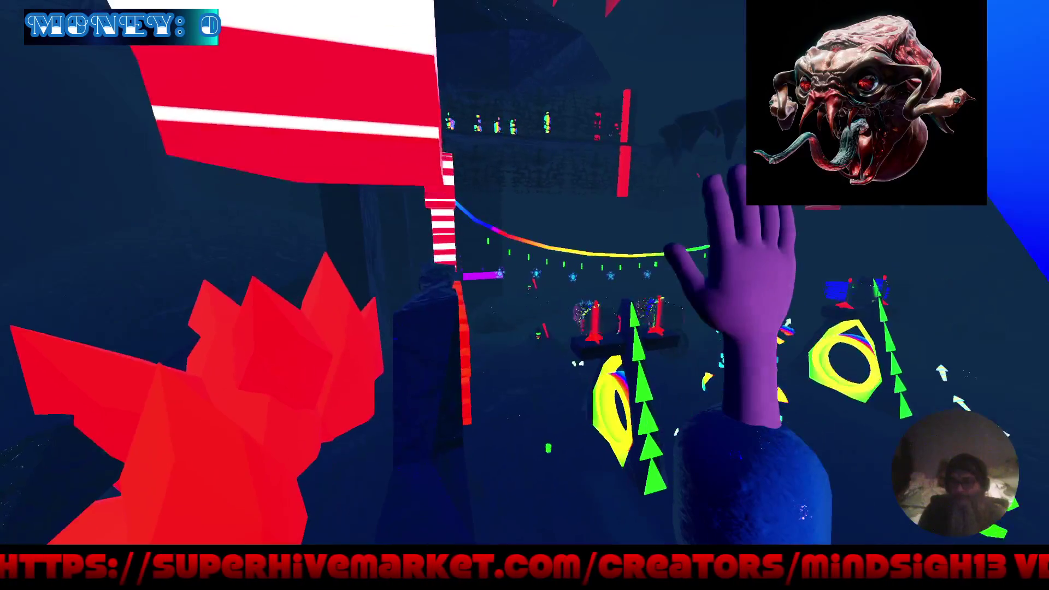
key("w")
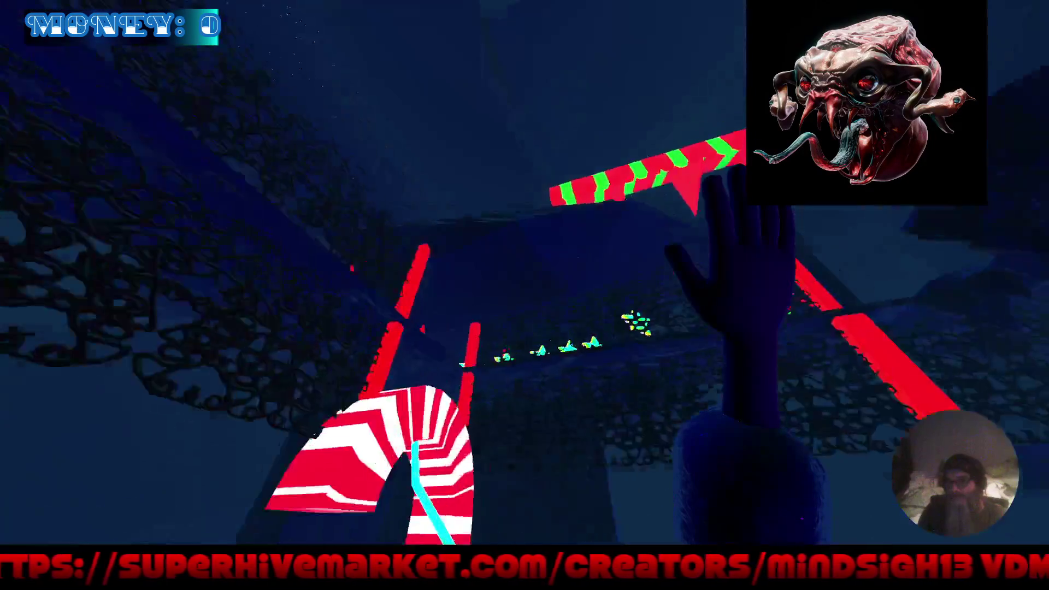
key("w")
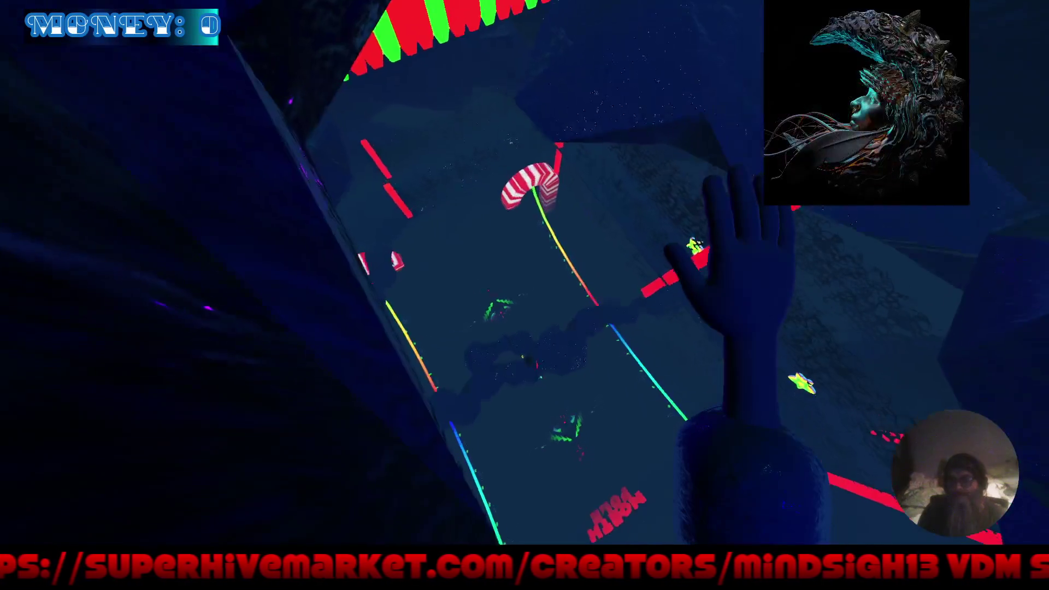
key("w")
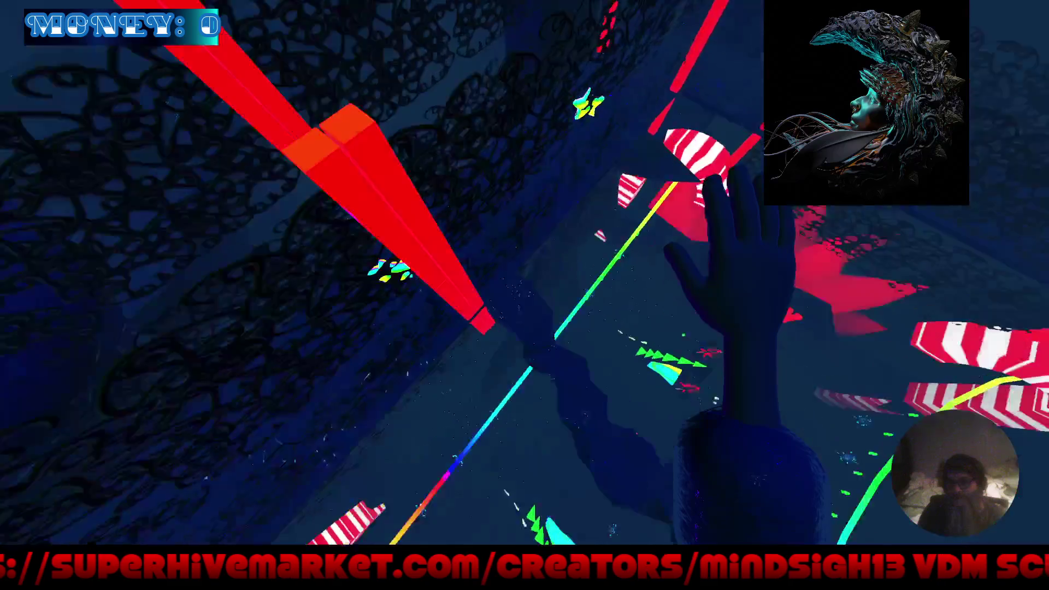
key("w")
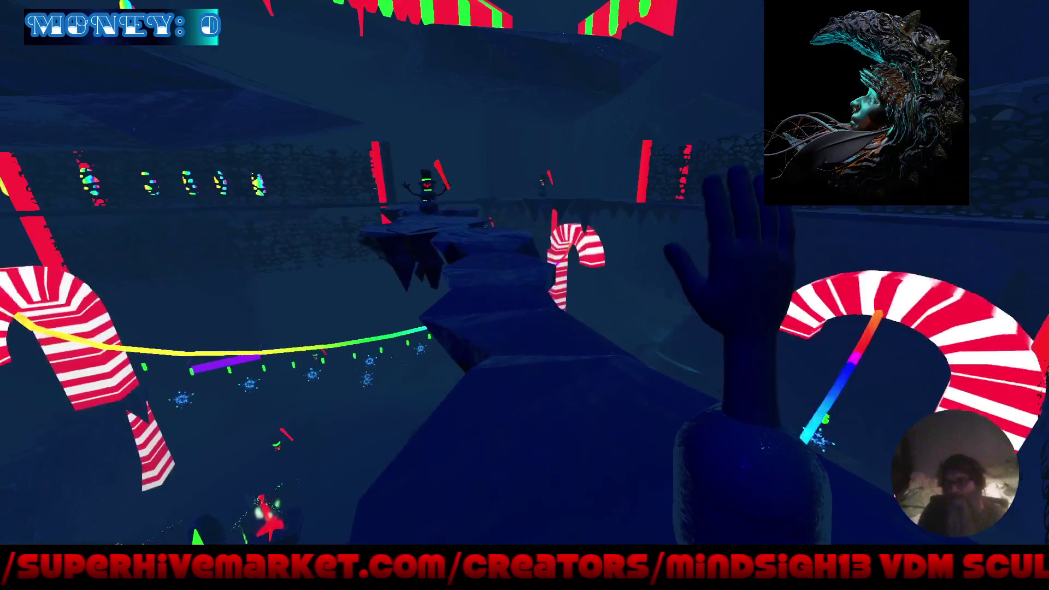
key("w")
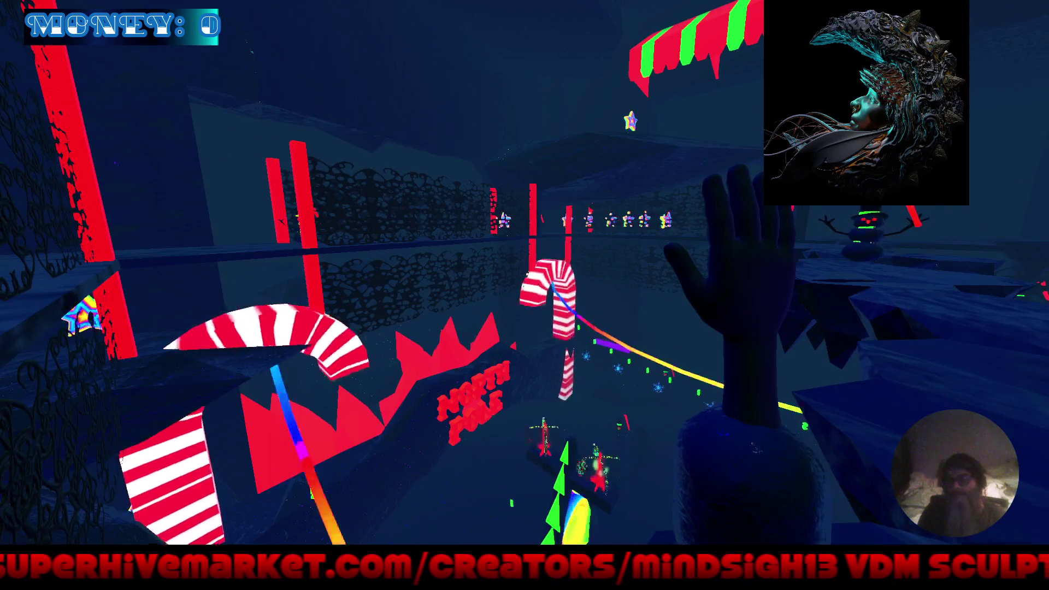
key("w")
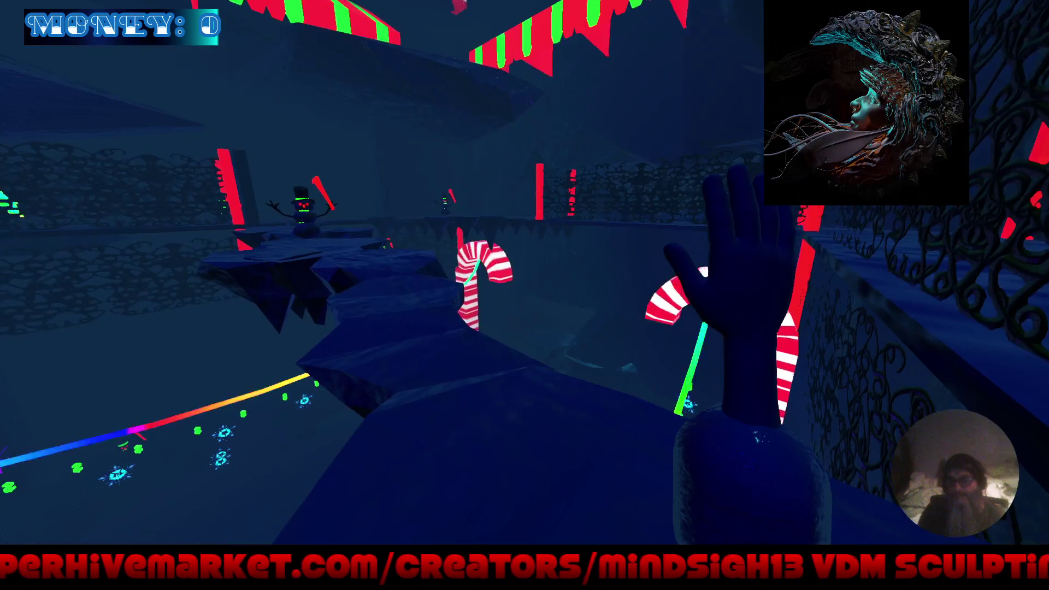
key("w")
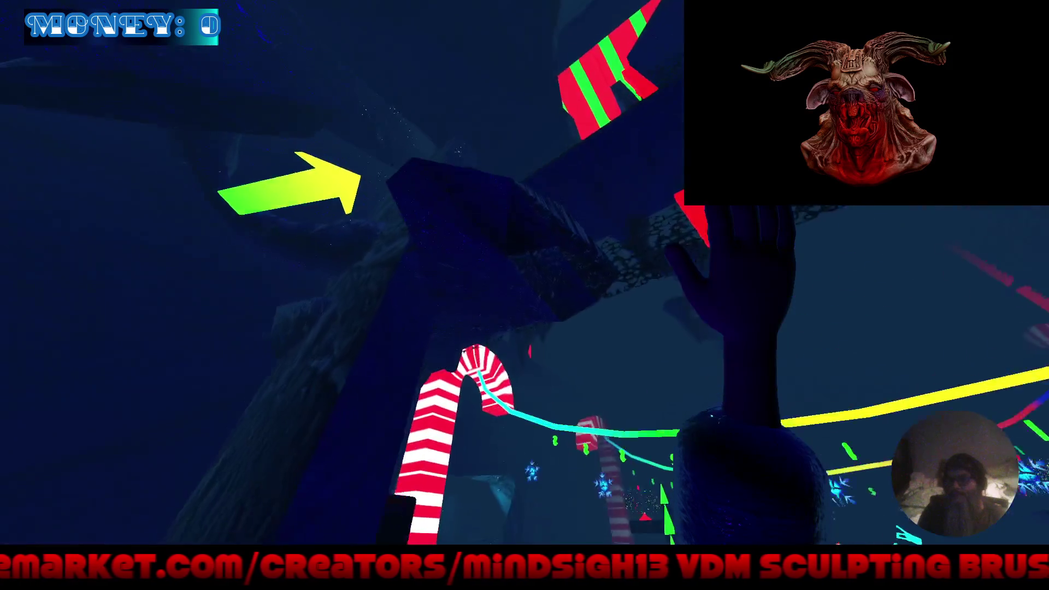
Walk past the rock pillar and red fence up to the snowman until the game-over screen appears.
key("w")
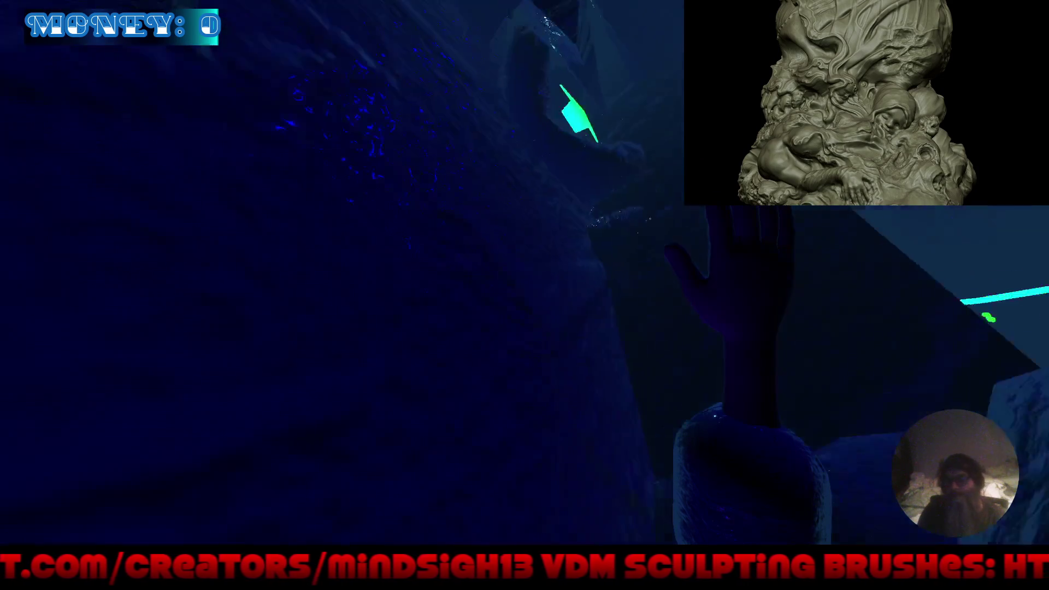
key("w")
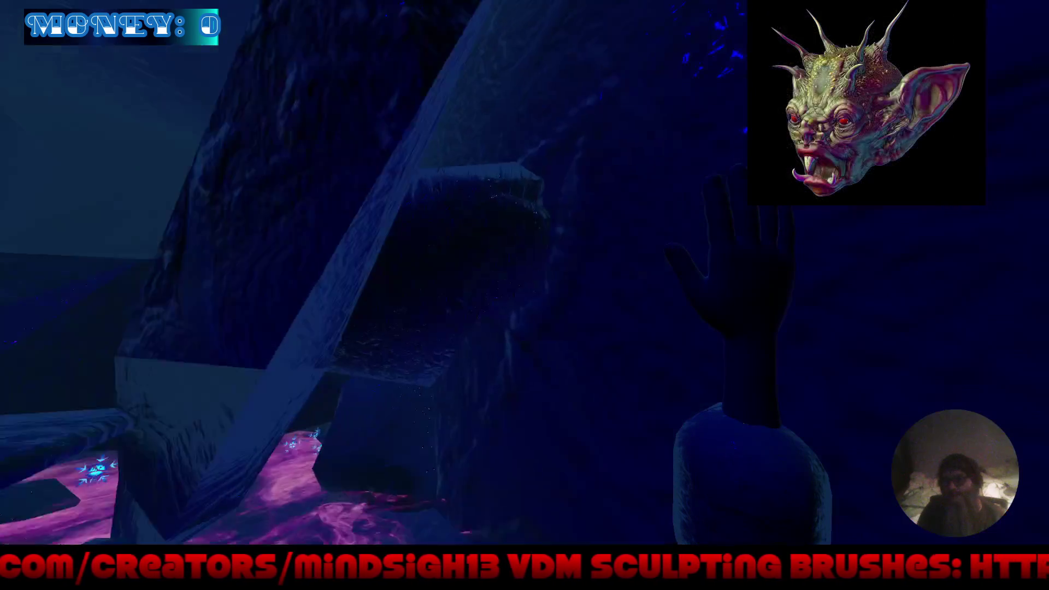
key("w")
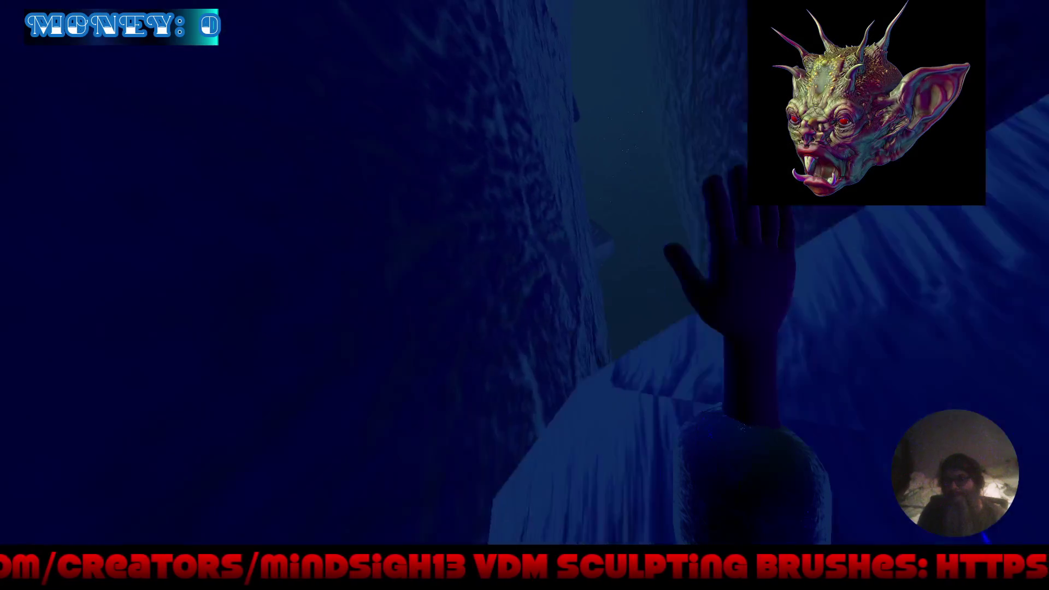
key("w")
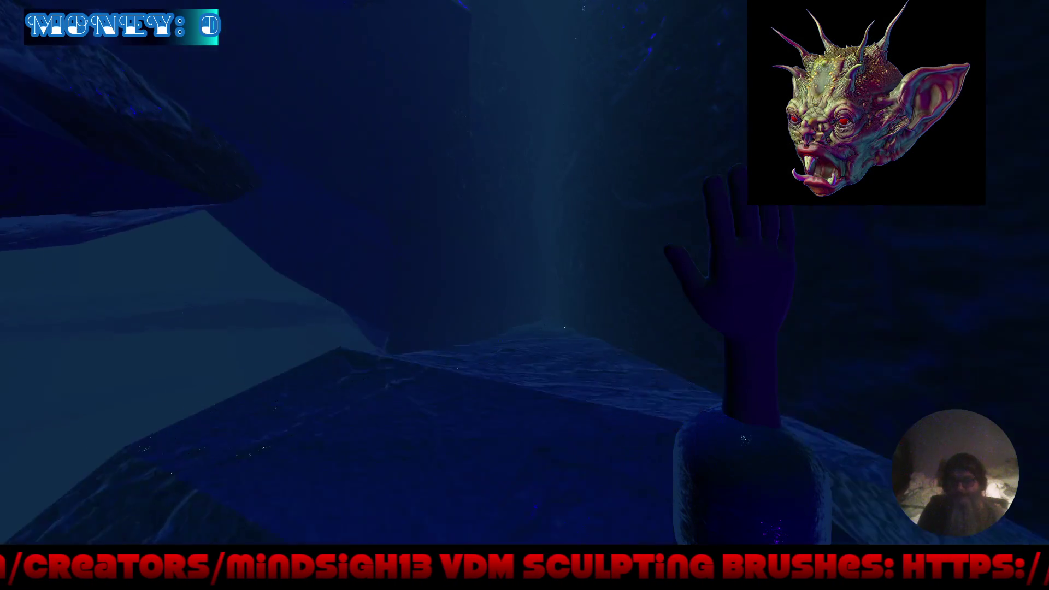
key("w")
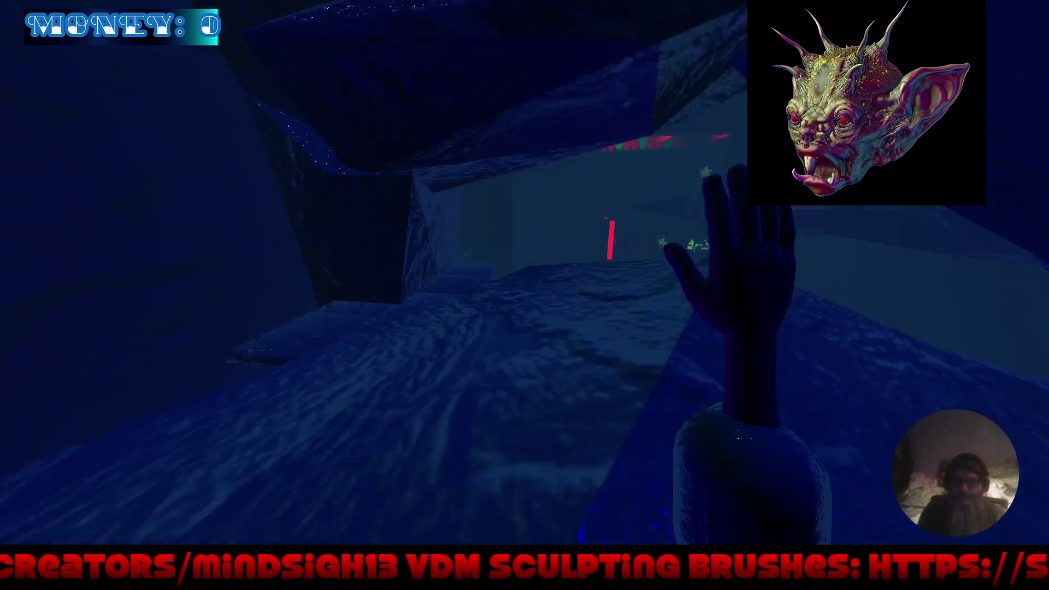
key("w")
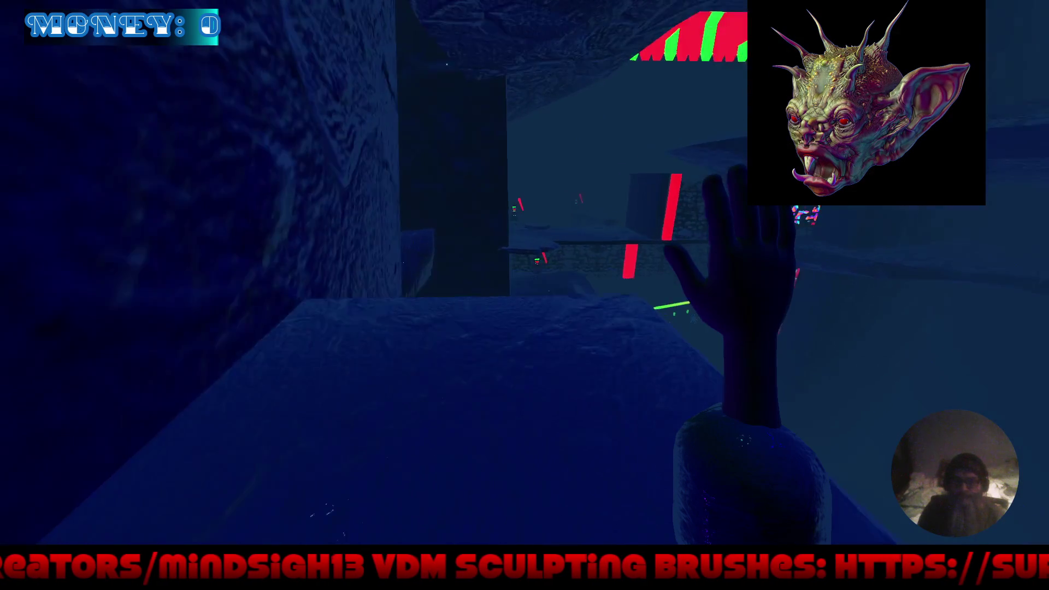
key("w")
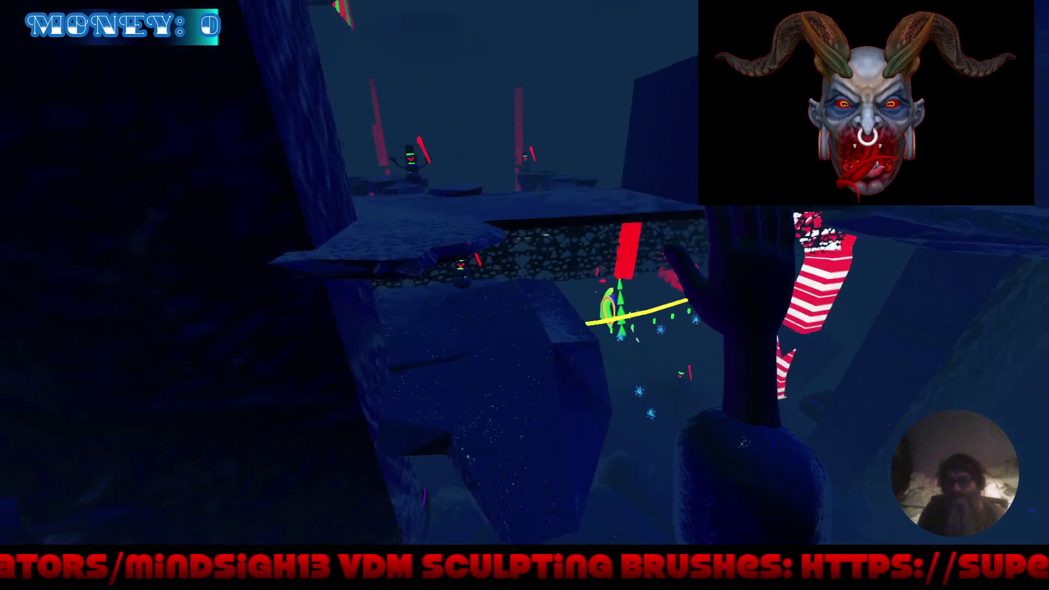
key("w")
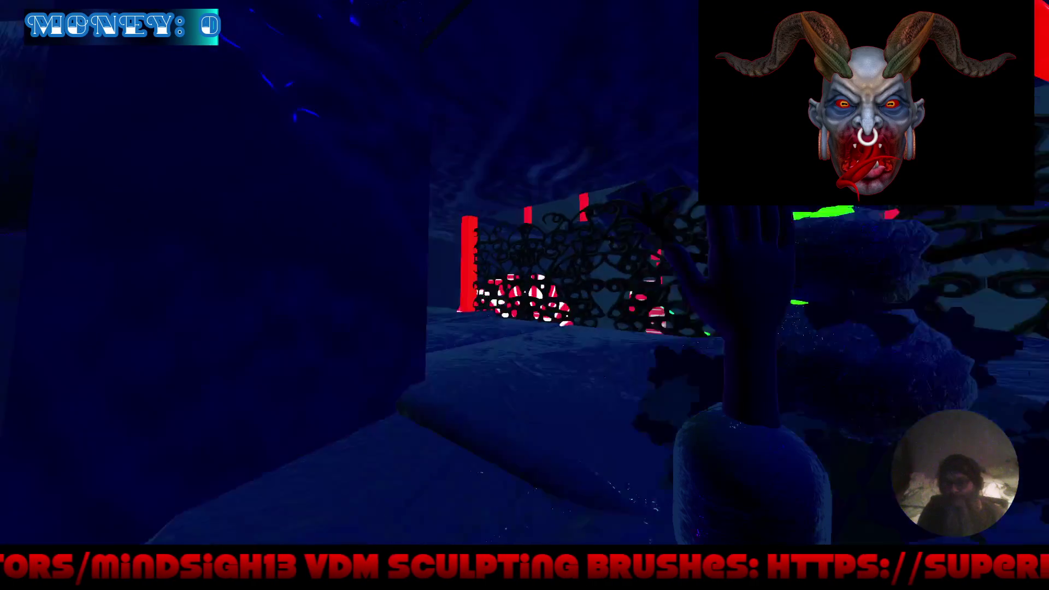
key("w")
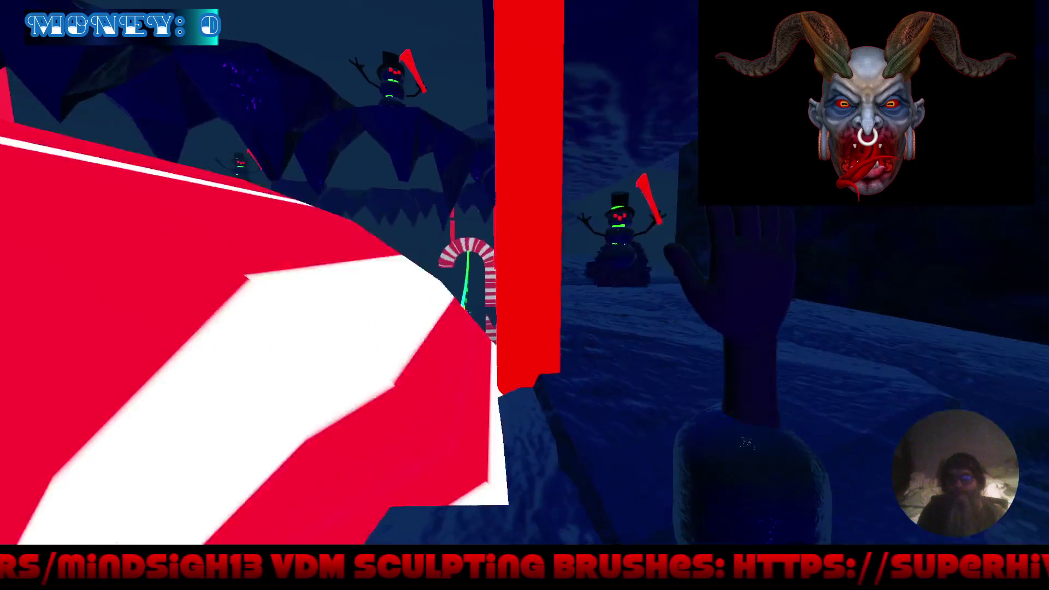
key("w")
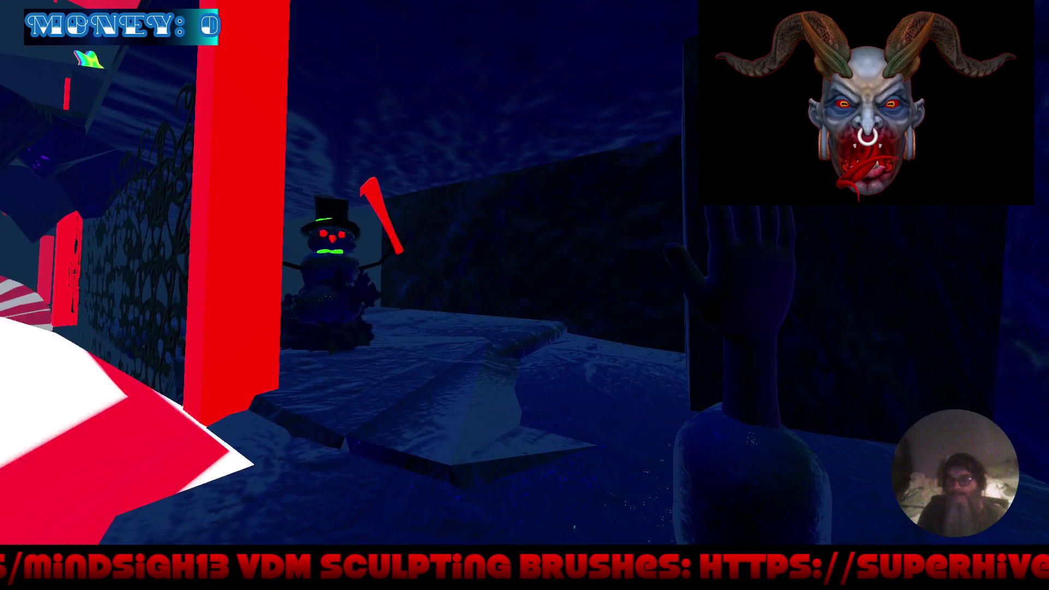
key("w")
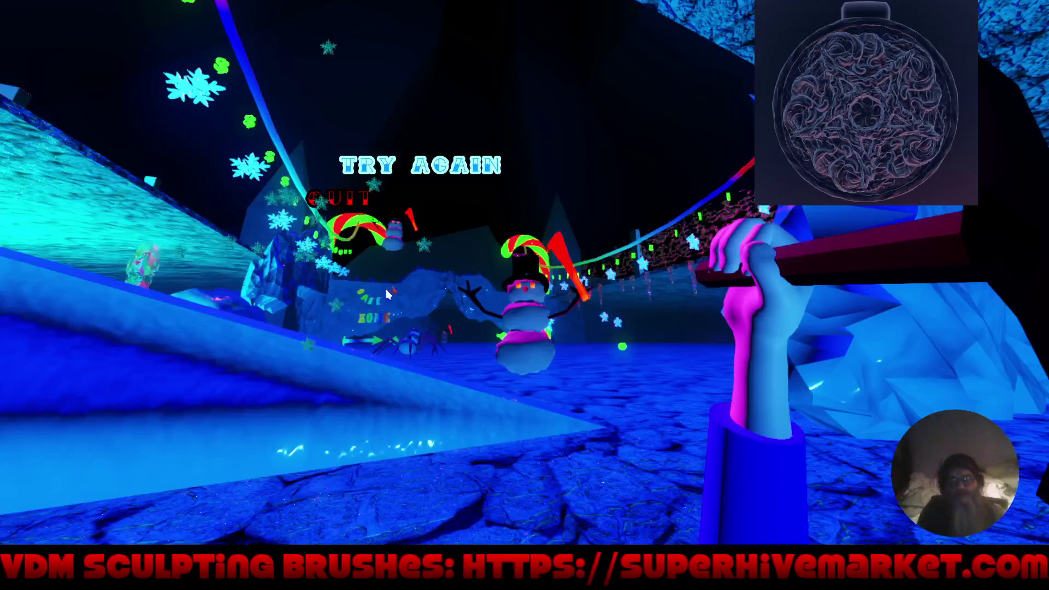
Choose QUIT on the game-over menu to return to the Godot editor.
left_click(310, 200)
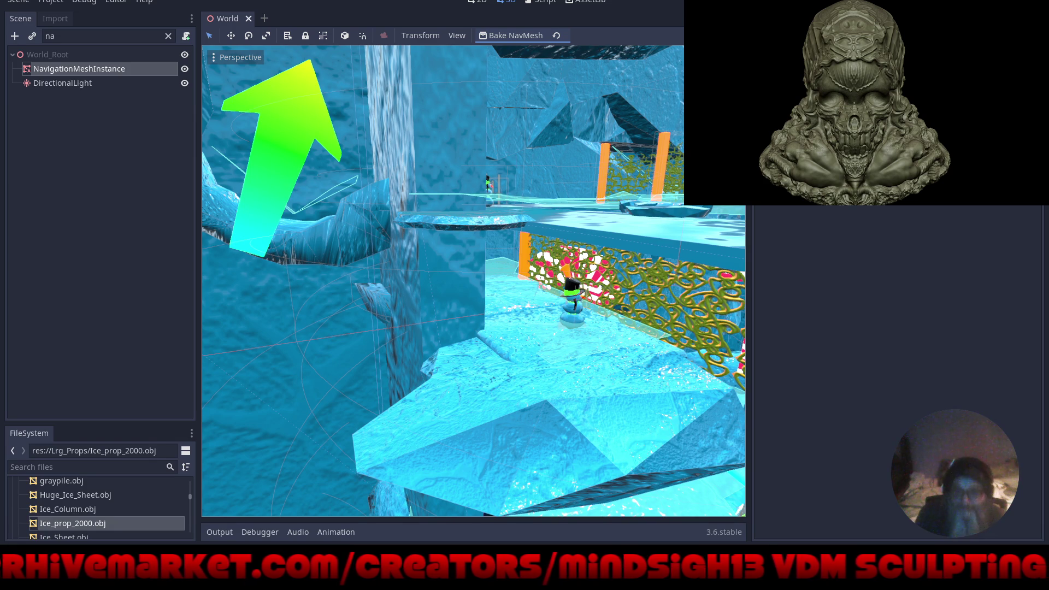
Glance at the viewport display options, toggle distraction-free mode, and fly the camera toward Ice_Slab10.
left_click(461, 36)
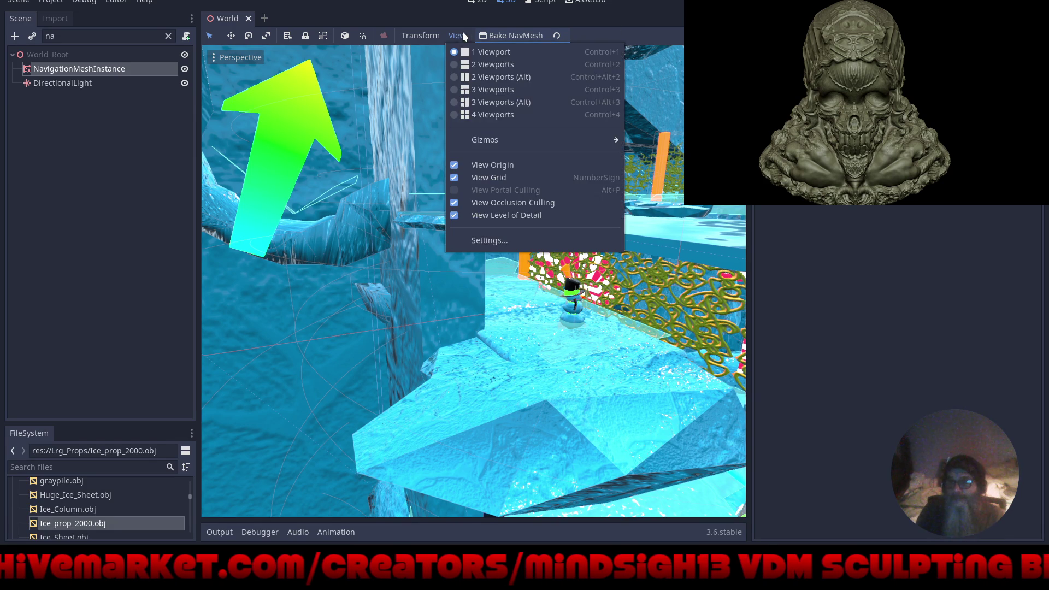
mouse_move(485, 139)
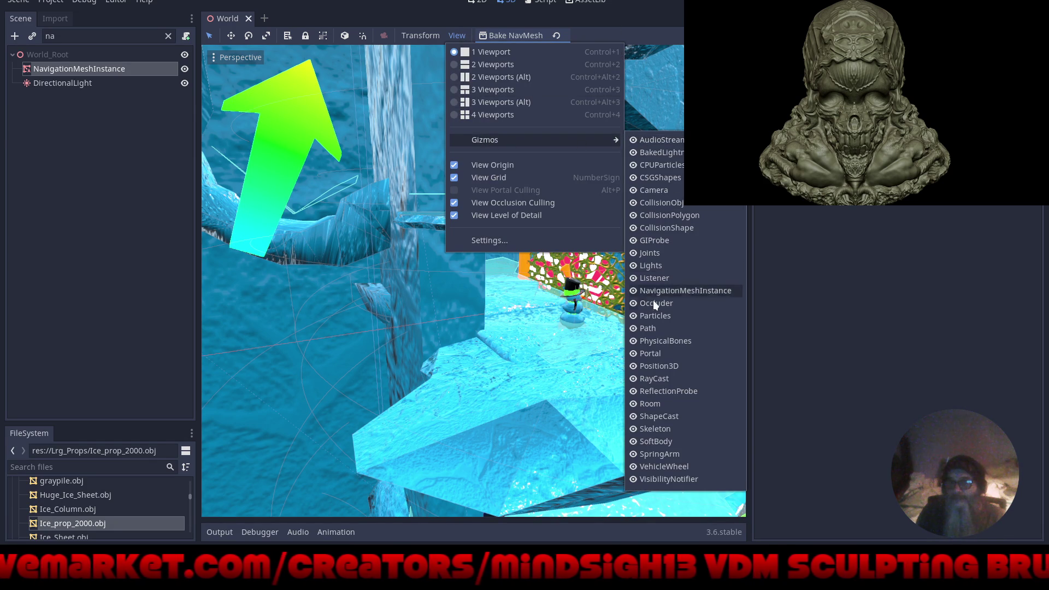
left_click(681, 8)
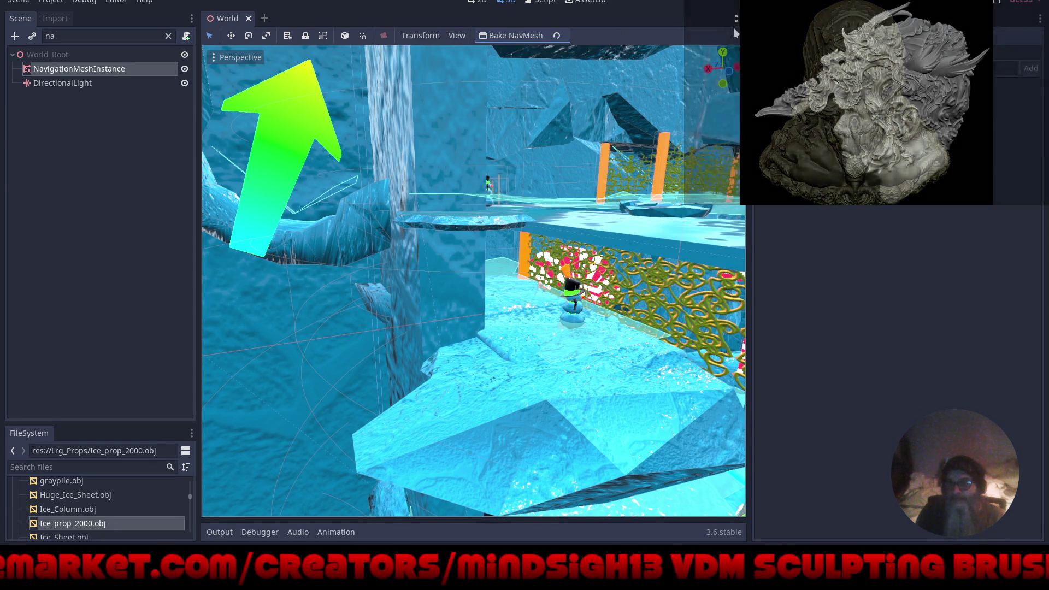
left_click(737, 19)
mouse_move(610, 242)
left_mouse_down()
mouse_move(535, 183)
mouse_move(634, 254)
mouse_move(672, 239)
mouse_move(710, 248)
mouse_move(648, 255)
mouse_move(716, 283)
mouse_move(720, 332)
mouse_move(688, 323)
mouse_move(693, 333)
mouse_move(788, 290)
mouse_move(782, 273)
mouse_move(792, 305)
mouse_move(874, 326)
mouse_move(831, 310)
left_mouse_up()
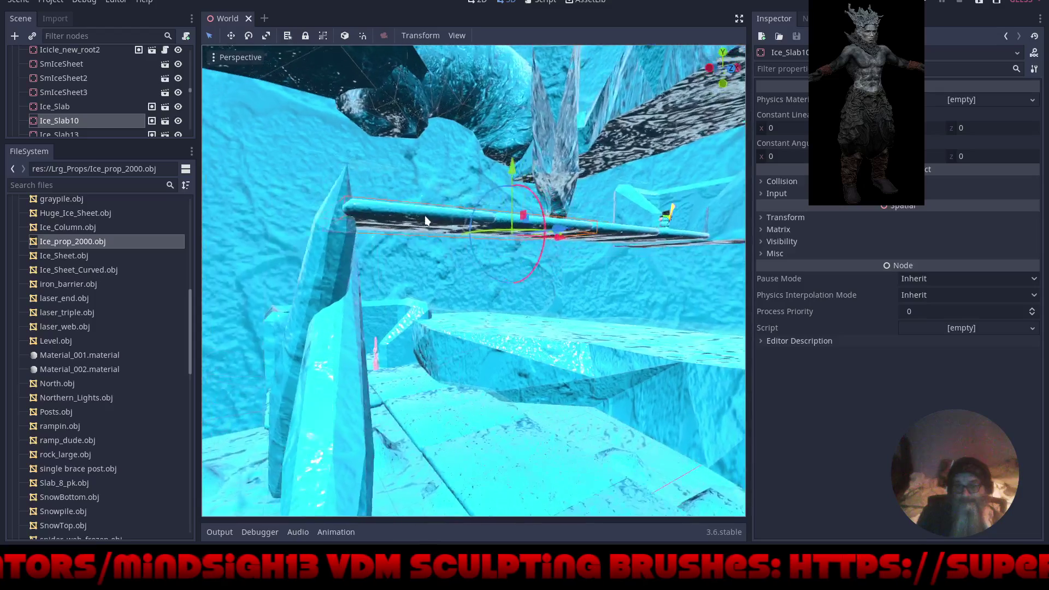
Select the slanted ice column and slide it along X until it stands beneath the ice slab.
mouse_move(437, 229)
left_mouse_down()
mouse_move(535, 250)
mouse_move(490, 244)
mouse_move(490, 224)
left_mouse_up()
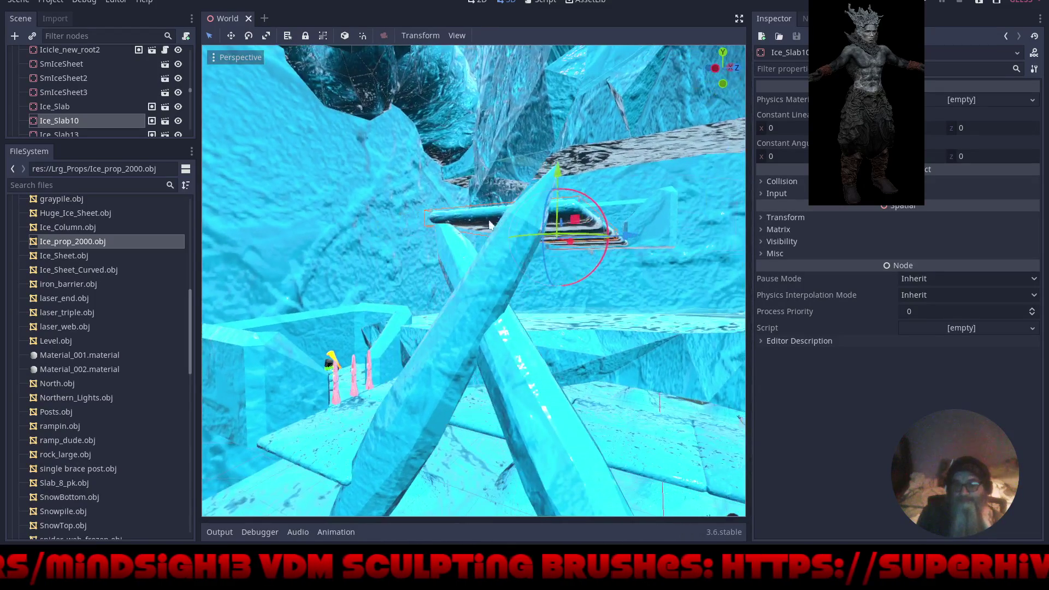
mouse_move(447, 263)
left_mouse_down()
mouse_move(425, 183)
mouse_move(438, 130)
mouse_move(414, 174)
mouse_move(297, 156)
mouse_move(309, 126)
mouse_move(384, 177)
mouse_move(348, 194)
mouse_move(329, 249)
left_mouse_up()
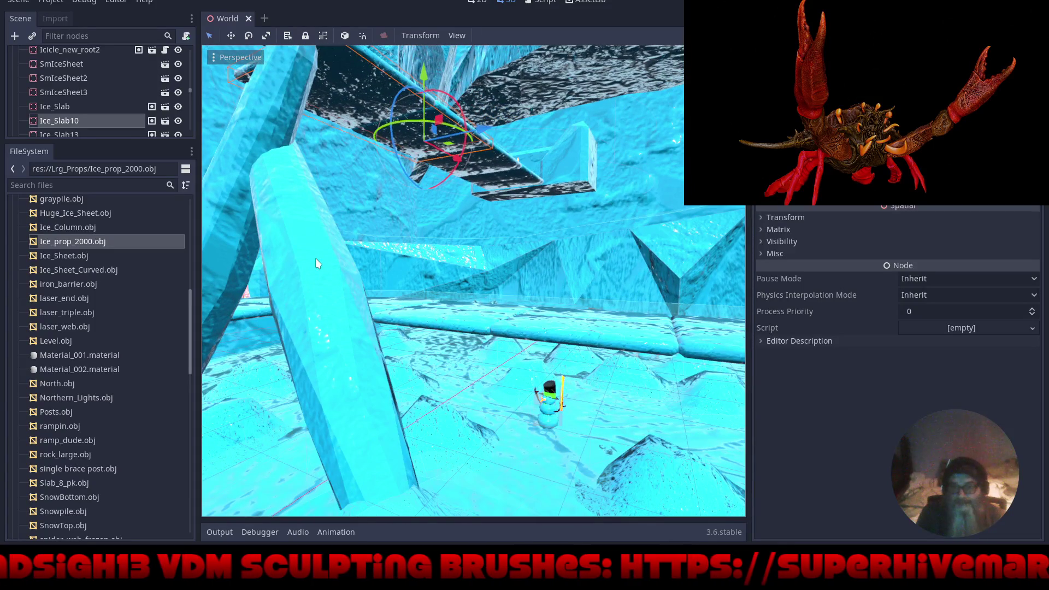
left_click(316, 258)
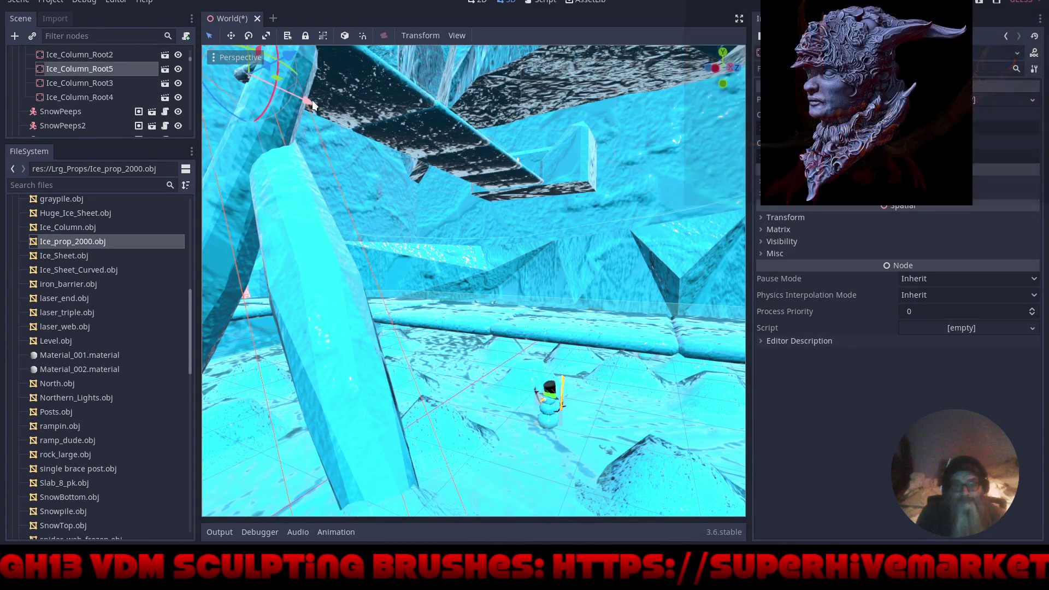
mouse_move(311, 107)
left_mouse_down()
mouse_move(437, 108)
mouse_move(429, 124)
left_mouse_up()
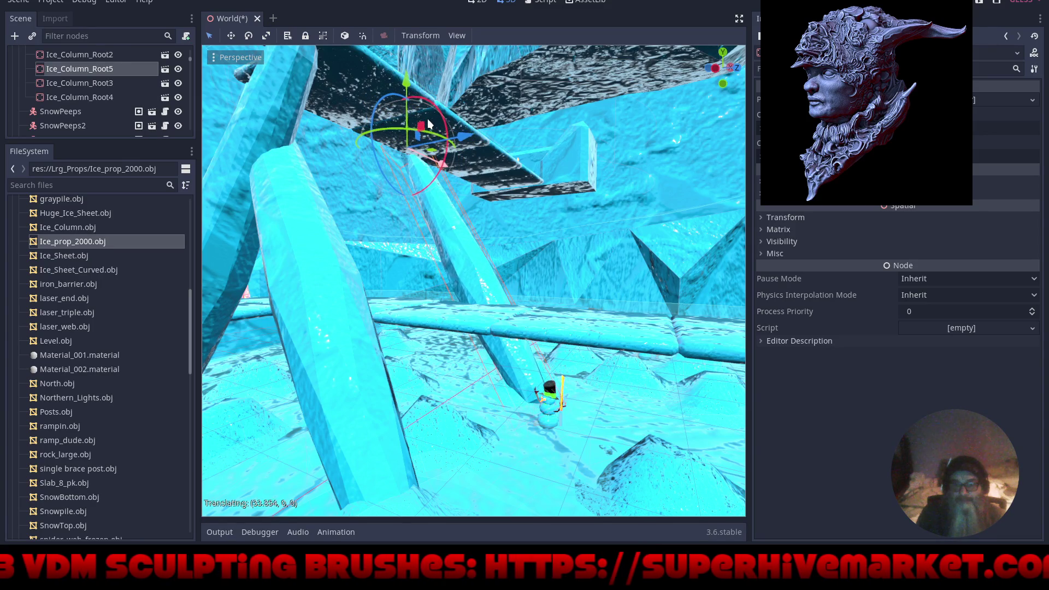
mouse_move(549, 156)
left_mouse_down()
mouse_move(634, 170)
mouse_move(720, 205)
mouse_move(704, 216)
mouse_move(720, 220)
mouse_move(603, 189)
left_mouse_up()
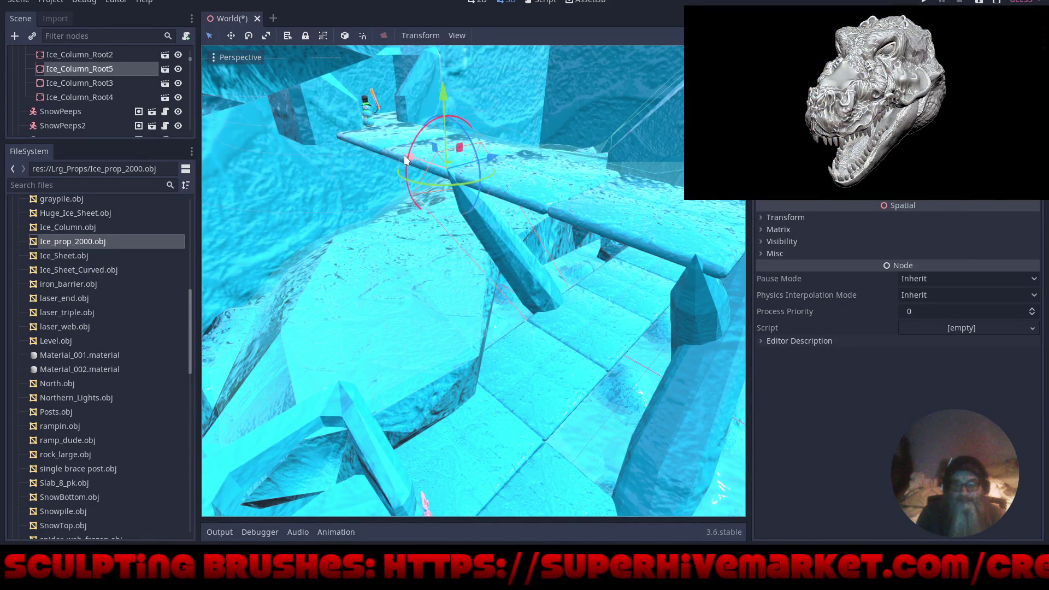
left_click_drag(406, 160, 389, 152)
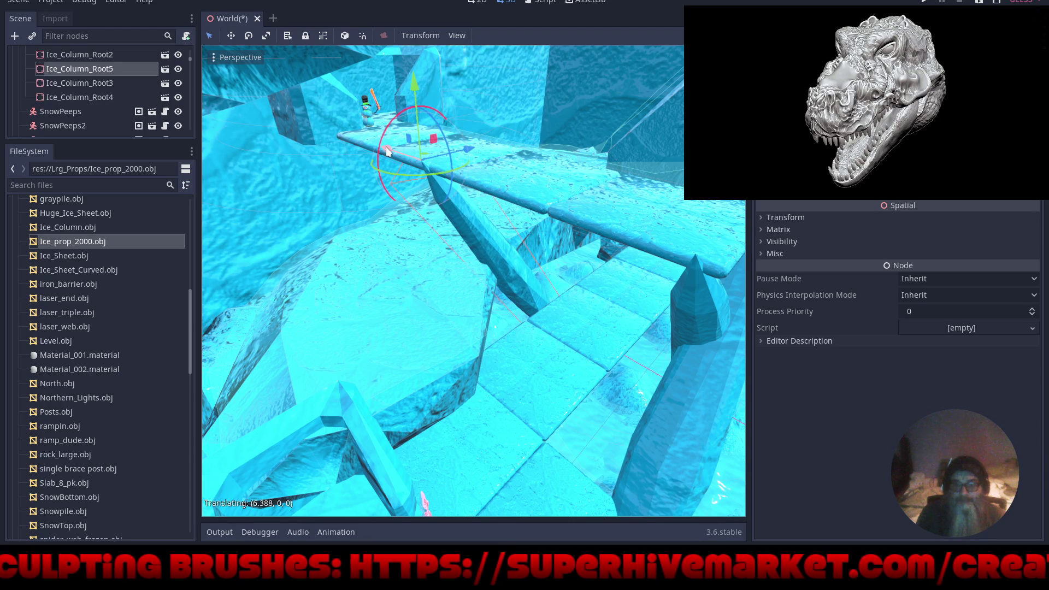
mouse_move(432, 248)
left_mouse_down()
mouse_move(511, 236)
mouse_move(465, 221)
mouse_move(526, 179)
left_mouse_up()
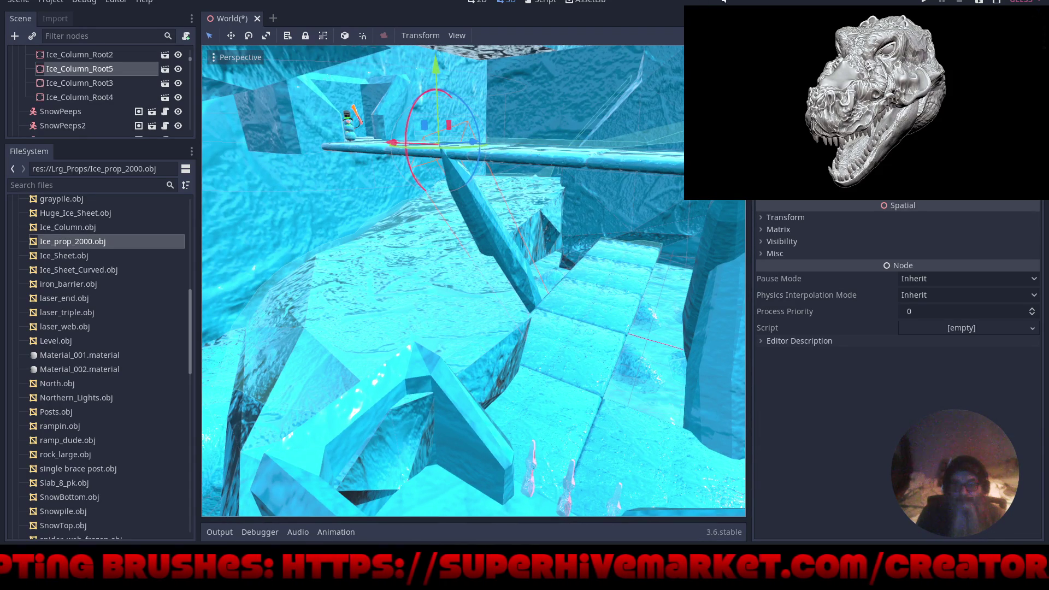
Switch to local axes, tilt the ice spike about 7 degrees and shift it along its red axis.
key("ctrl+shift+F11")
scroll(500, 255, "up", 3)
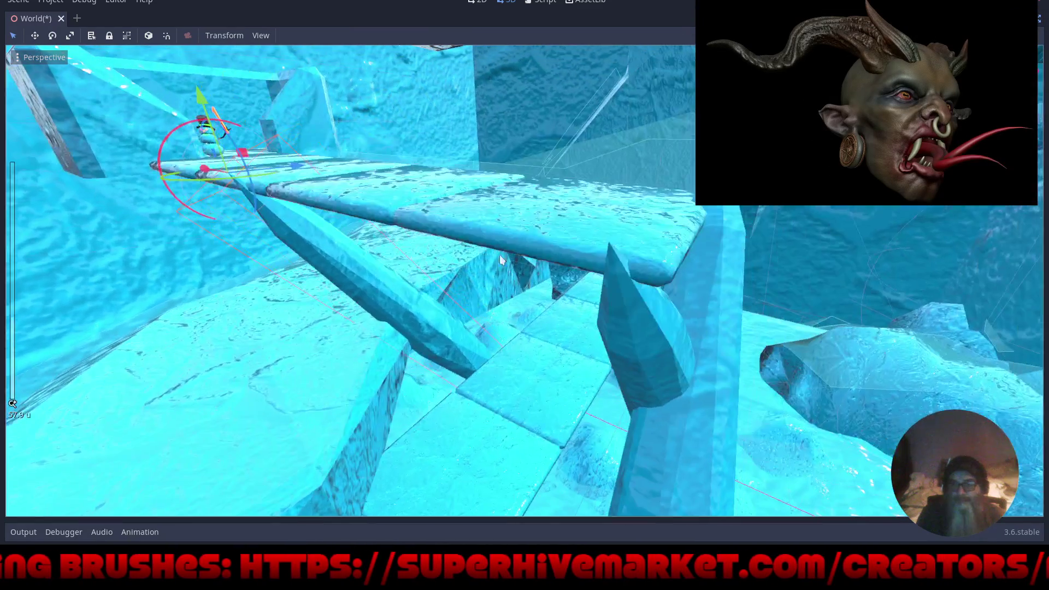
mouse_move(499, 255)
left_mouse_down()
mouse_move(448, 305)
mouse_move(486, 284)
mouse_move(474, 278)
mouse_move(496, 232)
mouse_move(509, 232)
mouse_move(504, 186)
left_mouse_up()
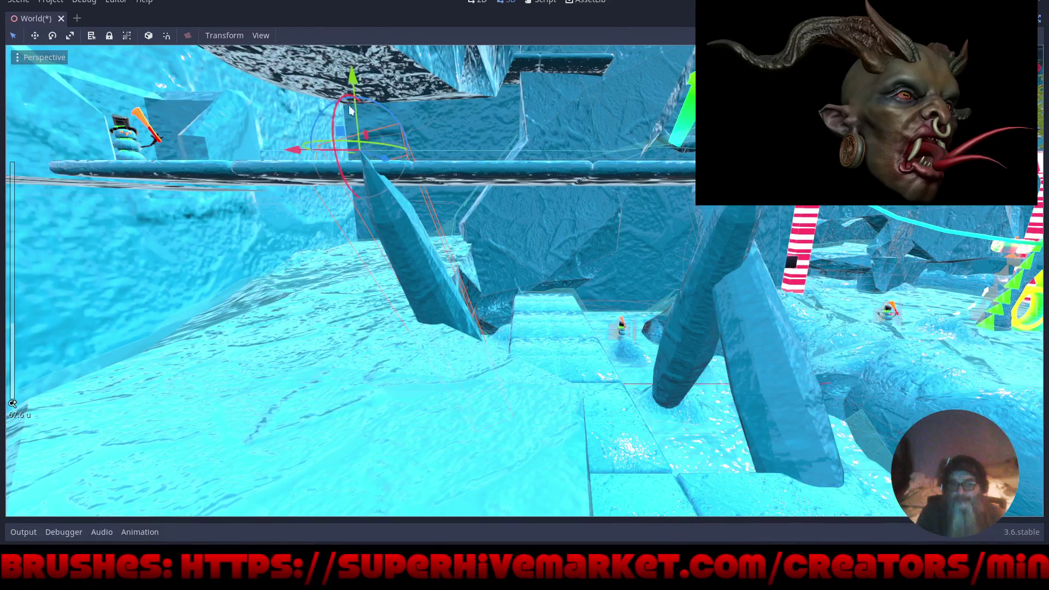
key("t")
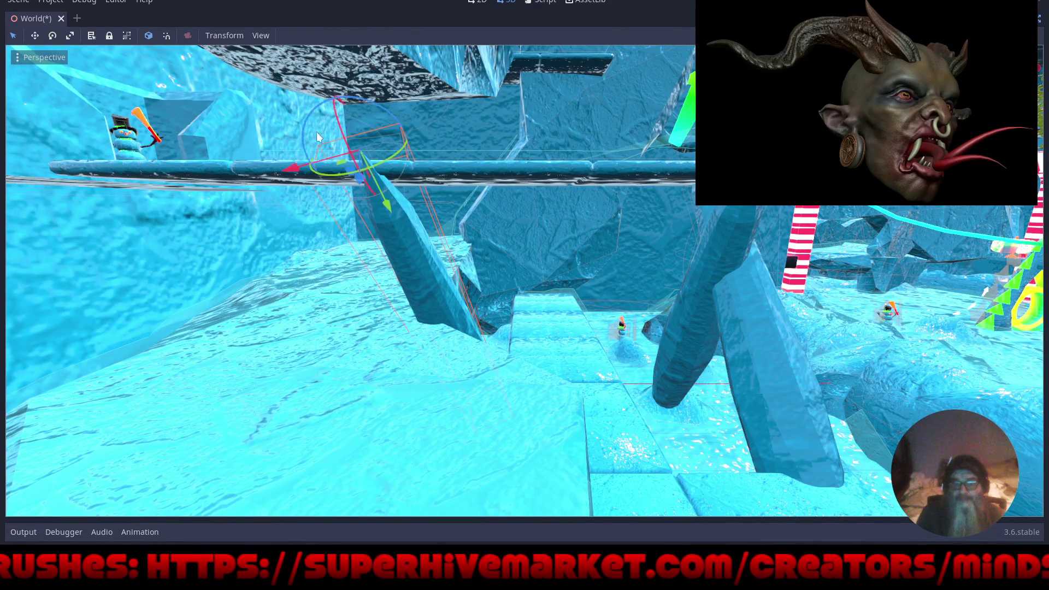
left_click_drag(310, 111, 304, 116)
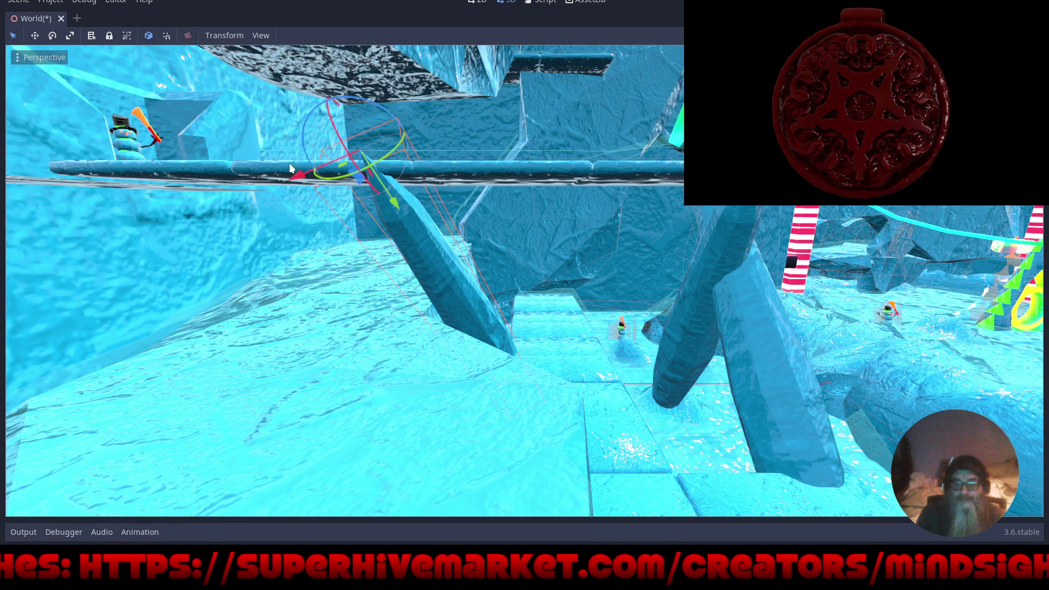
left_click_drag(295, 174, 281, 178)
Raise the ice spike up and left, then rotate it about 9.6 degrees into position.
mouse_move(513, 176)
left_mouse_down()
mouse_move(441, 195)
mouse_move(486, 206)
mouse_move(460, 210)
left_mouse_up()
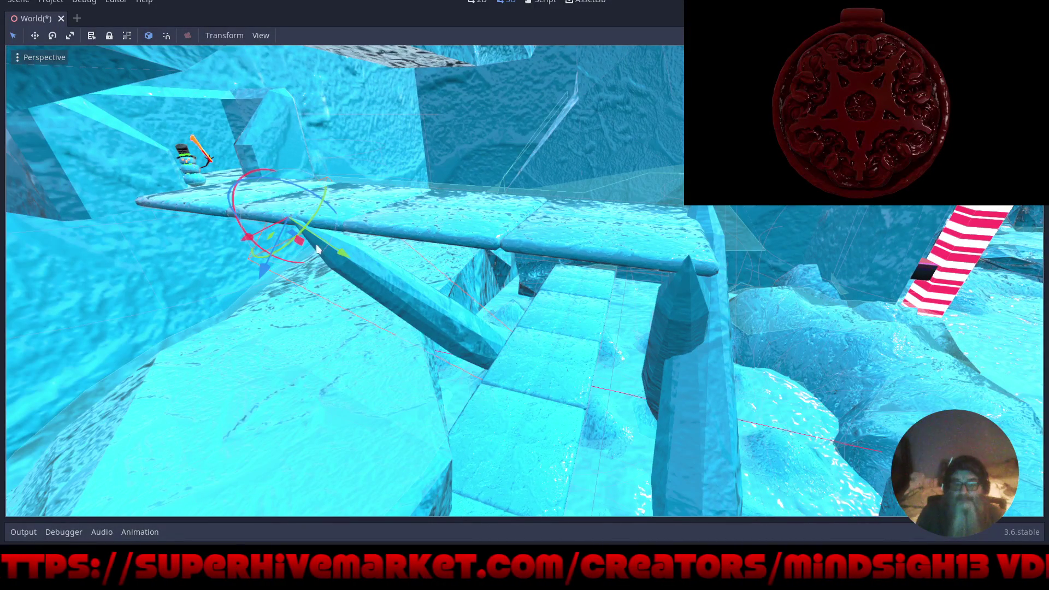
left_click_drag(316, 244, 309, 239)
mouse_move(501, 313)
left_mouse_down()
mouse_move(298, 232)
mouse_move(326, 268)
left_mouse_up()
mouse_move(508, 325)
left_mouse_down()
mouse_move(536, 326)
mouse_move(490, 319)
mouse_move(512, 333)
mouse_move(526, 315)
left_mouse_up()
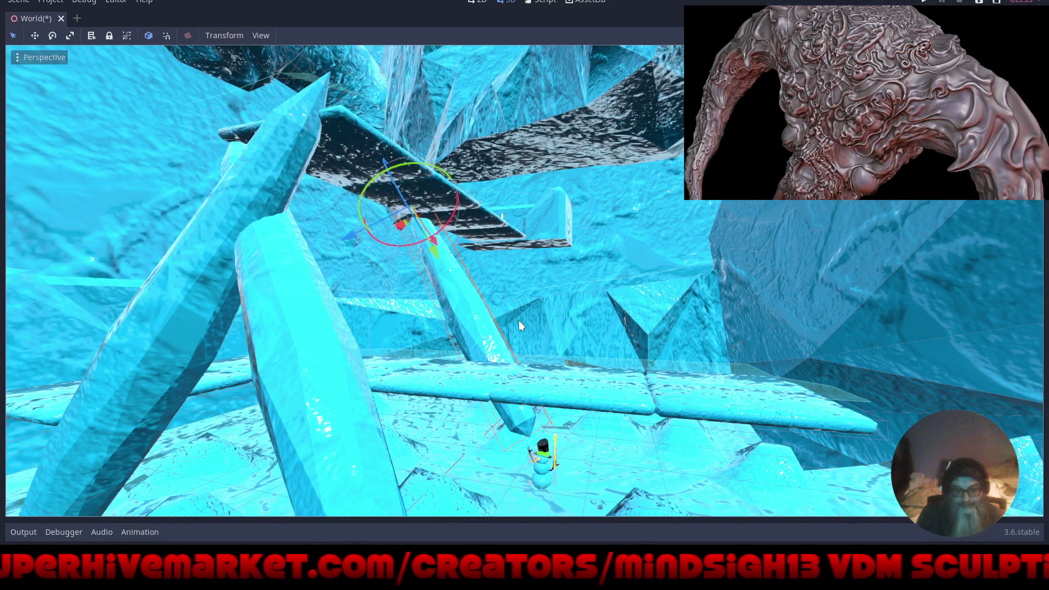
left_click_drag(437, 236, 446, 220)
mouse_move(426, 261)
left_mouse_down()
mouse_move(426, 284)
mouse_move(345, 247)
mouse_move(398, 248)
left_mouse_up()
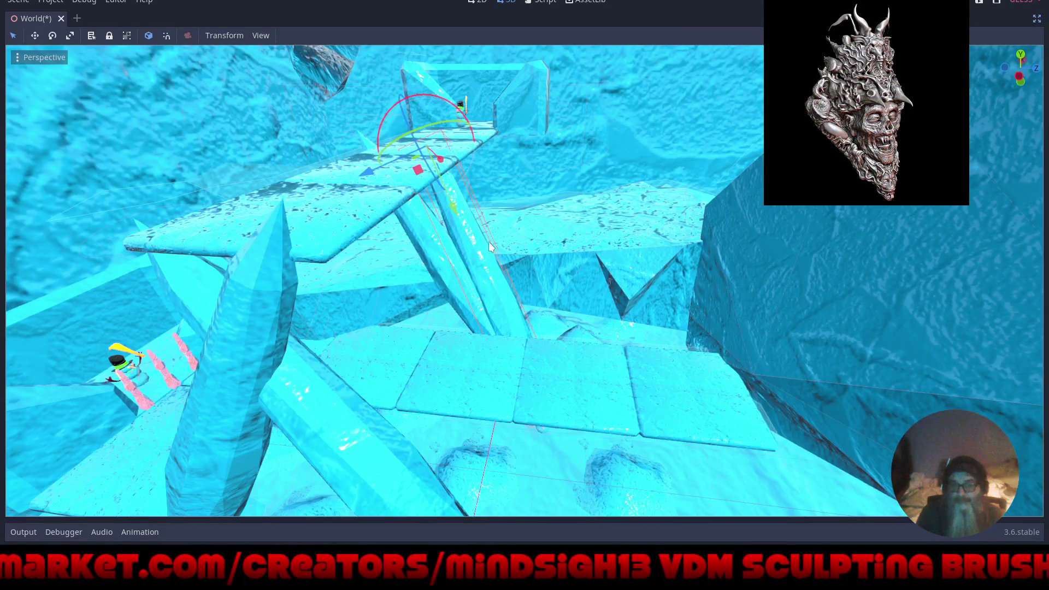
Nudge the ice spike into its final place and orbit the view over to the snow mounds.
scroll(489, 241, "up", 5)
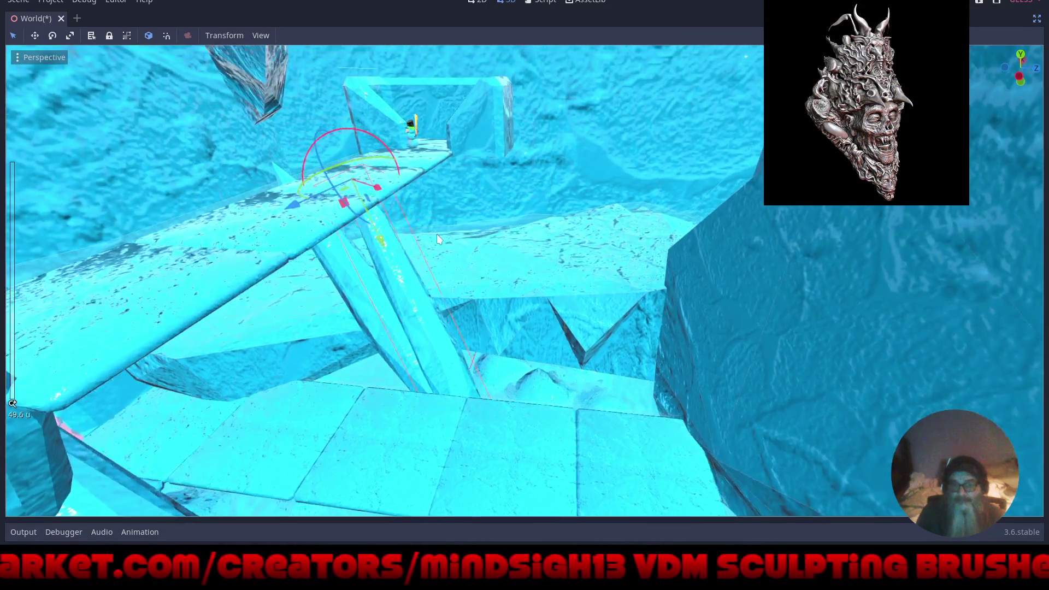
scroll(417, 215, "up", 4)
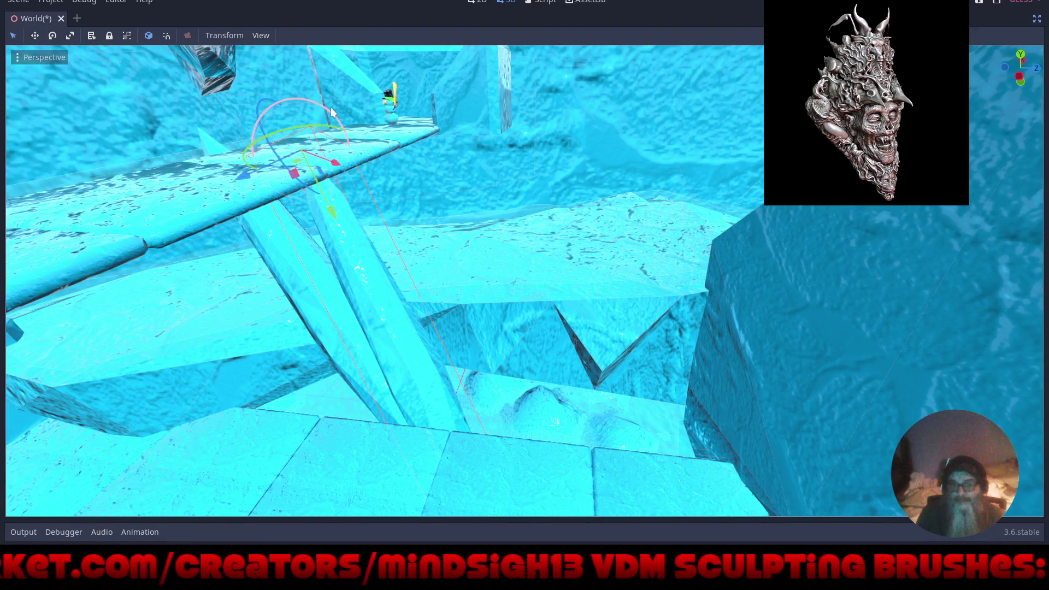
mouse_move(332, 113)
left_mouse_down()
mouse_move(341, 117)
mouse_move(248, 168)
mouse_move(301, 156)
left_mouse_up()
mouse_move(403, 330)
left_mouse_down()
mouse_move(456, 280)
mouse_move(500, 306)
mouse_move(503, 123)
mouse_move(529, 143)
mouse_move(539, 221)
mouse_move(461, 221)
mouse_move(481, 245)
mouse_move(761, 243)
mouse_move(710, 238)
mouse_move(727, 234)
mouse_move(692, 263)
mouse_move(681, 294)
mouse_move(699, 299)
mouse_move(661, 297)
mouse_move(592, 368)
mouse_move(600, 440)
mouse_move(601, 421)
mouse_move(690, 304)
mouse_move(752, 280)
mouse_move(716, 240)
mouse_move(676, 237)
mouse_move(674, 254)
mouse_move(674, 244)
mouse_move(645, 242)
left_mouse_up()
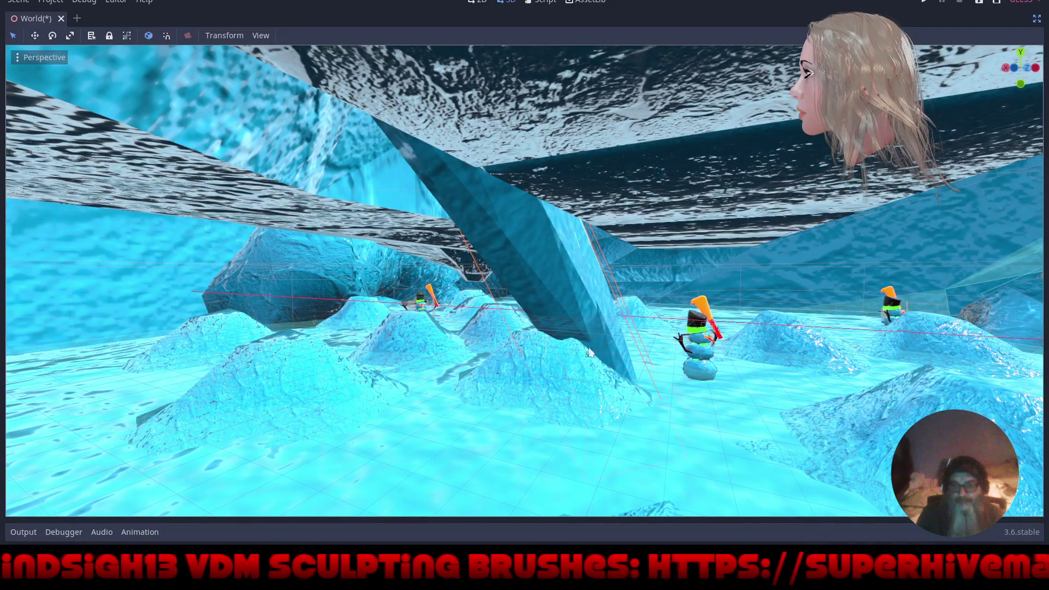
Select the snow mound, raise it up, and adjust it with the X/Y arrows in global space.
left_click(552, 379)
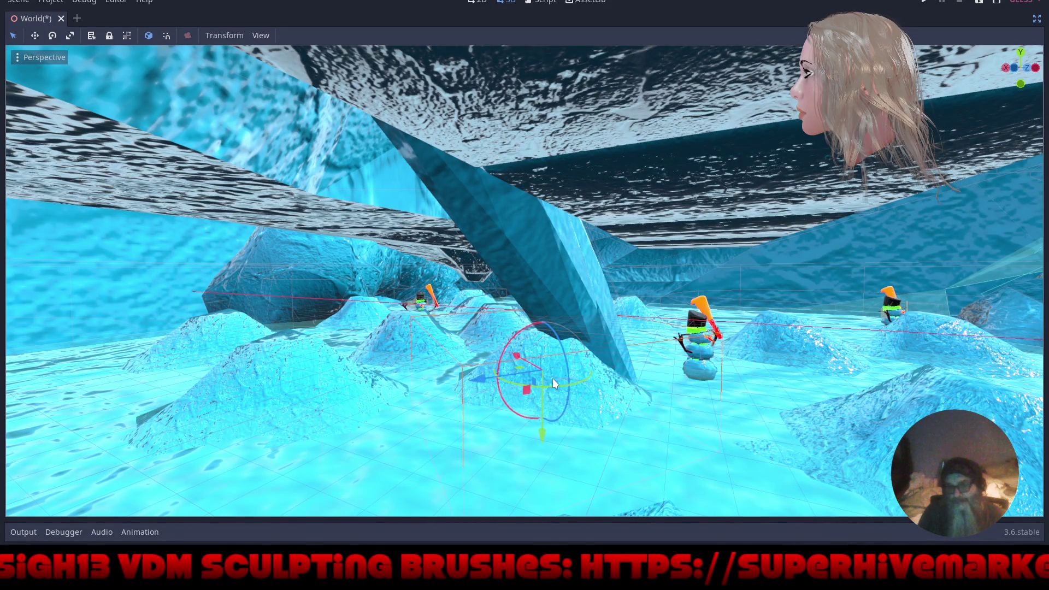
left_click_drag(546, 439, 565, 248)
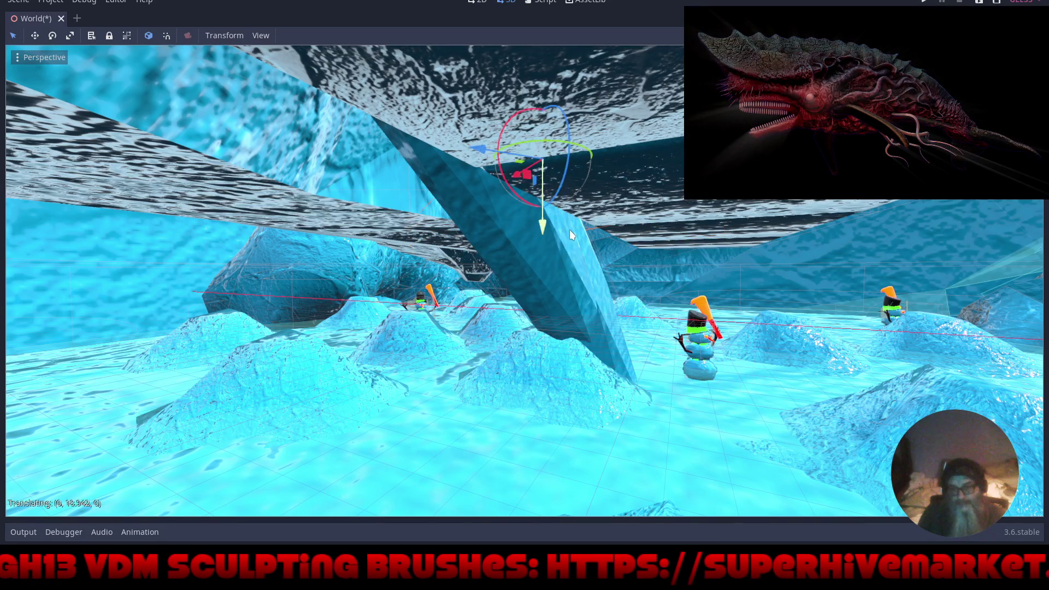
scroll(570, 229, "up", 5)
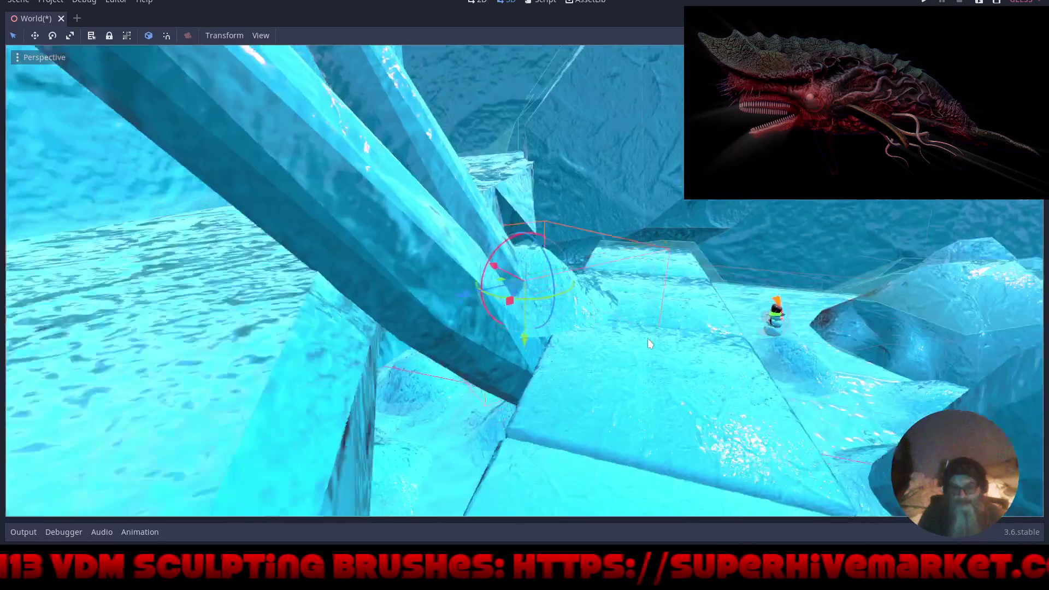
scroll(611, 346, "up", 3)
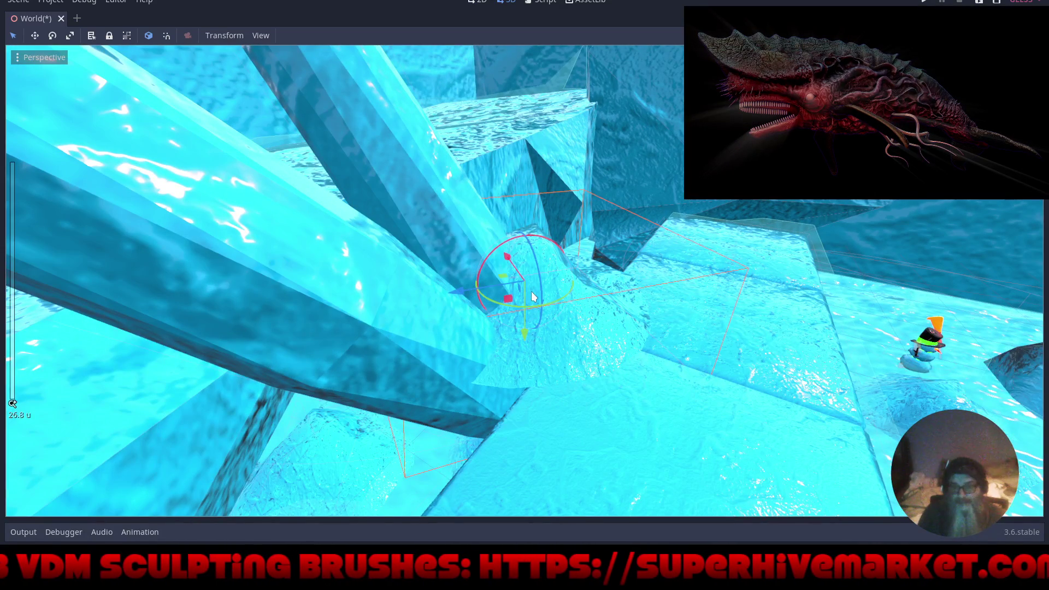
key("t")
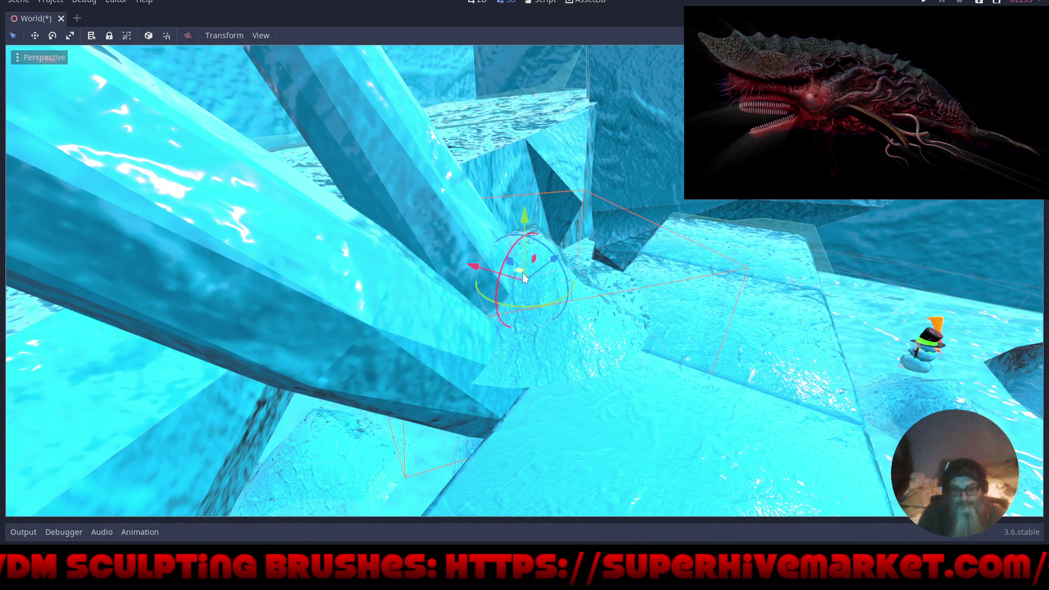
mouse_move(522, 277)
left_mouse_down()
mouse_move(625, 323)
mouse_move(683, 320)
left_mouse_up()
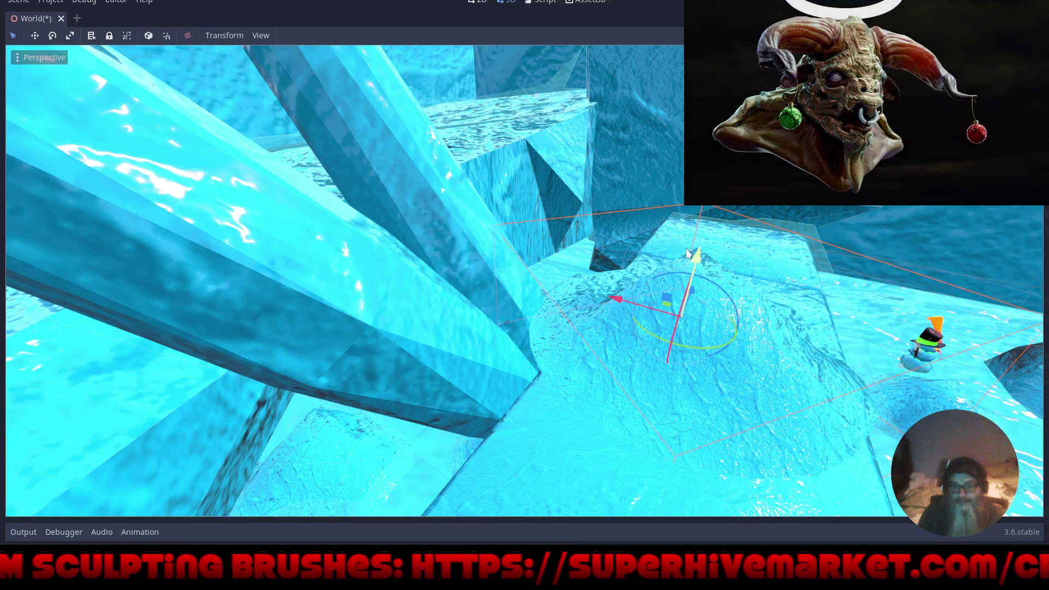
left_click_drag(704, 258, 683, 303)
left_click_drag(608, 335, 597, 336)
left_click_drag(674, 323, 660, 352)
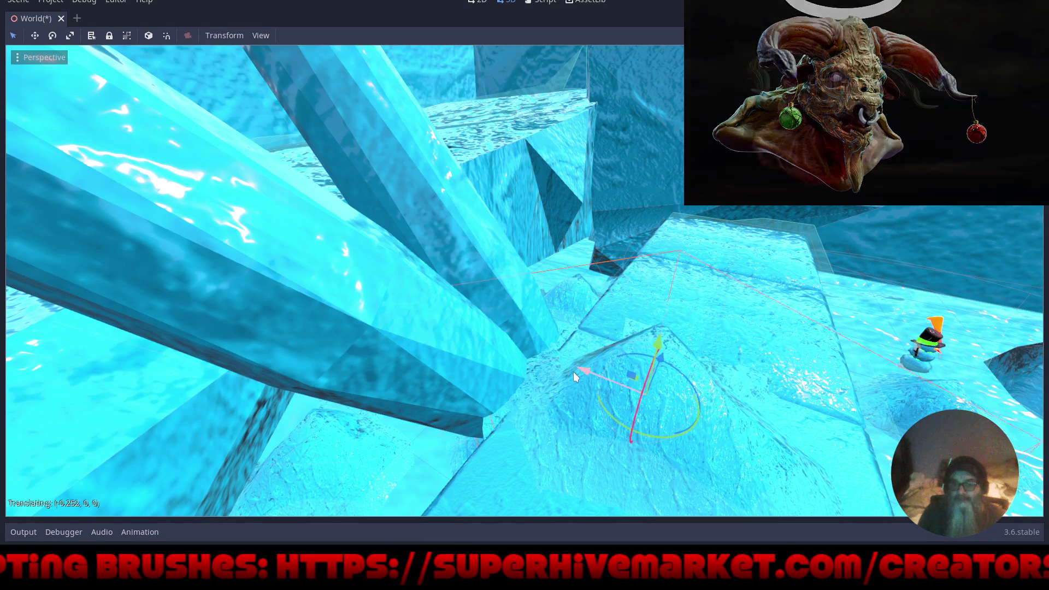
Centre on the mound, slide it along X onto the ice log, and select the snowman.
key("f")
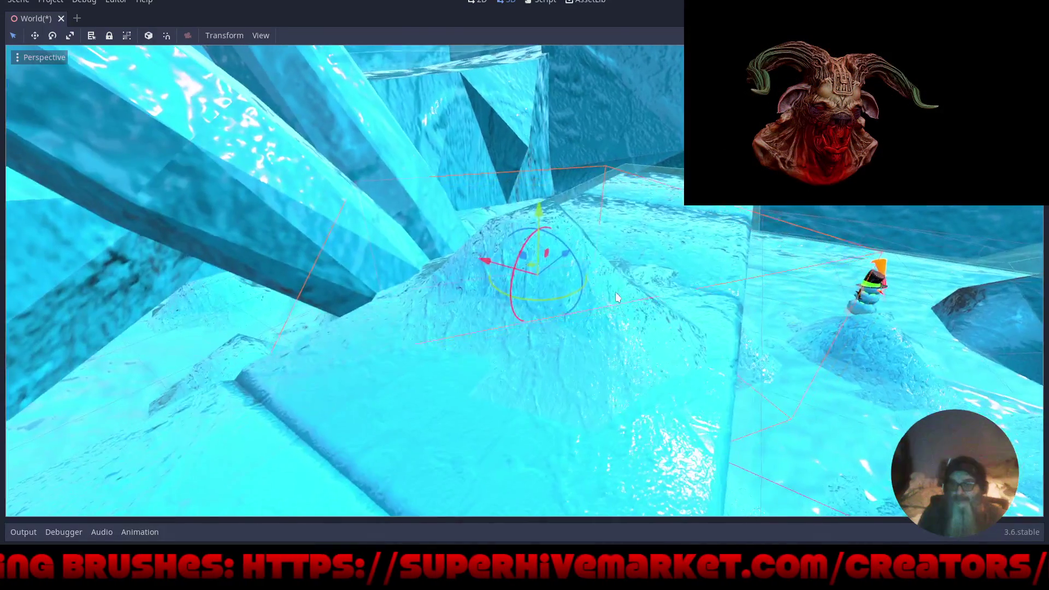
left_click_drag(480, 258, 485, 271)
mouse_move(458, 384)
left_mouse_down()
mouse_move(544, 375)
mouse_move(573, 280)
mouse_move(844, 315)
mouse_move(963, 404)
mouse_move(1016, 416)
left_mouse_up()
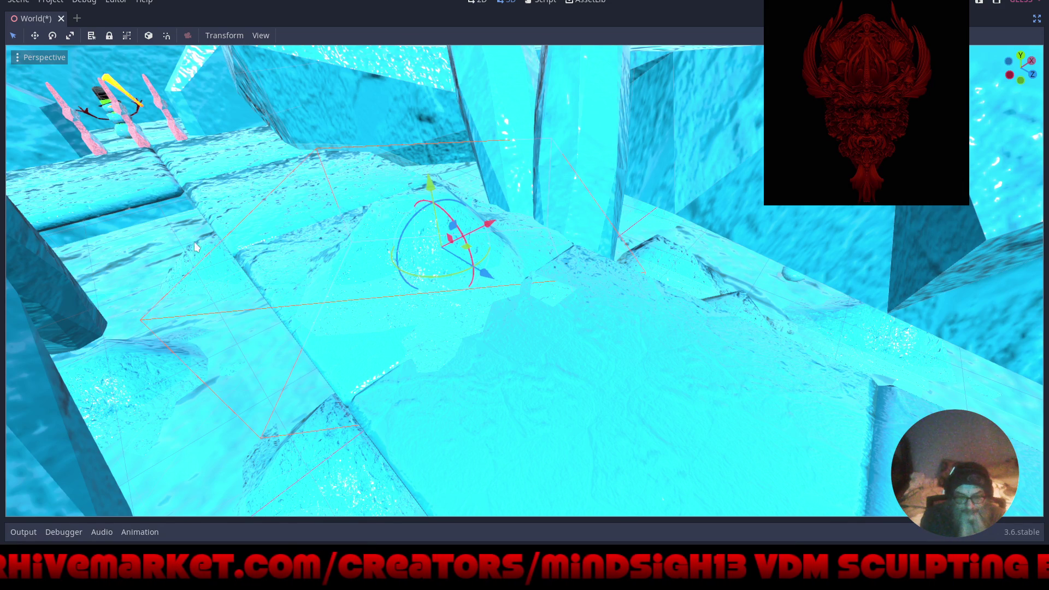
mouse_move(369, 255)
left_mouse_down()
mouse_move(625, 269)
mouse_move(680, 242)
mouse_move(431, 241)
mouse_move(534, 289)
left_mouse_up()
scroll(680, 241, "down", 2)
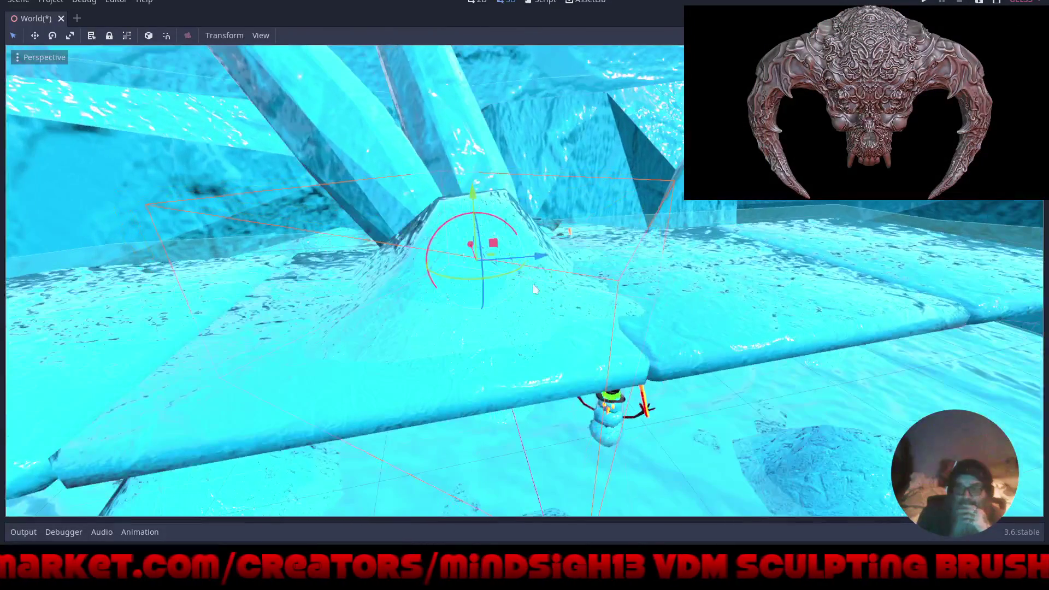
mouse_move(709, 331)
left_mouse_down()
mouse_move(562, 248)
mouse_move(644, 274)
left_mouse_up()
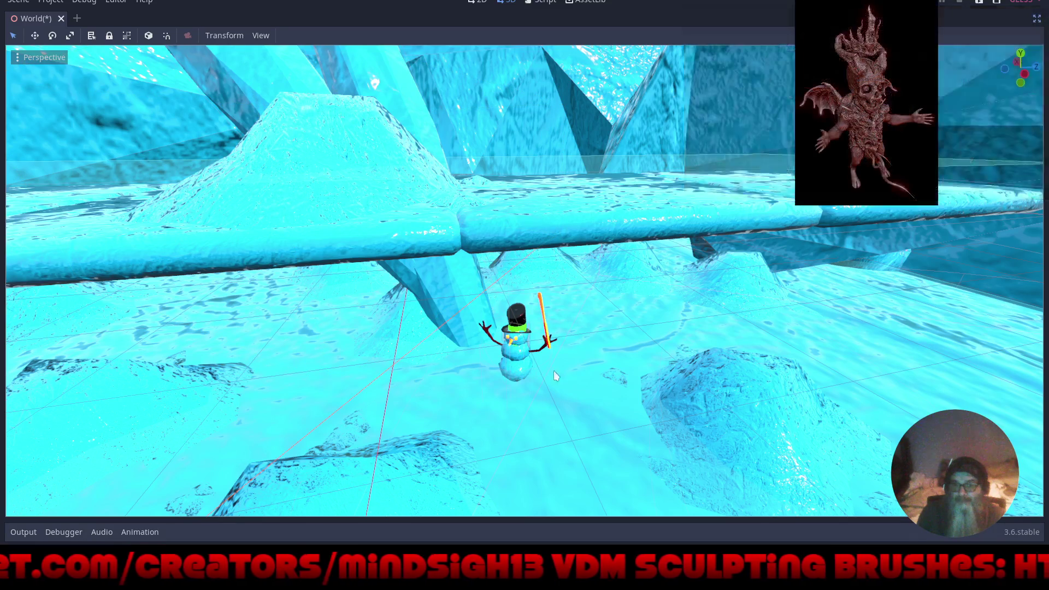
scroll(553, 370, "up", 6)
scroll(560, 344, "up", 5)
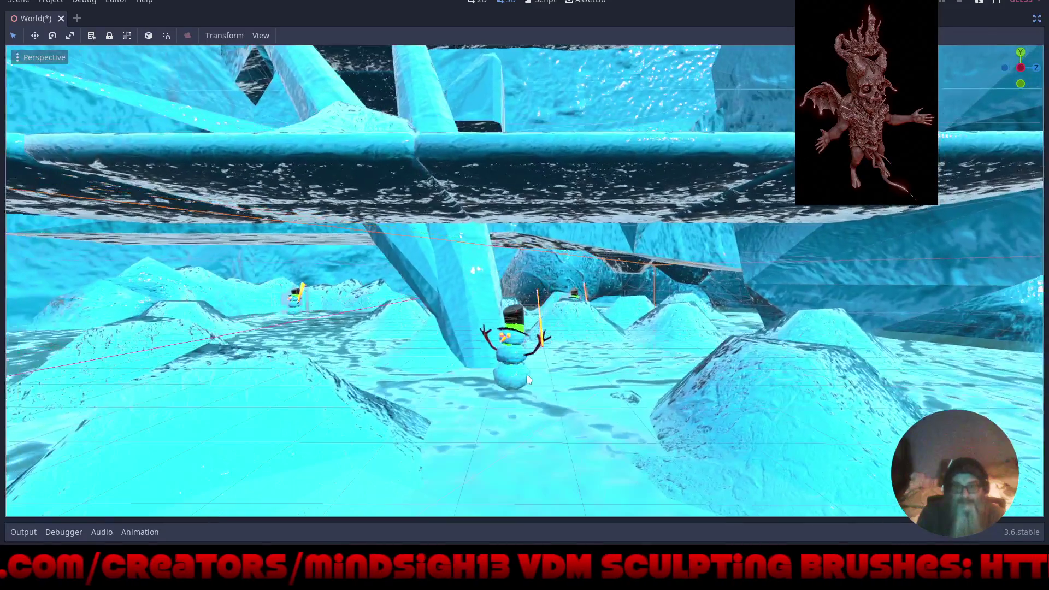
left_click(501, 394)
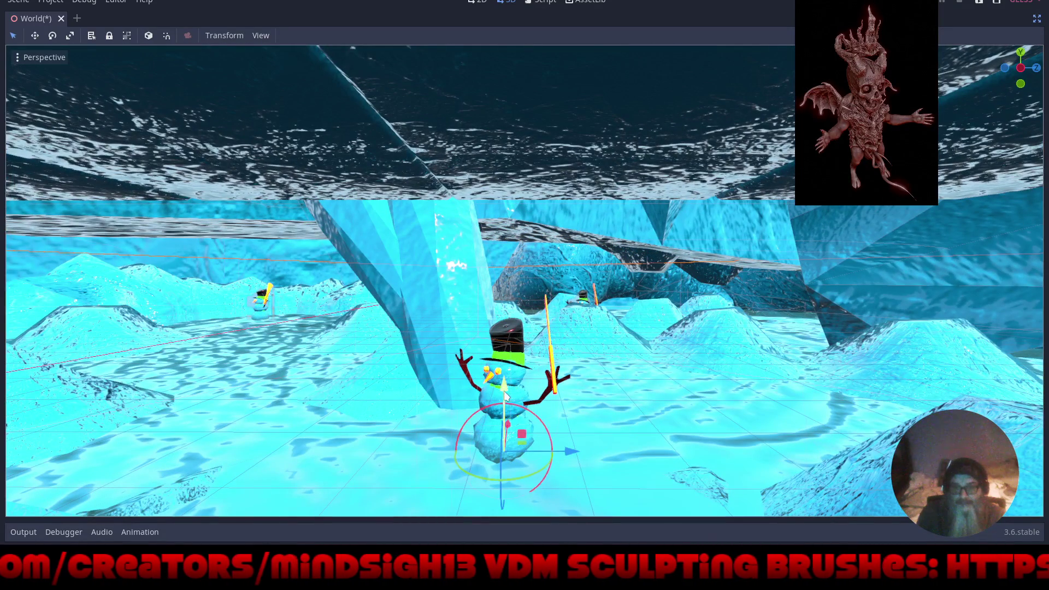
Raise the snowman along its green Y arrow, then lower it slightly to rest on the ice log.
scroll(514, 396, "down", 10)
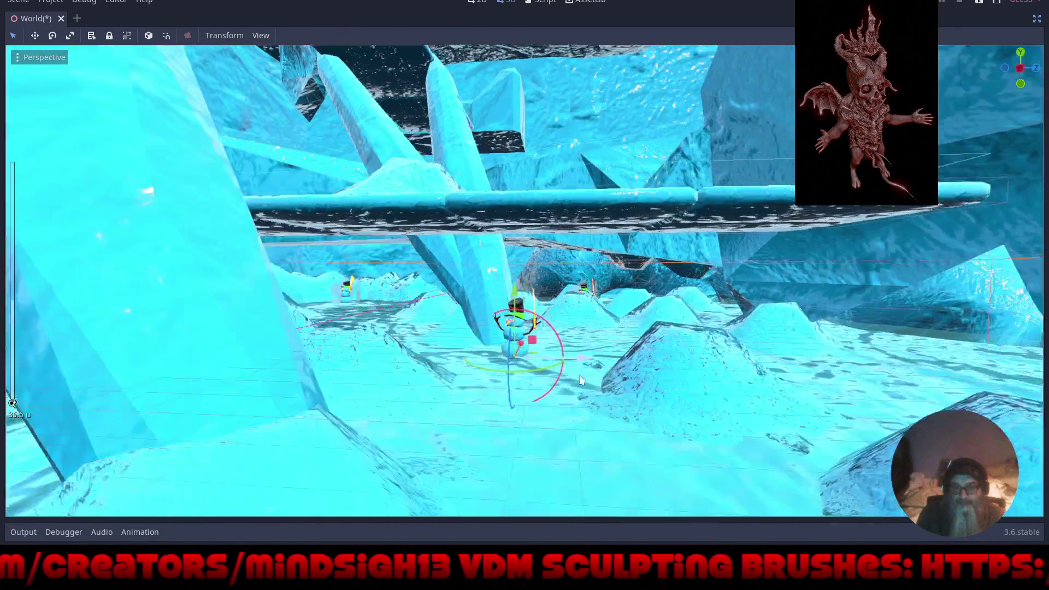
left_click_drag(581, 380, 558, 367)
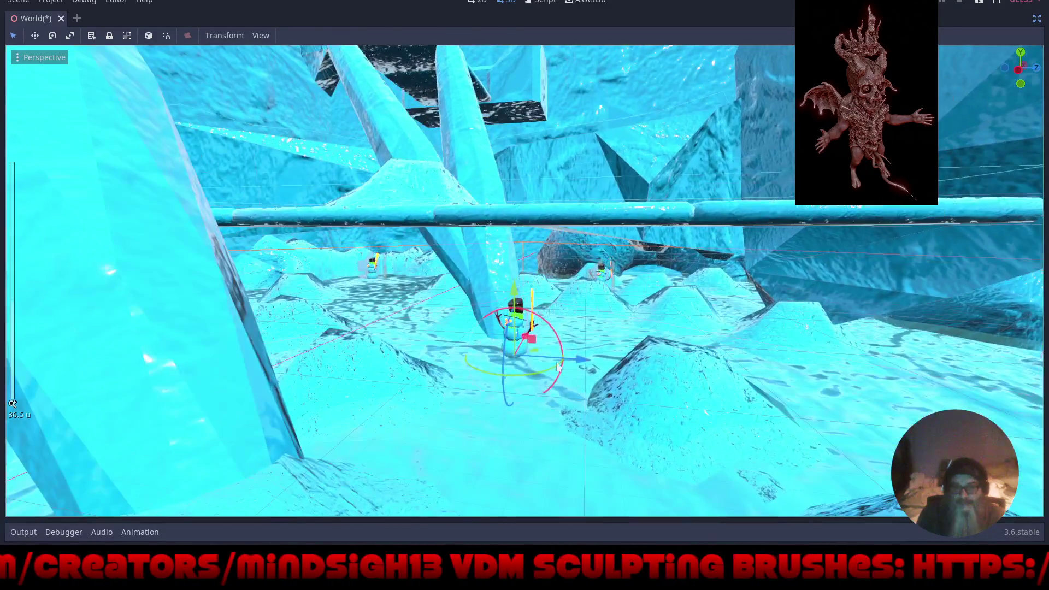
mouse_move(516, 305)
left_mouse_down()
mouse_move(512, 107)
mouse_move(513, 133)
left_mouse_up()
scroll(552, 213, "up", 10)
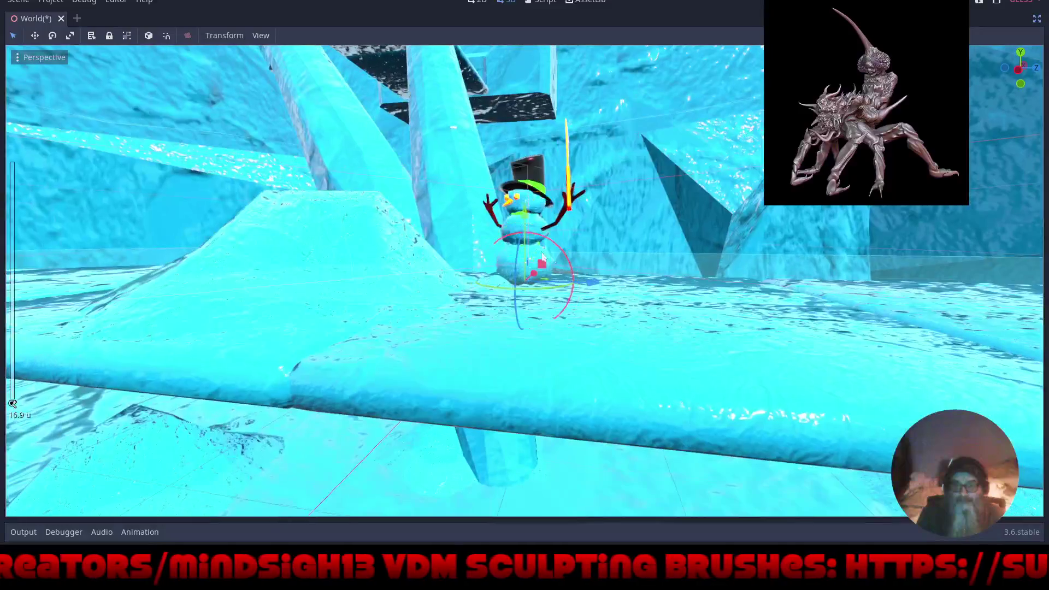
left_click_drag(522, 219, 531, 234)
scroll(523, 322, "down", 5)
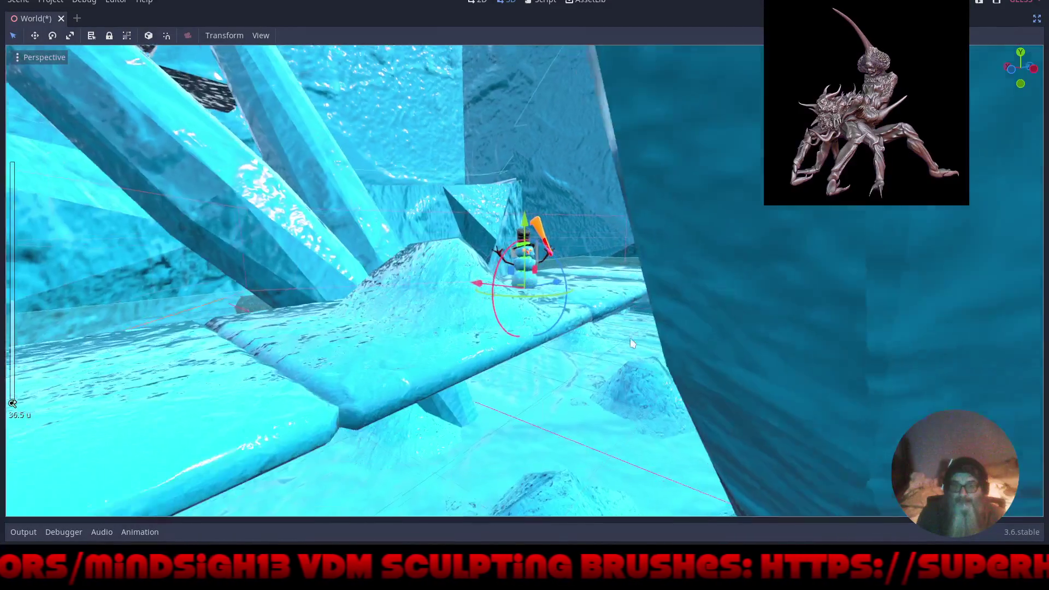
mouse_move(632, 343)
left_mouse_down()
mouse_move(637, 379)
mouse_move(701, 393)
mouse_move(516, 262)
mouse_move(519, 237)
mouse_move(742, 215)
mouse_move(940, 254)
mouse_move(961, 245)
mouse_move(857, 219)
mouse_move(811, 267)
mouse_move(738, 251)
left_mouse_up()
Fly to the ice pillar by the bridge, lift it far upward, and frame it.
mouse_move(644, 268)
left_mouse_down()
mouse_move(523, 253)
mouse_move(478, 280)
mouse_move(569, 287)
mouse_move(551, 348)
mouse_move(525, 324)
mouse_move(535, 310)
mouse_move(586, 346)
mouse_move(580, 356)
mouse_move(457, 359)
mouse_move(482, 373)
mouse_move(427, 347)
left_mouse_up()
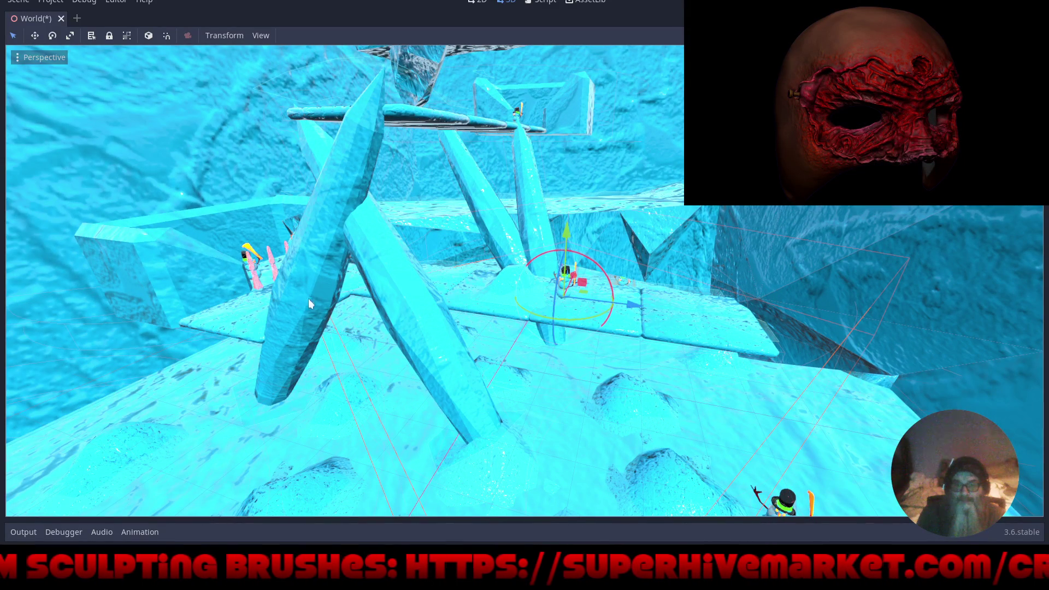
mouse_move(337, 323)
left_mouse_down()
mouse_move(470, 392)
mouse_move(442, 378)
mouse_move(372, 387)
mouse_move(406, 454)
mouse_move(381, 391)
left_mouse_up()
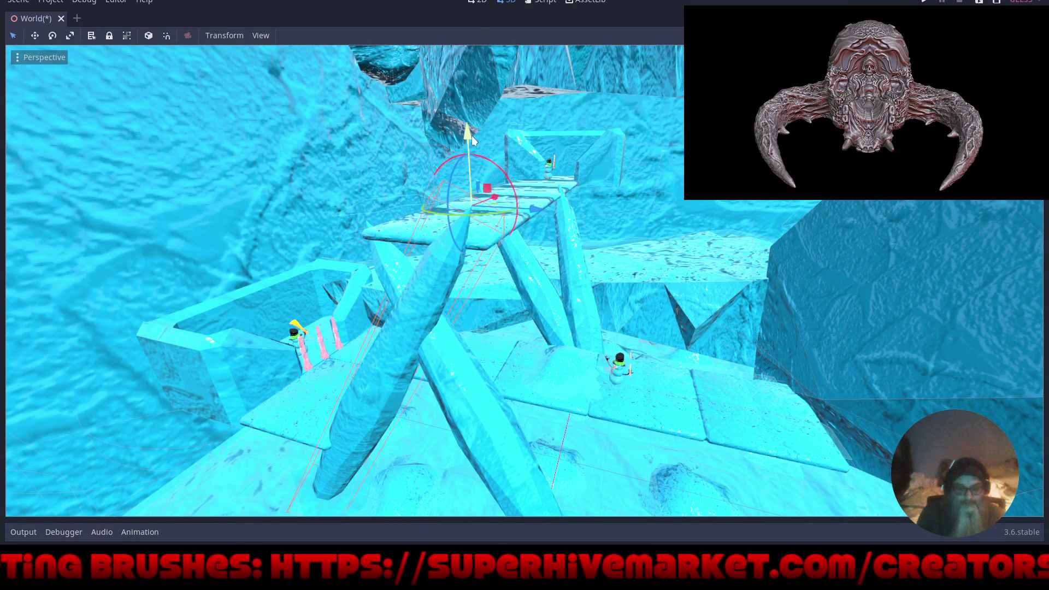
mouse_move(473, 141)
left_mouse_down()
mouse_move(458, 82)
mouse_move(492, 60)
mouse_move(490, 27)
left_mouse_up()
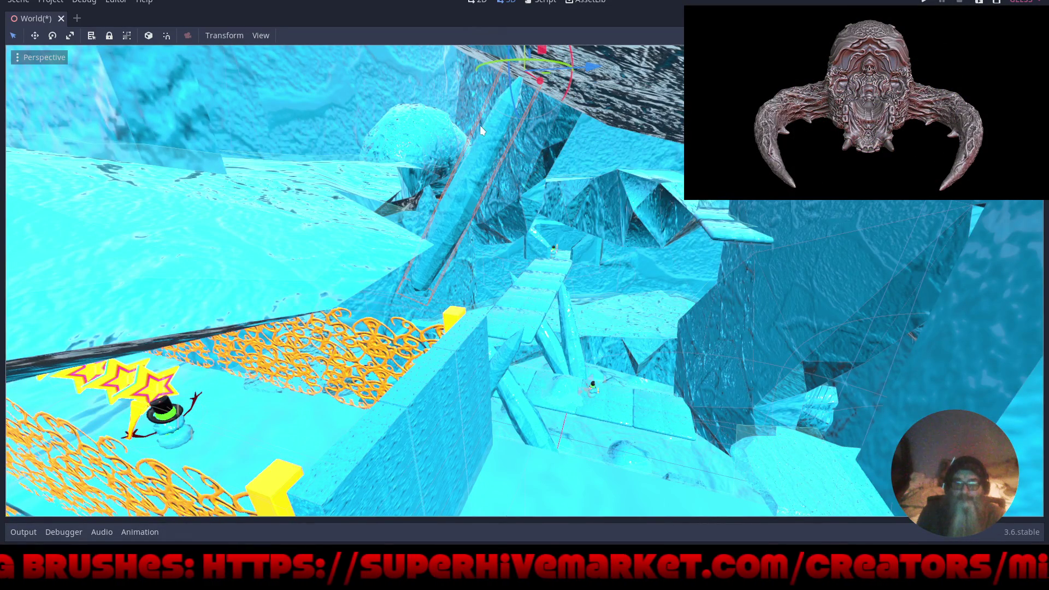
key("f")
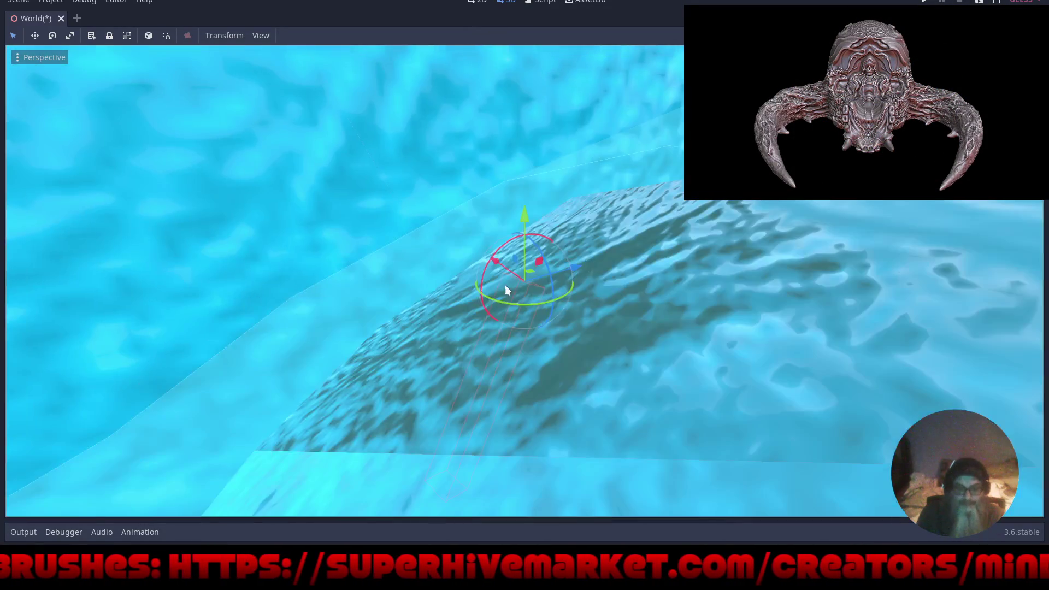
scroll(506, 290, "down", 5)
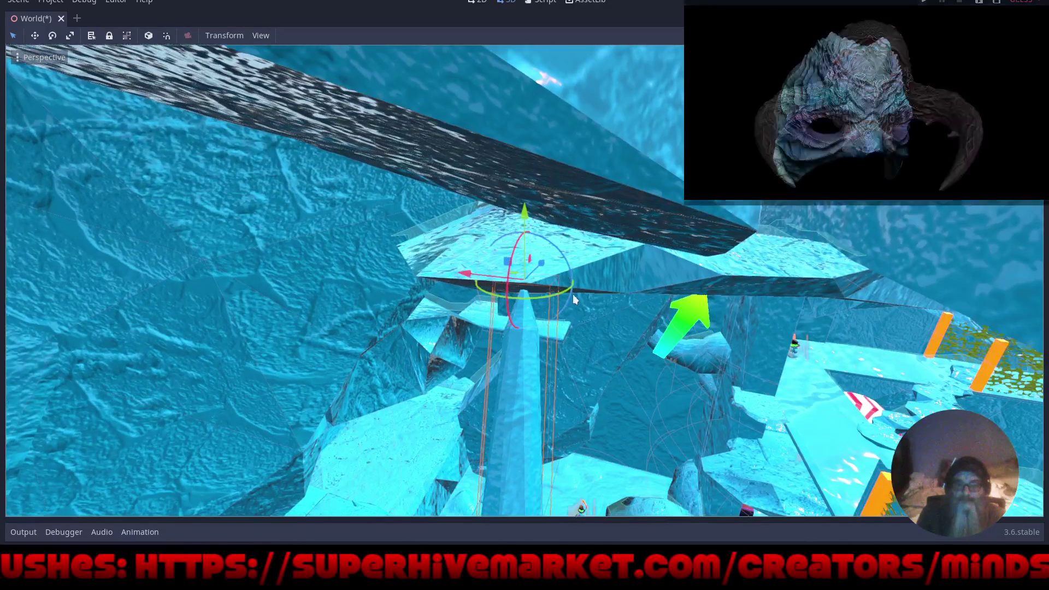
scroll(573, 294, "up", 5)
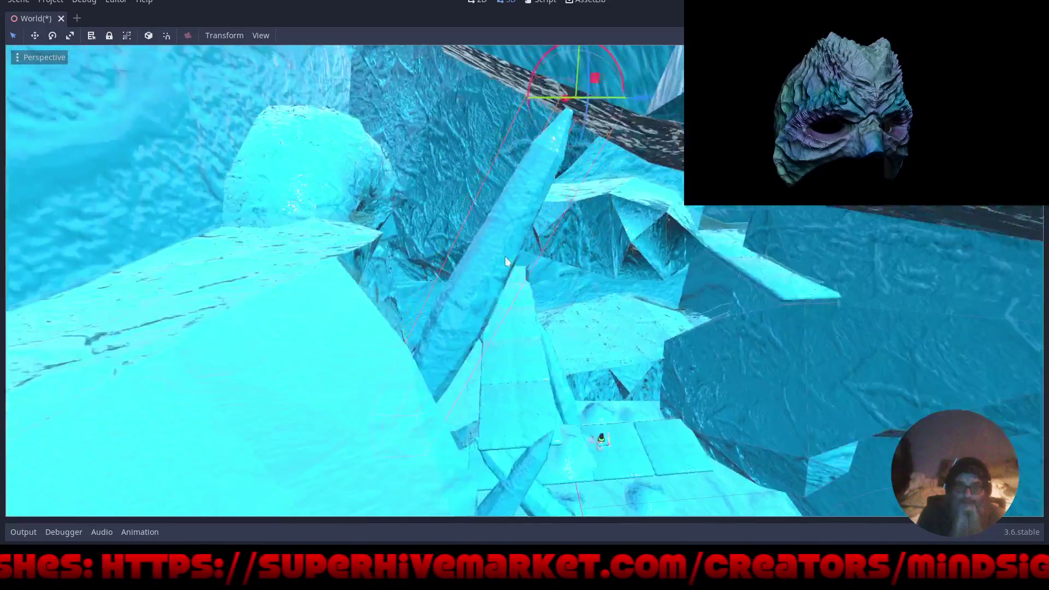
scroll(620, 228, "down", 4)
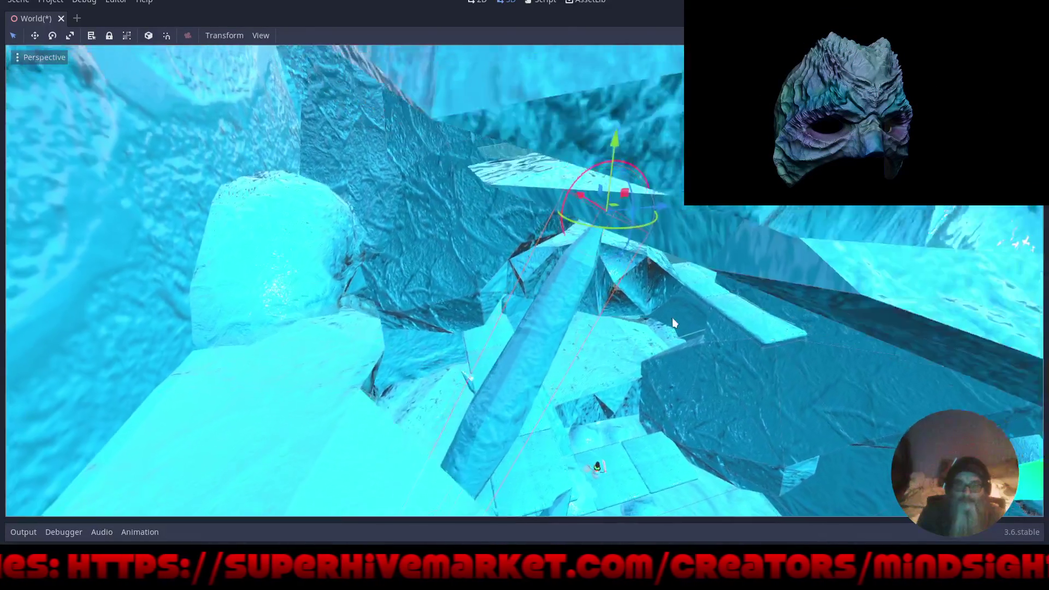
scroll(673, 323, "up", 2)
Raise the pillar further along Y, tilt it about 27 degrees, and slide it back along Z.
left_click_drag(639, 113, 672, 17)
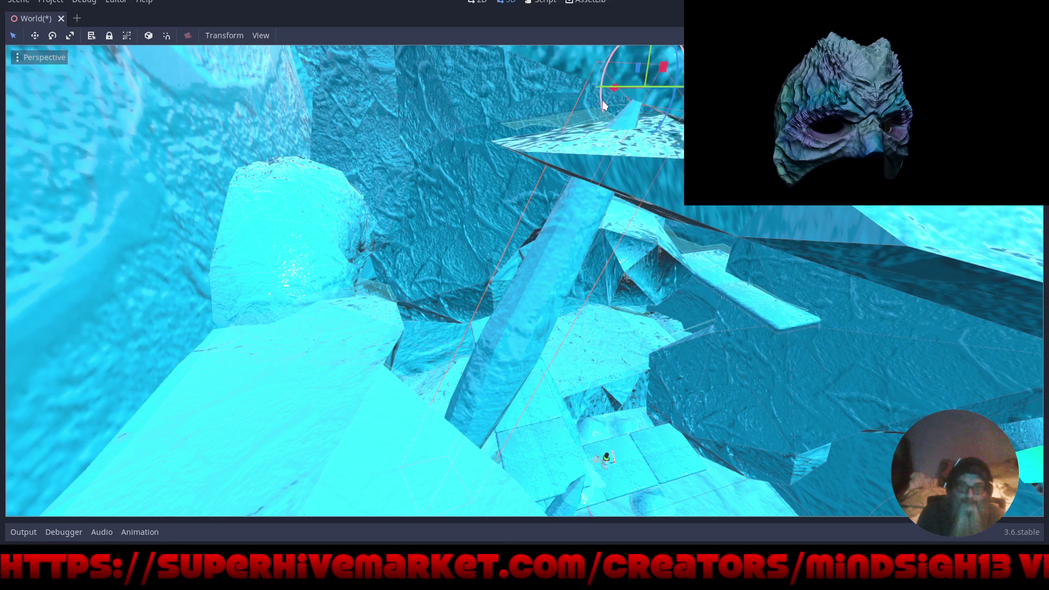
mouse_move(604, 106)
left_mouse_down()
mouse_move(598, 83)
mouse_move(611, 83)
left_mouse_up()
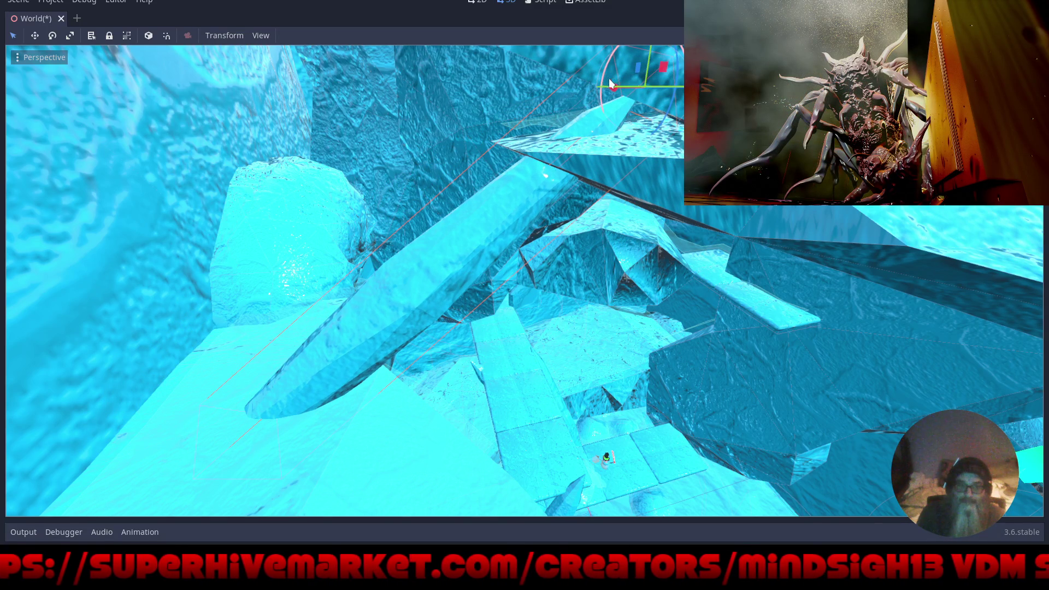
left_click_drag(552, 223, 573, 229)
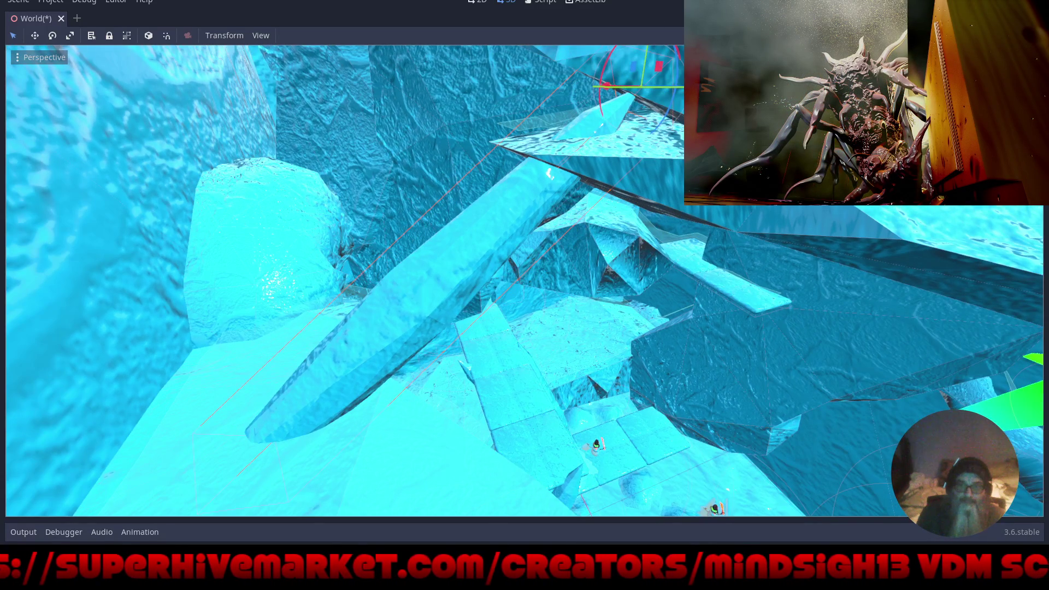
mouse_move(689, 92)
left_mouse_down()
mouse_move(637, 97)
mouse_move(653, 94)
left_mouse_up()
mouse_move(525, 259)
left_mouse_down()
mouse_move(804, 270)
mouse_move(695, 289)
mouse_move(748, 294)
mouse_move(761, 257)
mouse_move(729, 191)
mouse_move(628, 265)
mouse_move(530, 417)
mouse_move(298, 446)
mouse_move(392, 376)
mouse_move(378, 381)
mouse_move(396, 391)
left_mouse_up()
scroll(607, 301, "up", 3)
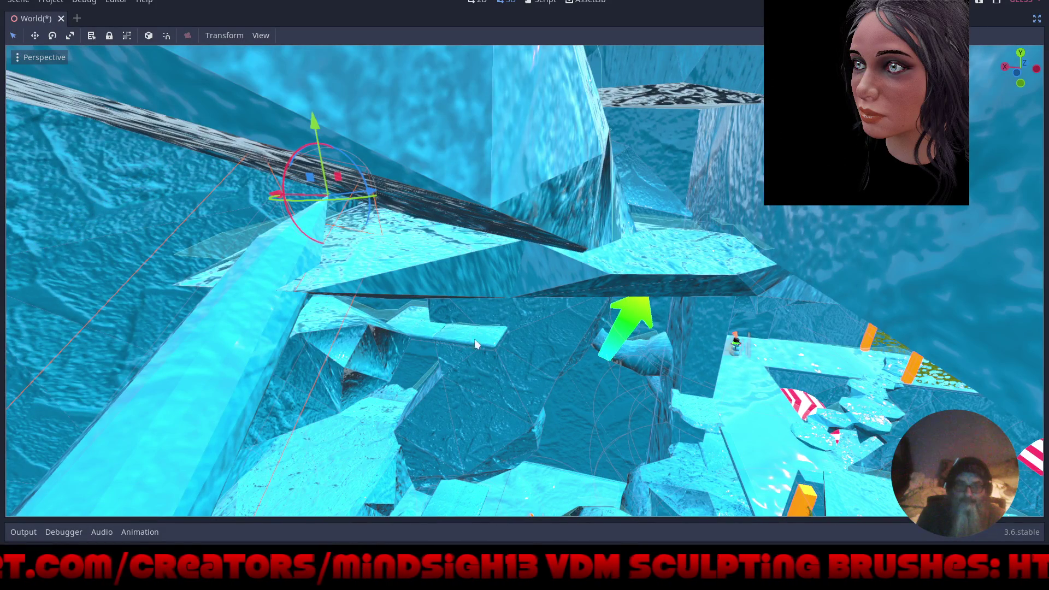
mouse_move(481, 314)
left_mouse_down()
mouse_move(520, 290)
mouse_move(511, 257)
mouse_move(522, 260)
mouse_move(511, 313)
mouse_move(516, 297)
mouse_move(609, 273)
mouse_move(447, 201)
mouse_move(473, 190)
mouse_move(414, 160)
mouse_move(522, 261)
left_mouse_up()
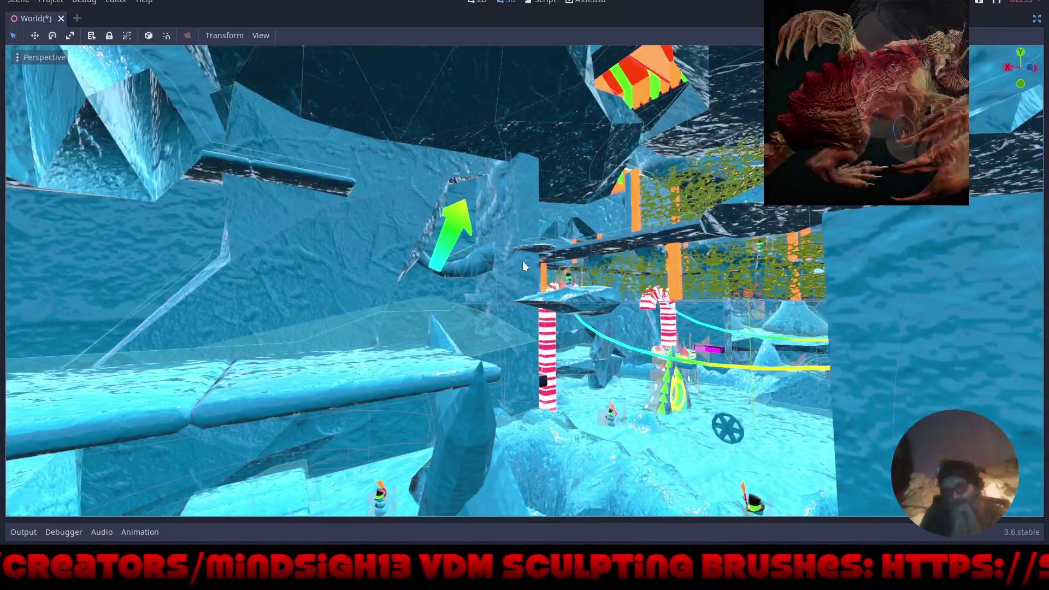
Select and frame the teal flywheel, then raise it along its Y arrow off the icy floor.
left_click(730, 430)
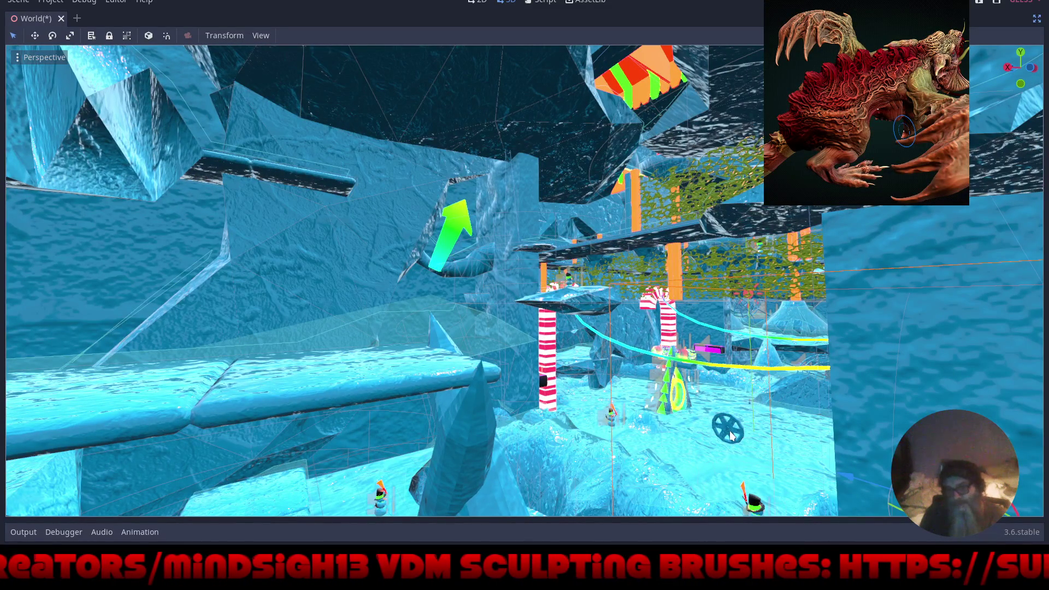
scroll(730, 428, "up", 5)
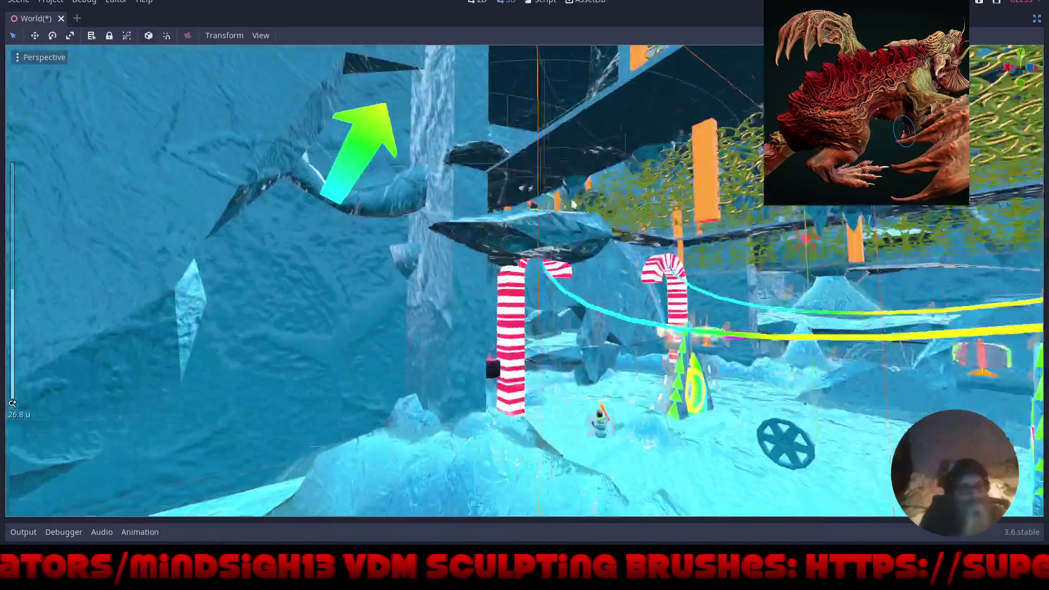
left_click_drag(573, 205, 656, 338)
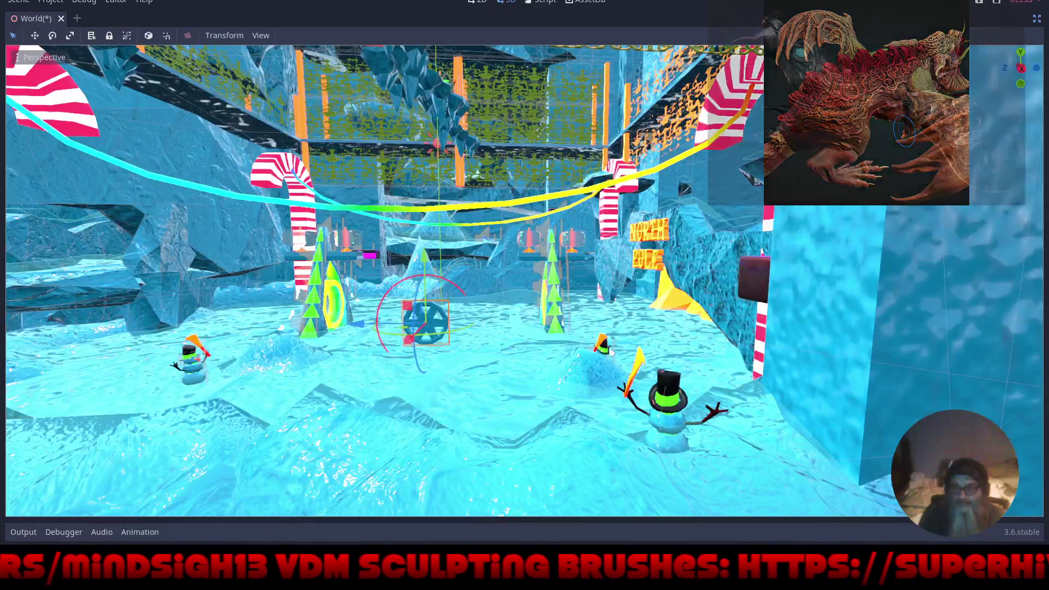
key("f")
scroll(592, 294, "up", 3)
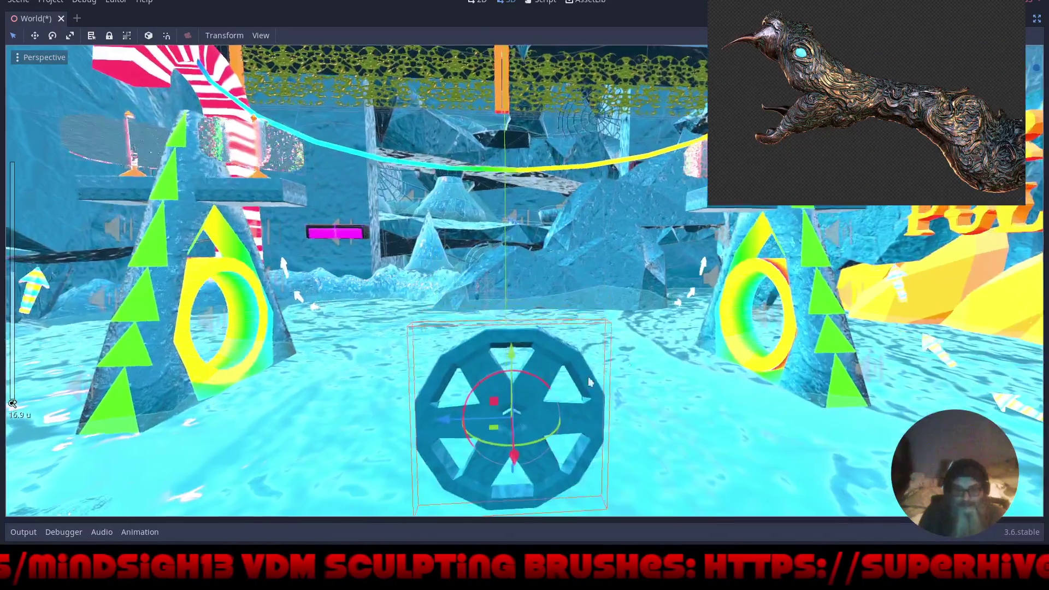
mouse_move(518, 358)
left_mouse_down()
mouse_move(517, 81)
mouse_move(517, 92)
left_mouse_up()
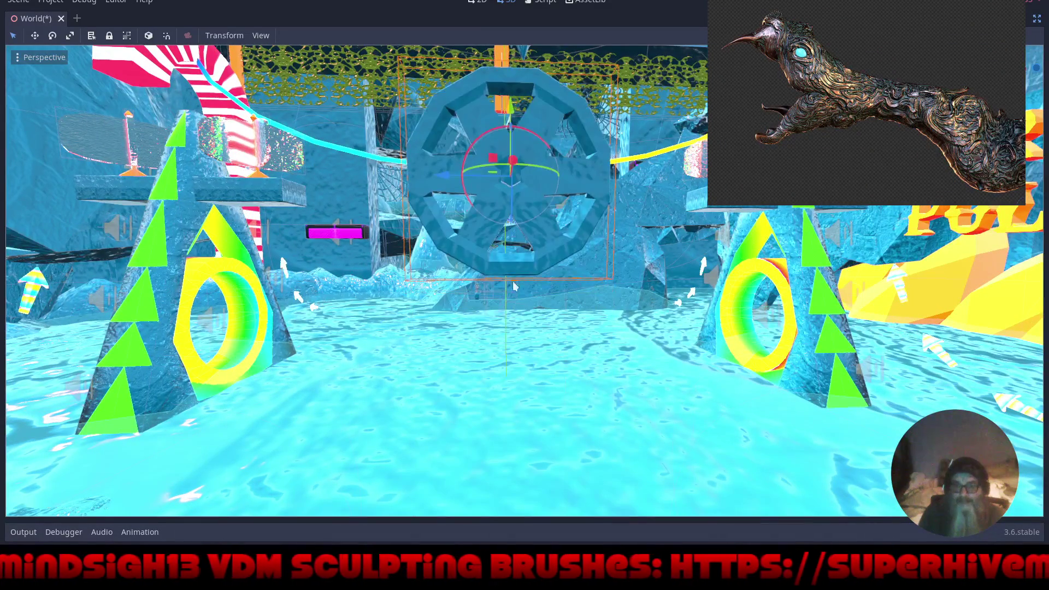
scroll(514, 299, "down", 3)
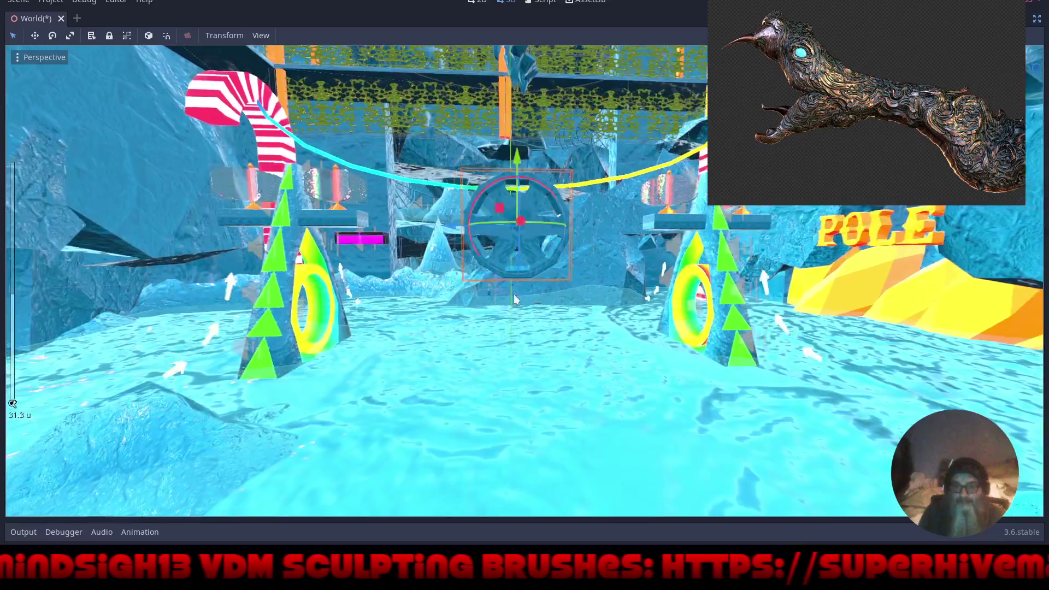
scroll(615, 334, "down", 5)
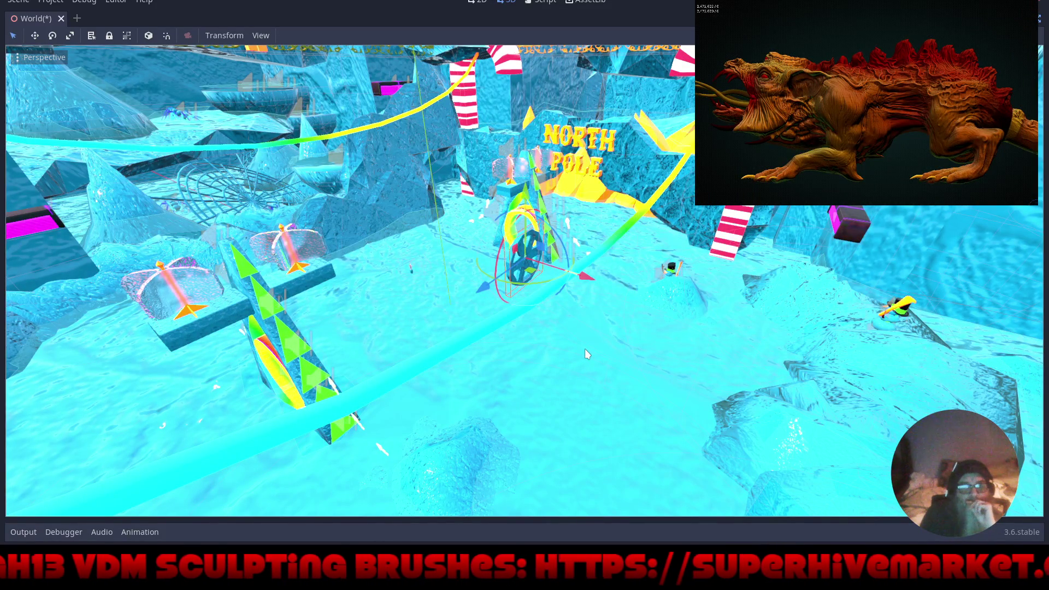
Delete the Flywheel node, confirm, then frame and orbit close to a snowman spider.
key("Delete")
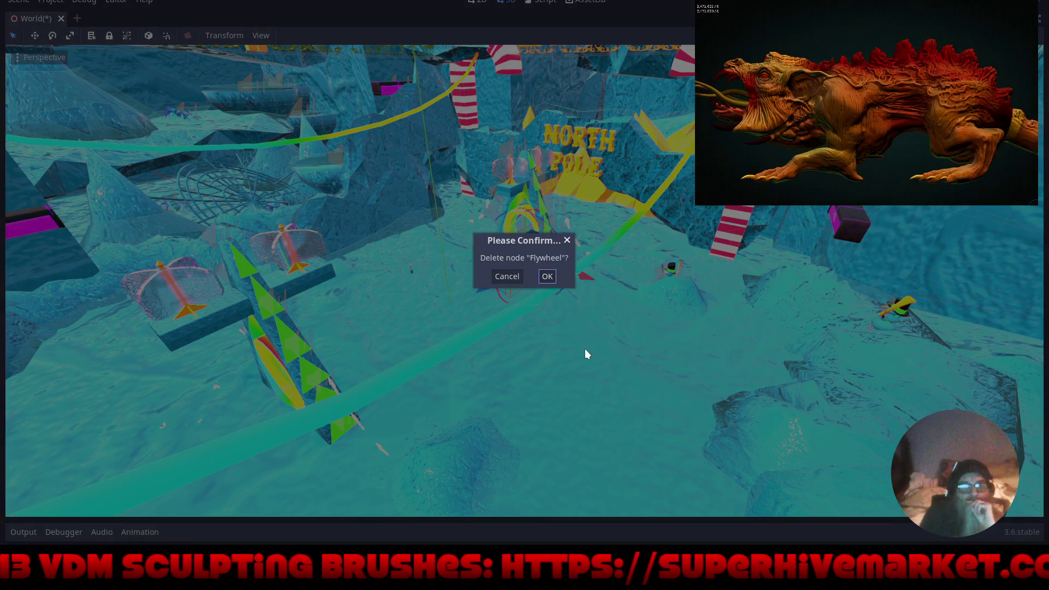
left_click(548, 277)
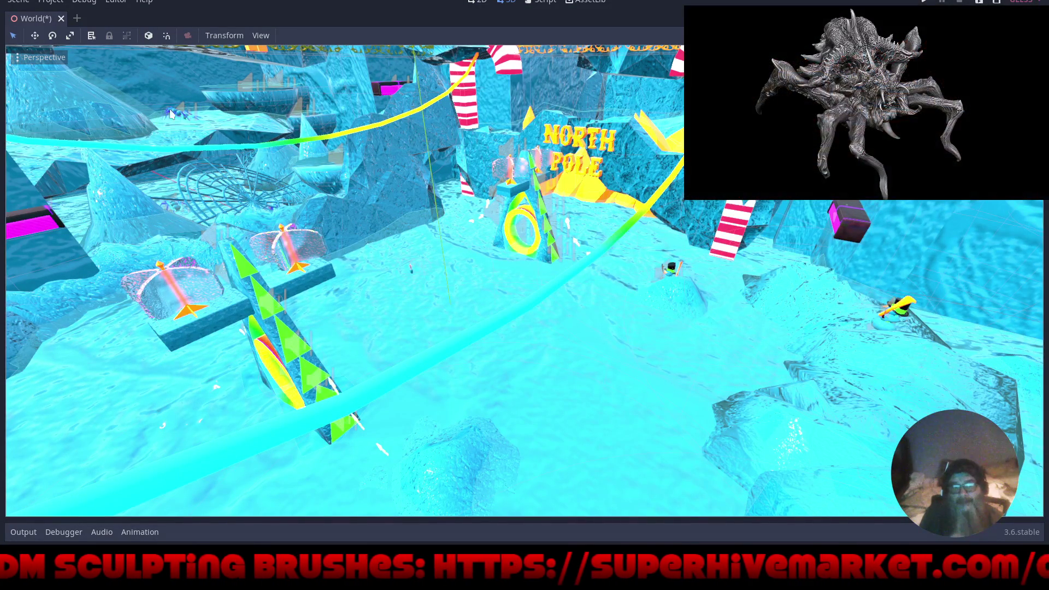
key("f")
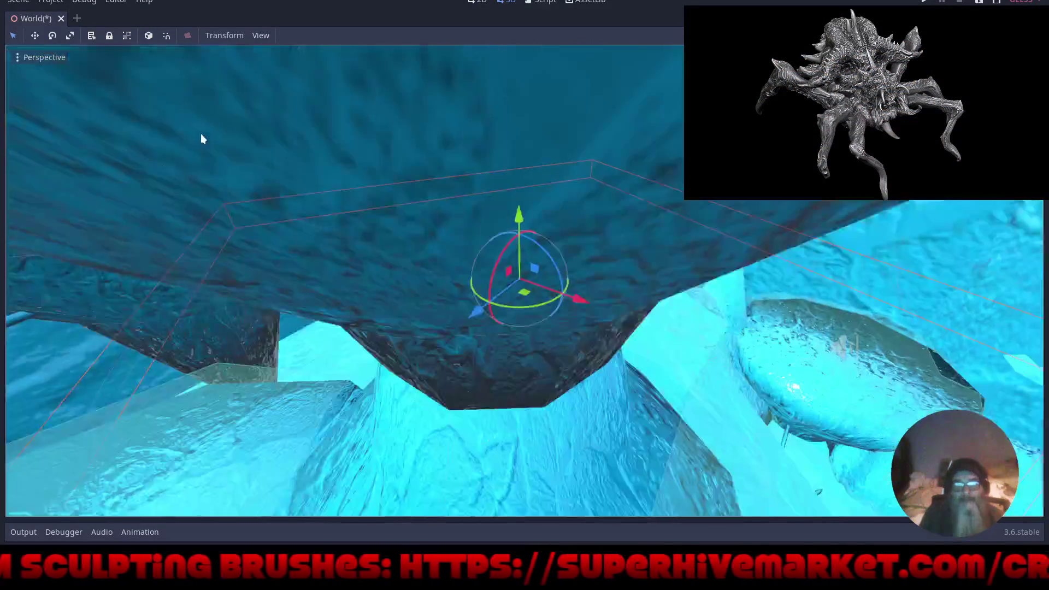
scroll(463, 265, "up", 5)
mouse_move(572, 279)
left_mouse_down()
mouse_move(402, 268)
mouse_move(365, 328)
mouse_move(321, 351)
mouse_move(470, 284)
mouse_move(633, 323)
mouse_move(540, 293)
mouse_move(523, 310)
mouse_move(542, 312)
left_mouse_up()
scroll(633, 322, "up", 3)
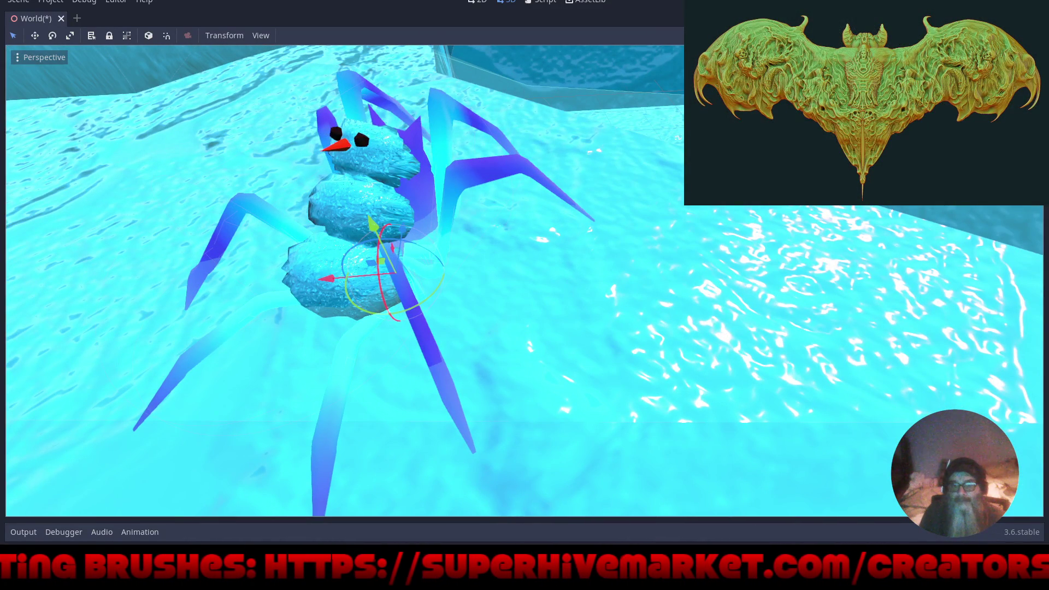
Restore the side panels, select the SpiderSkully3 node and open its scene in its own tab.
key("ctrl+shift+F11")
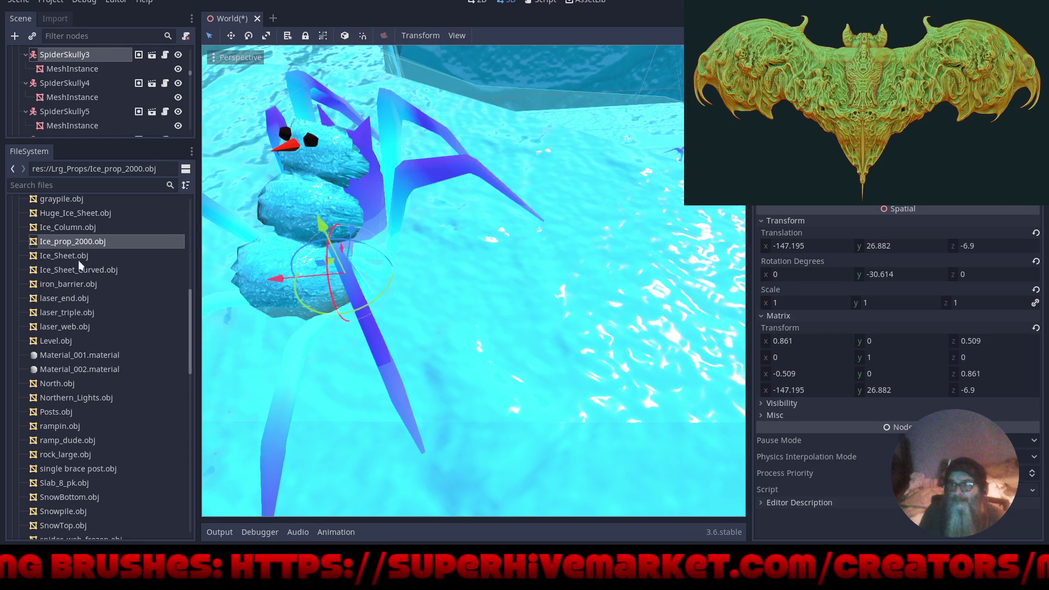
left_click(299, 199)
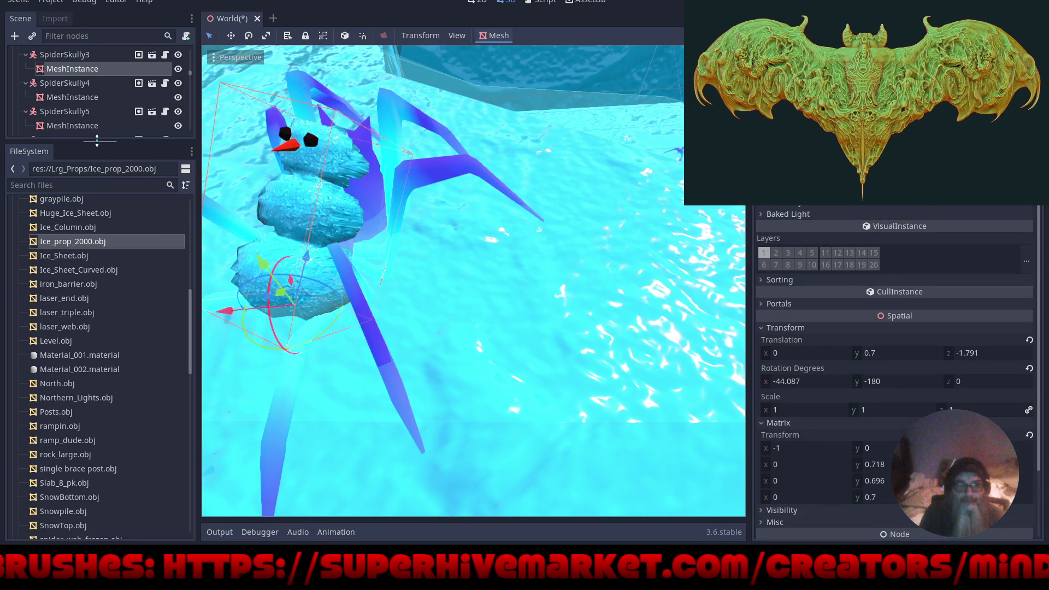
left_click_drag(97, 141, 97, 418)
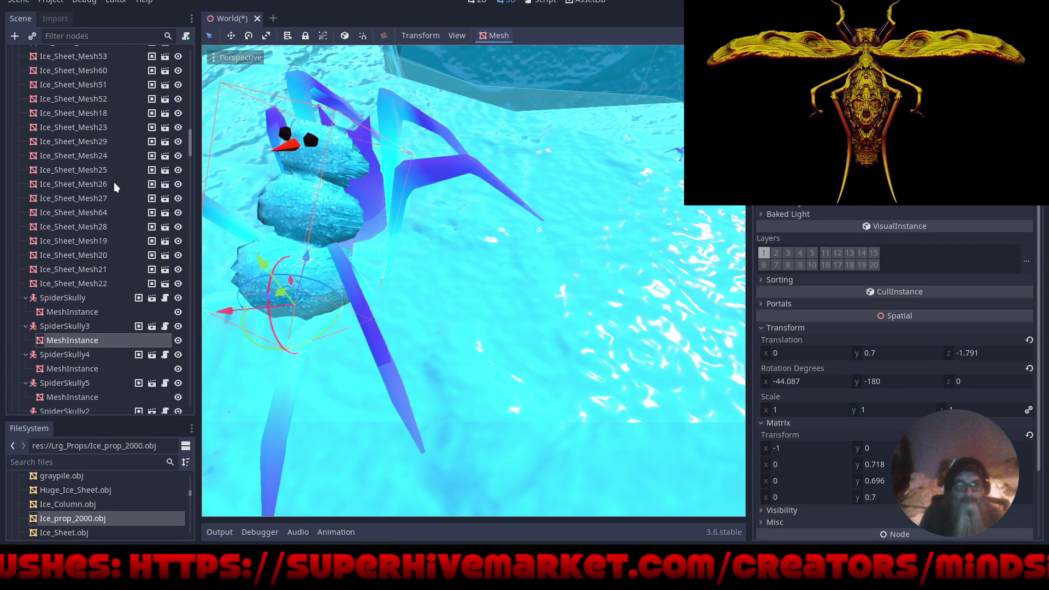
left_click(57, 326)
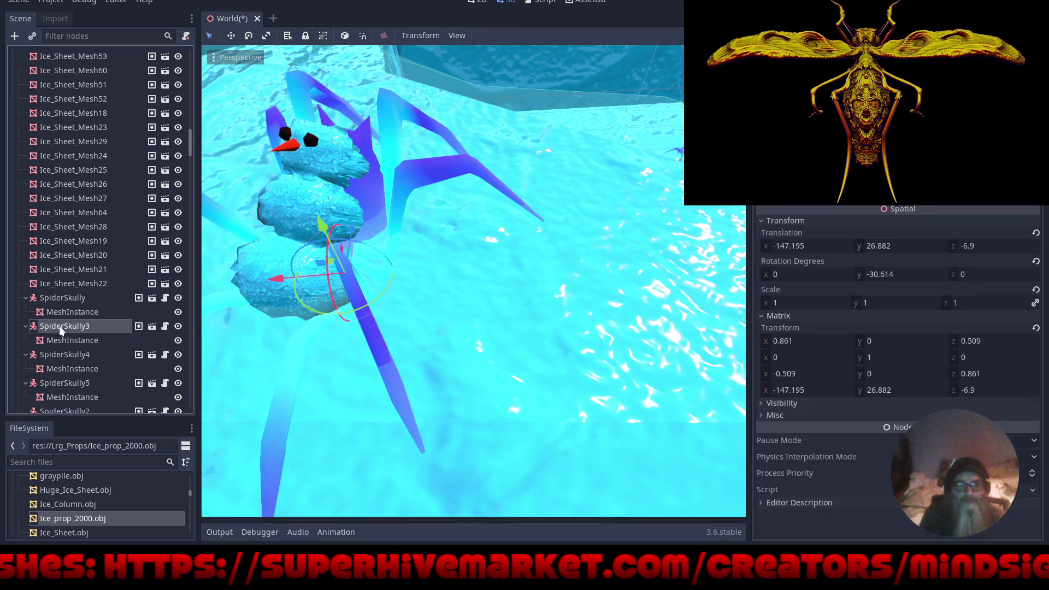
left_click(151, 327)
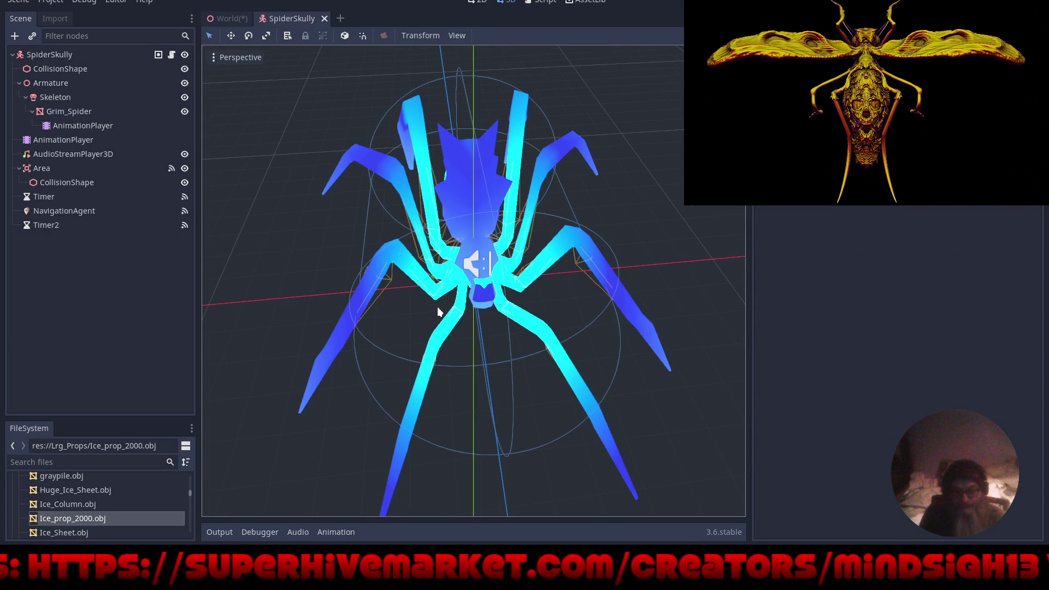
Instance Scenes/Flywheel.tscn as a child of the SpiderSkully root node.
mouse_move(437, 306)
left_mouse_down()
mouse_move(566, 270)
mouse_move(483, 354)
mouse_move(541, 306)
left_mouse_up()
left_click(54, 57)
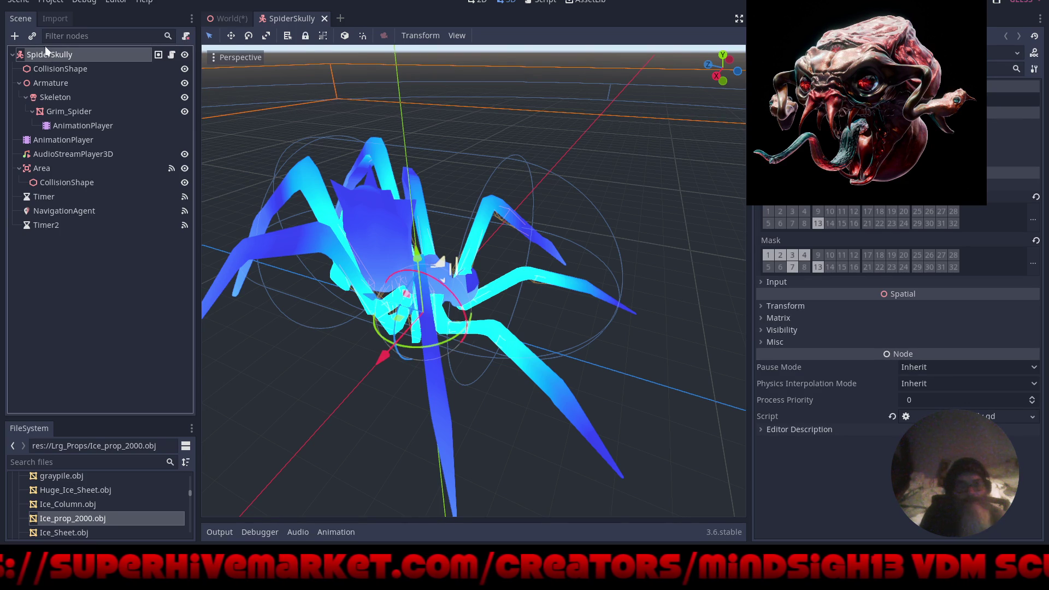
left_click(32, 36)
type("fly")
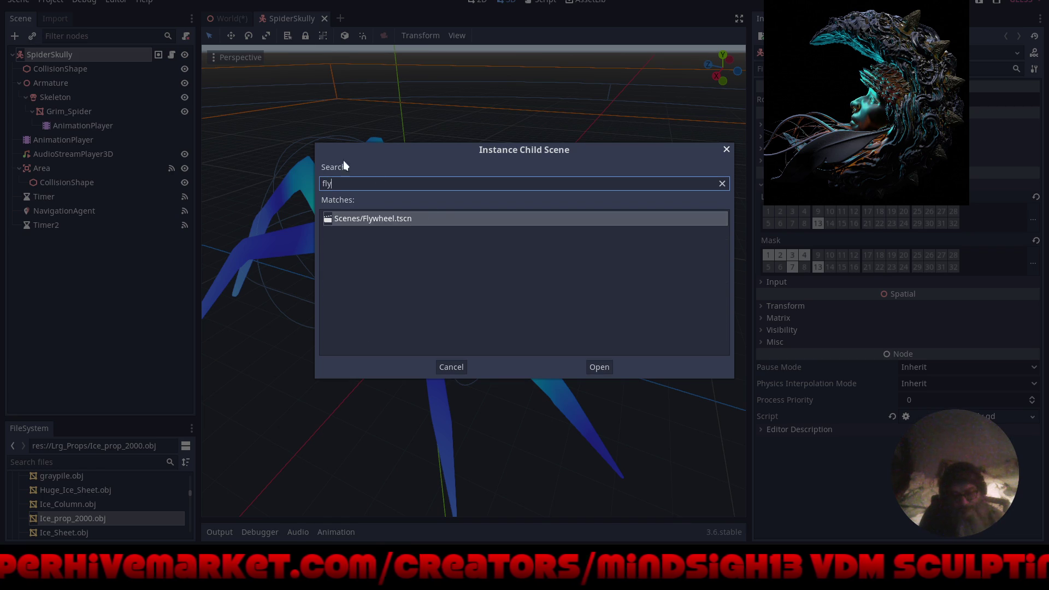
left_click(595, 371)
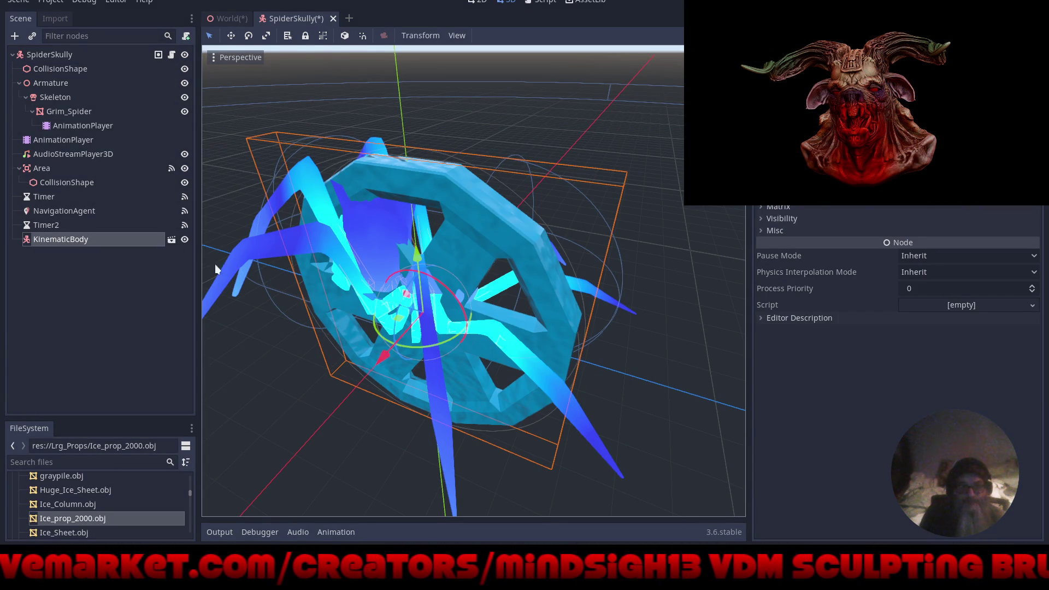
Rename the new KinematicBody node to Flywheel.
left_click(52, 238)
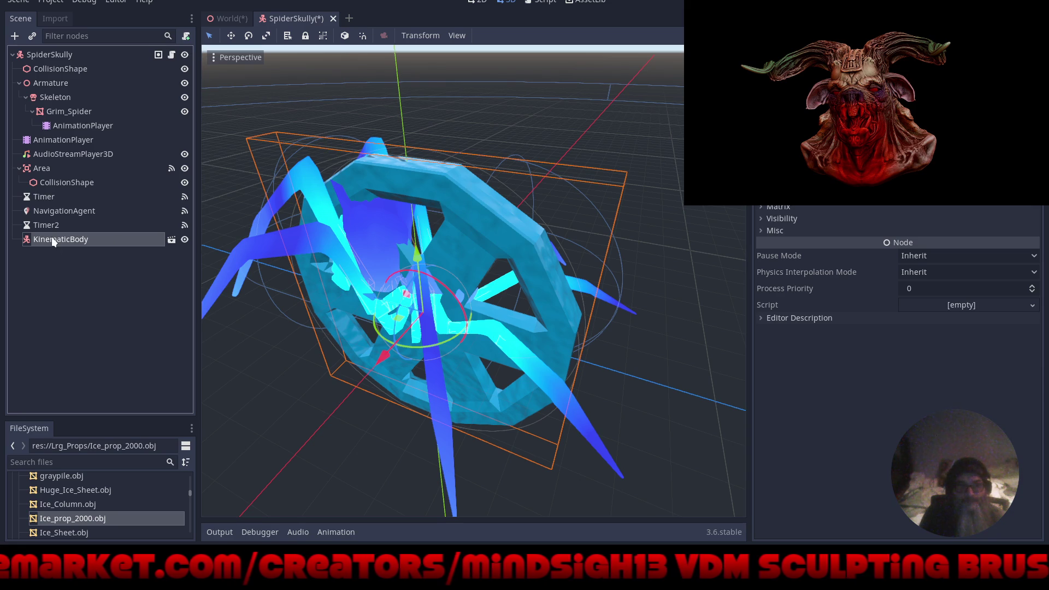
double_click(52, 239)
type("Flyw")
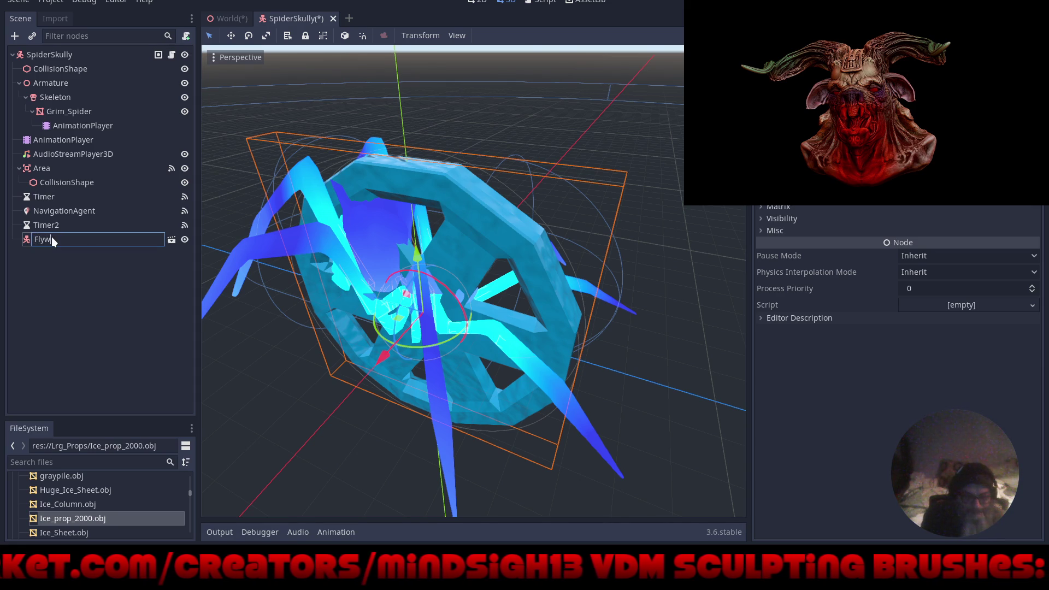
type("heel")
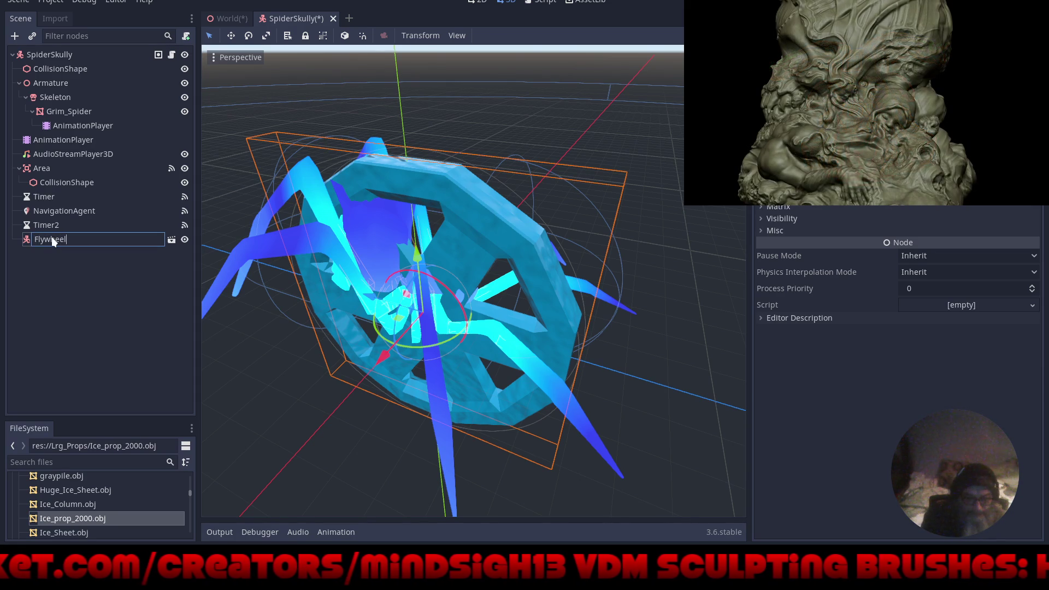
key("Return")
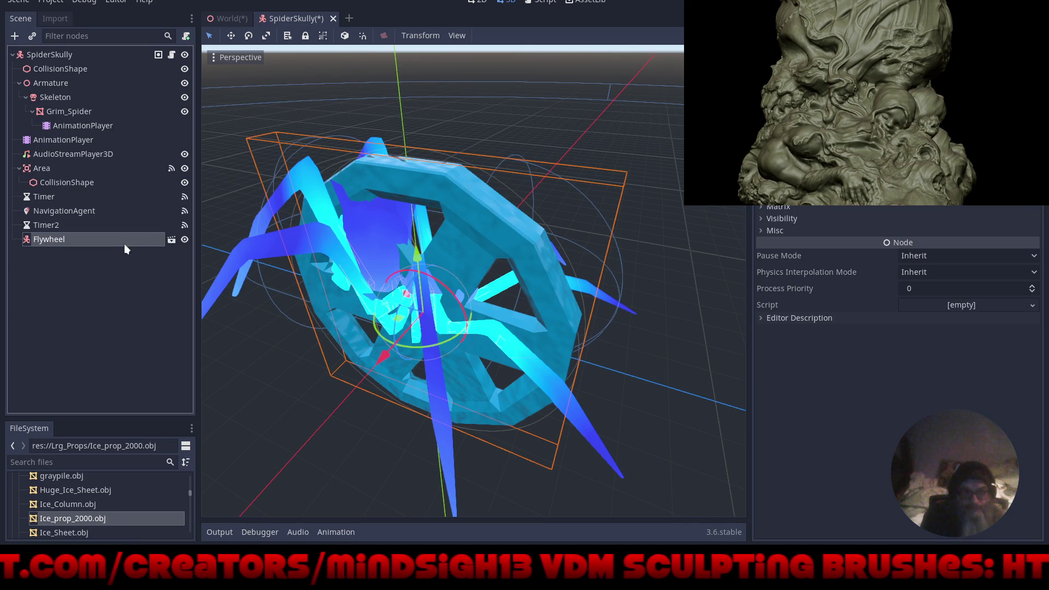
left_click(185, 239)
left_click(185, 240)
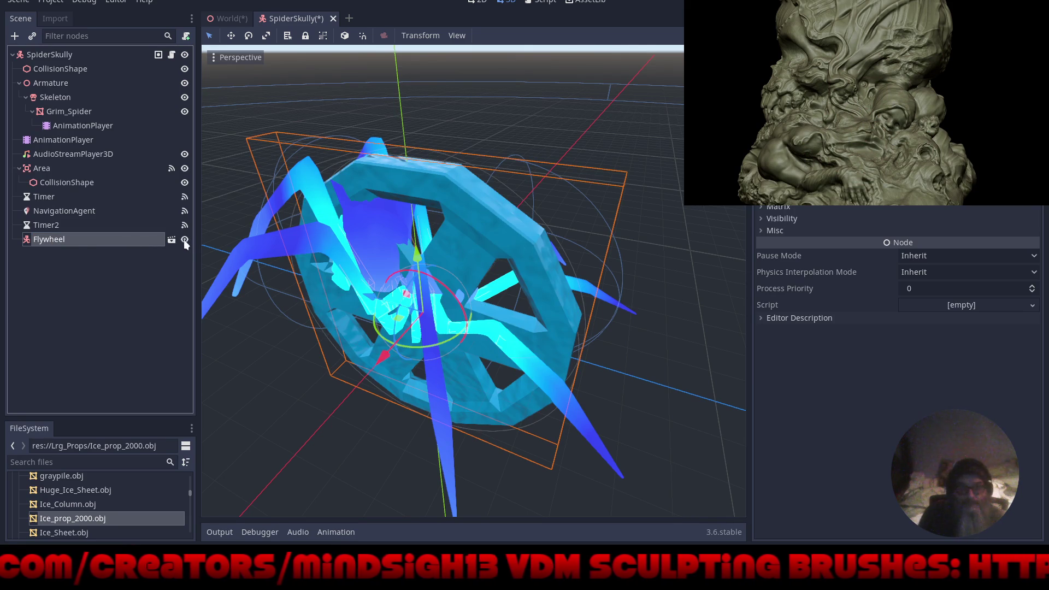
Scale the Flywheel down evenly to 0.279 on all axes.
left_click(61, 281)
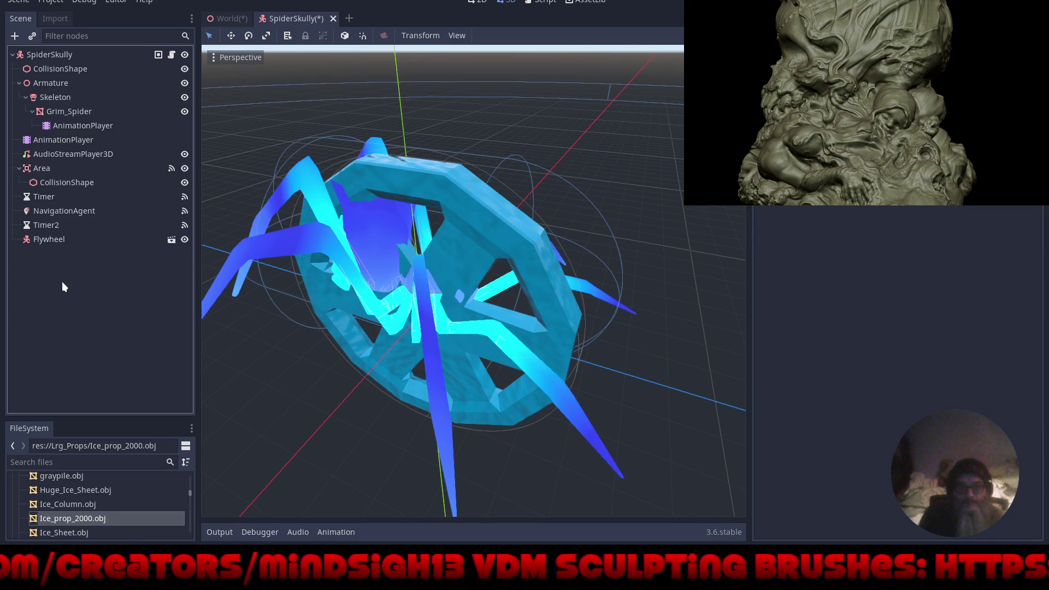
left_click(37, 241)
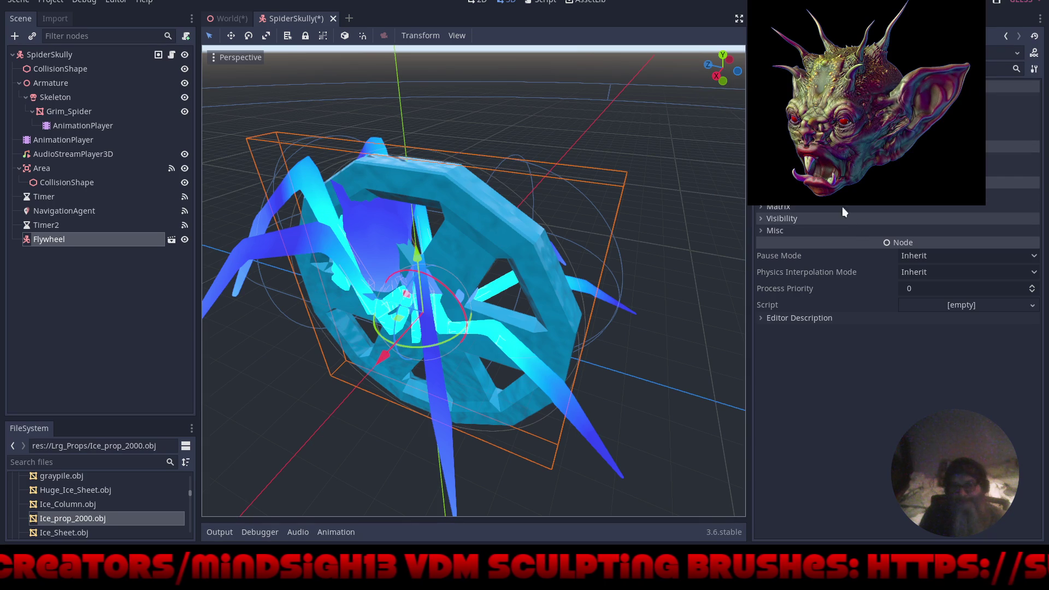
scroll(823, 206, "up", 3)
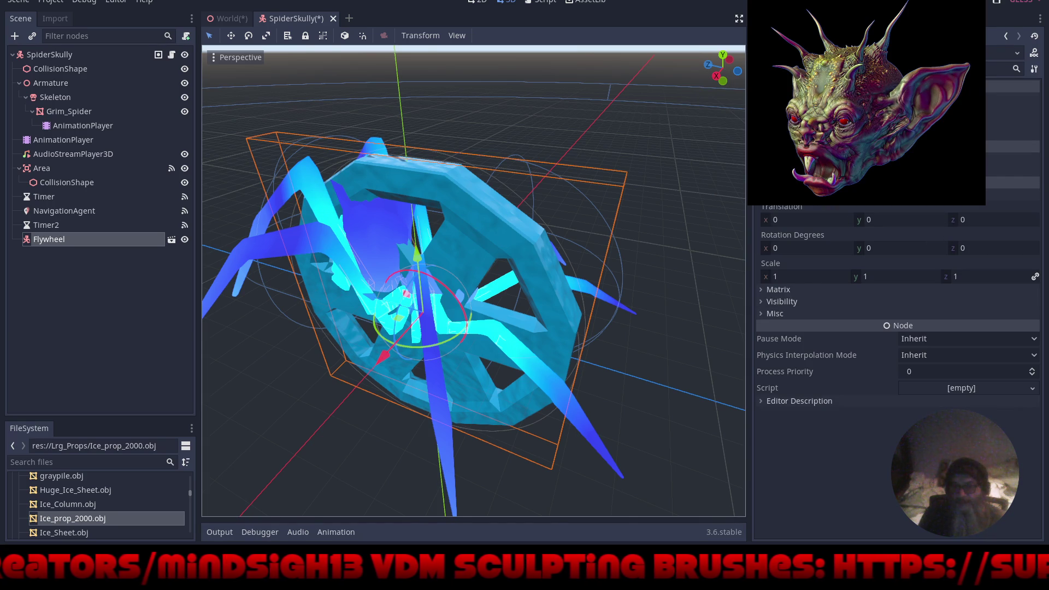
left_click_drag(778, 277, 688, 276)
Move the Flywheel atop the spider to translation 0, 2.95, 1.131.
left_click_drag(417, 256, 418, 152)
left_click_drag(358, 220, 334, 211)
left_click_drag(375, 147, 374, 139)
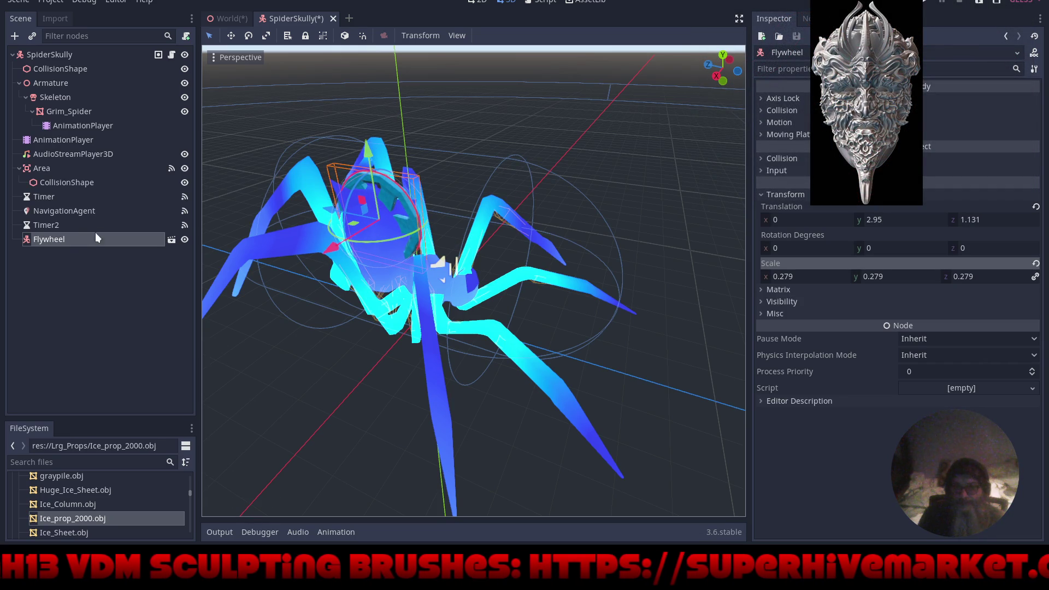
Add an AnimationPlayer node as a child of the Flywheel.
left_click(13, 38)
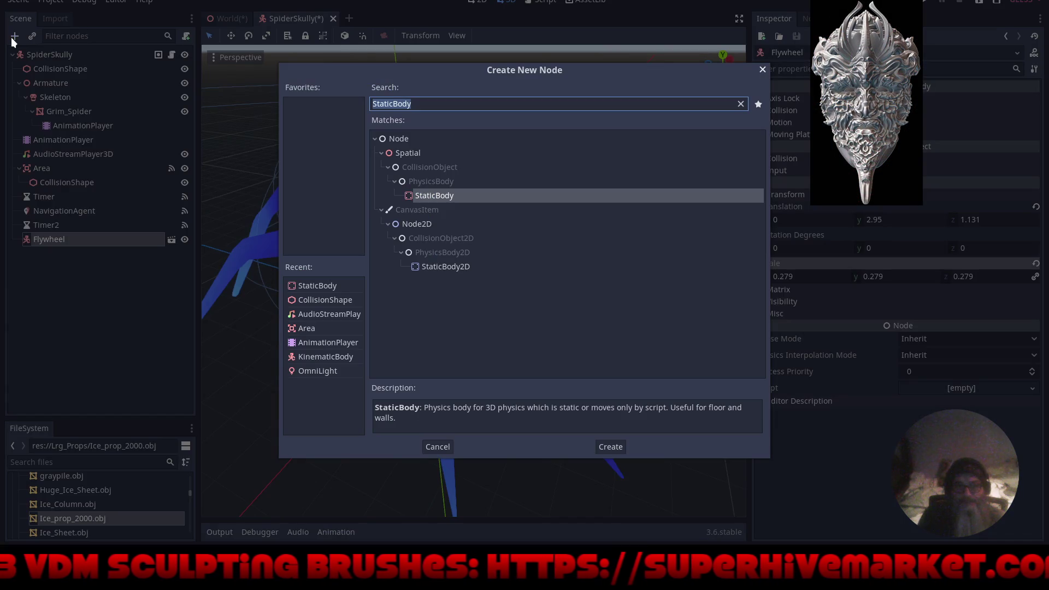
left_click(342, 343)
left_click(615, 444)
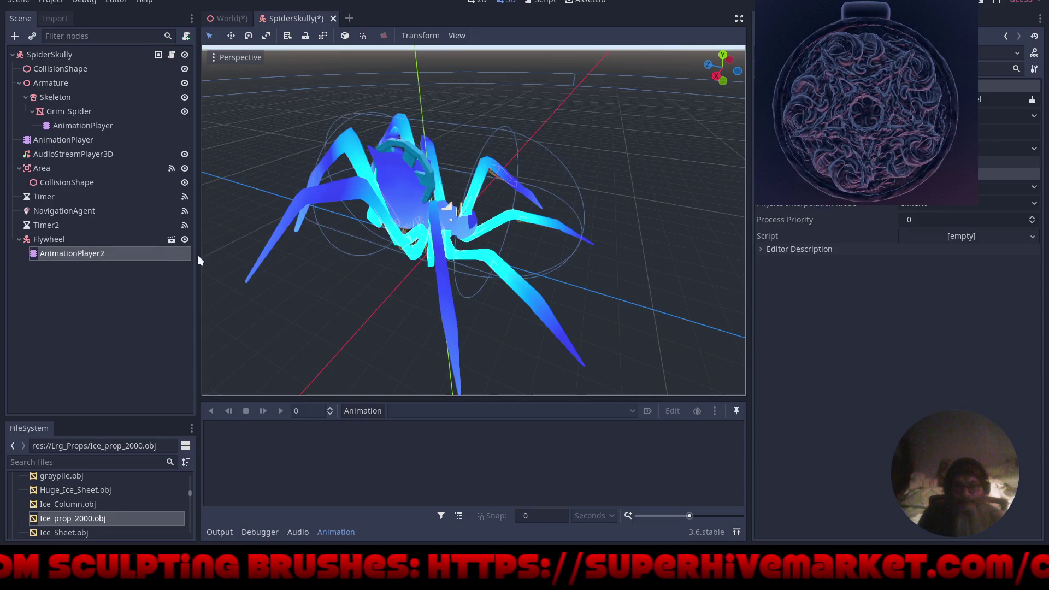
Create a new empty animation named 'flywheel' on the AnimationPlayer.
left_click(359, 412)
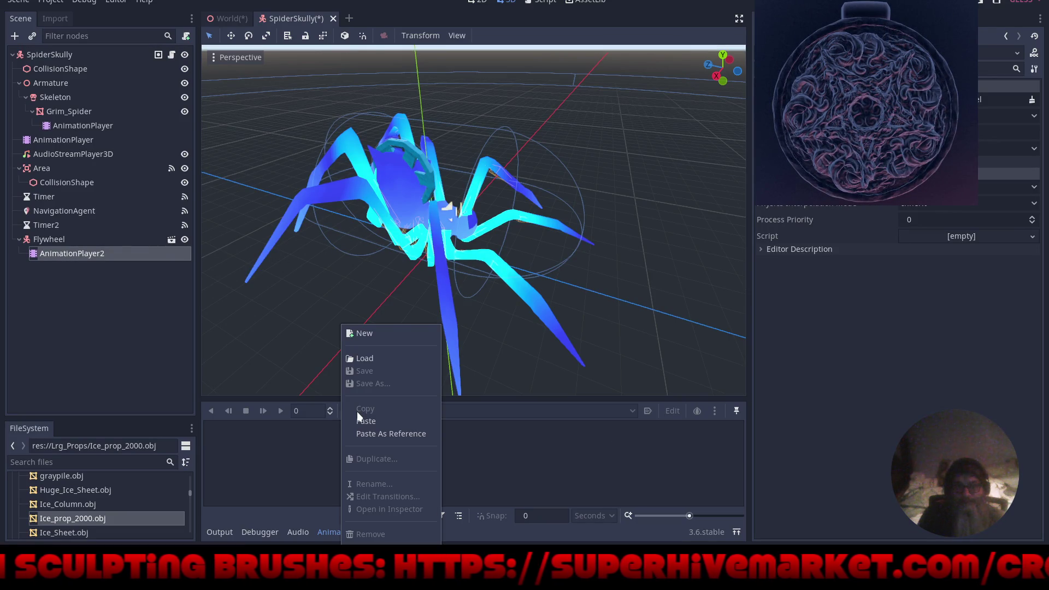
left_click(362, 332)
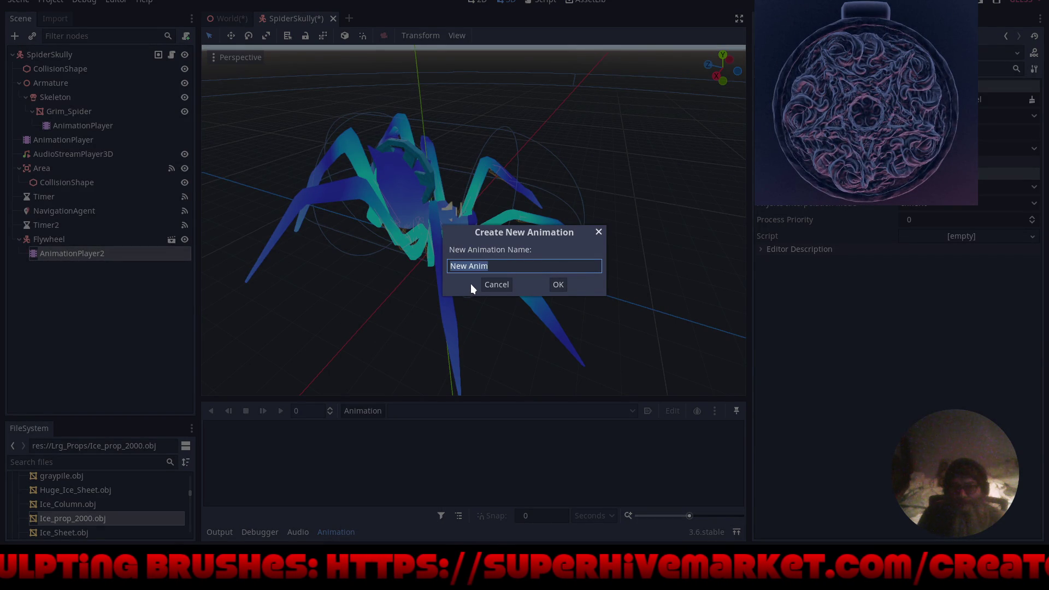
type("flywheel")
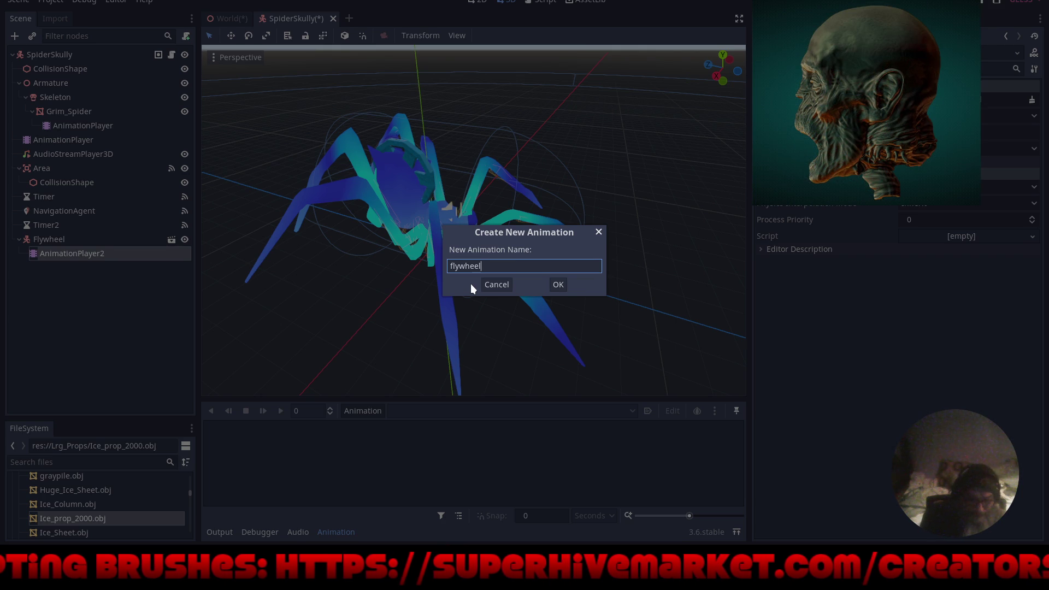
key("Return")
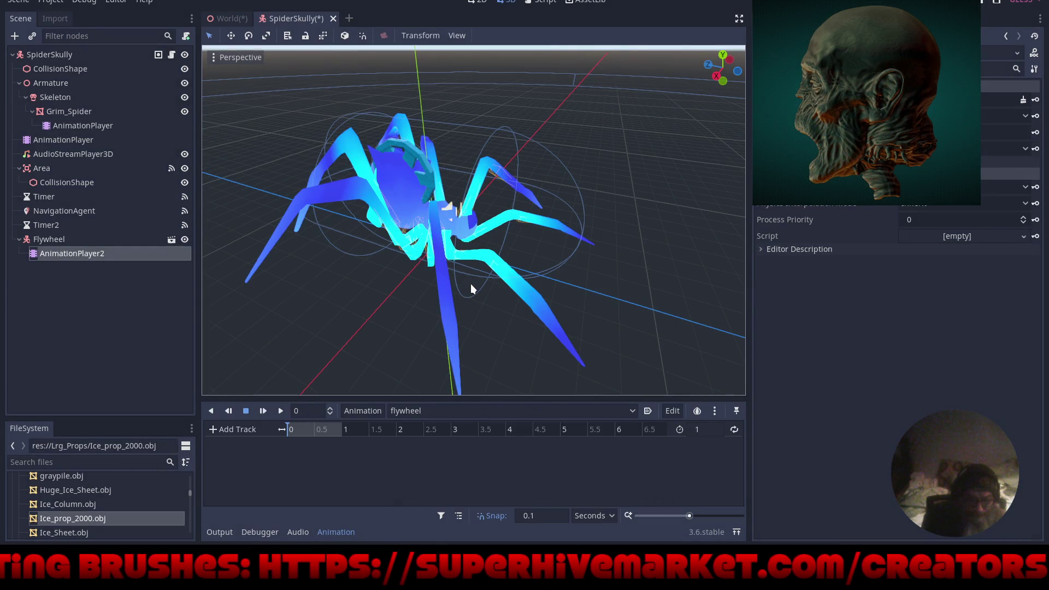
left_click(429, 411)
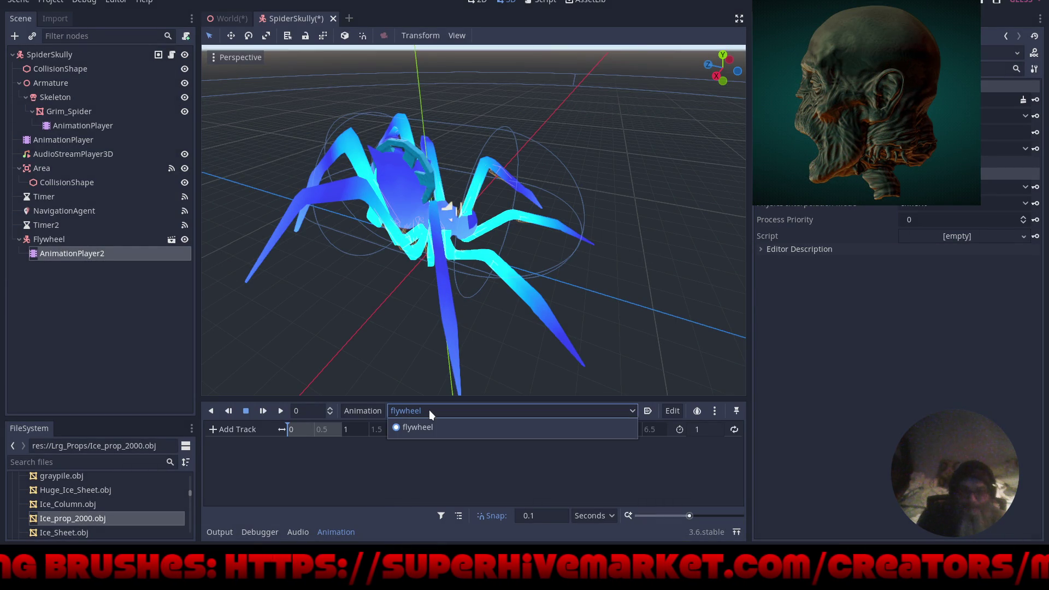
left_click(429, 410)
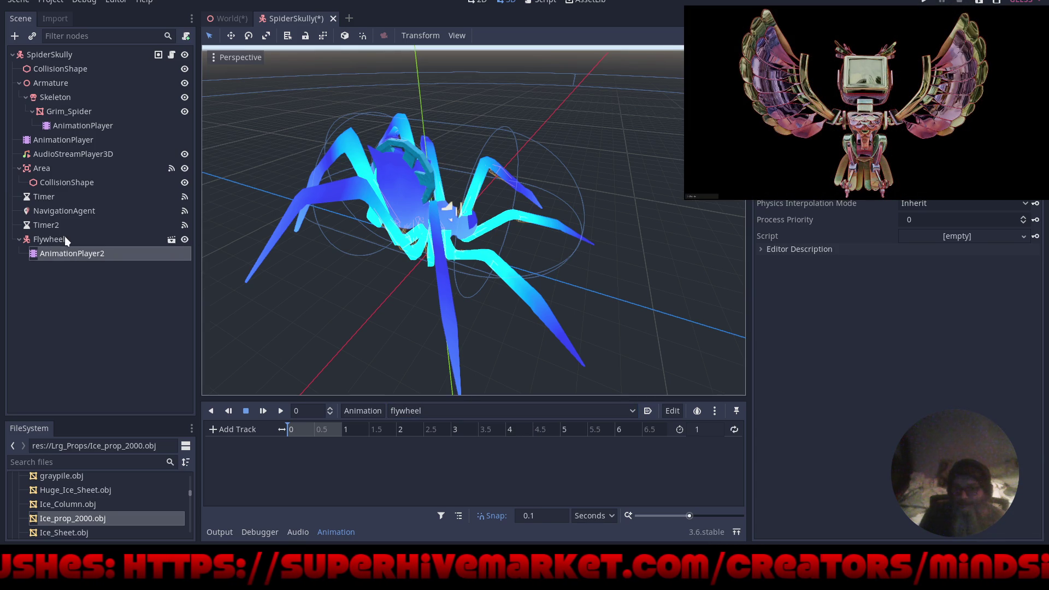
Create a rotation_degrees track for the Flywheel with a keyframe at 0 seconds.
left_click(64, 238)
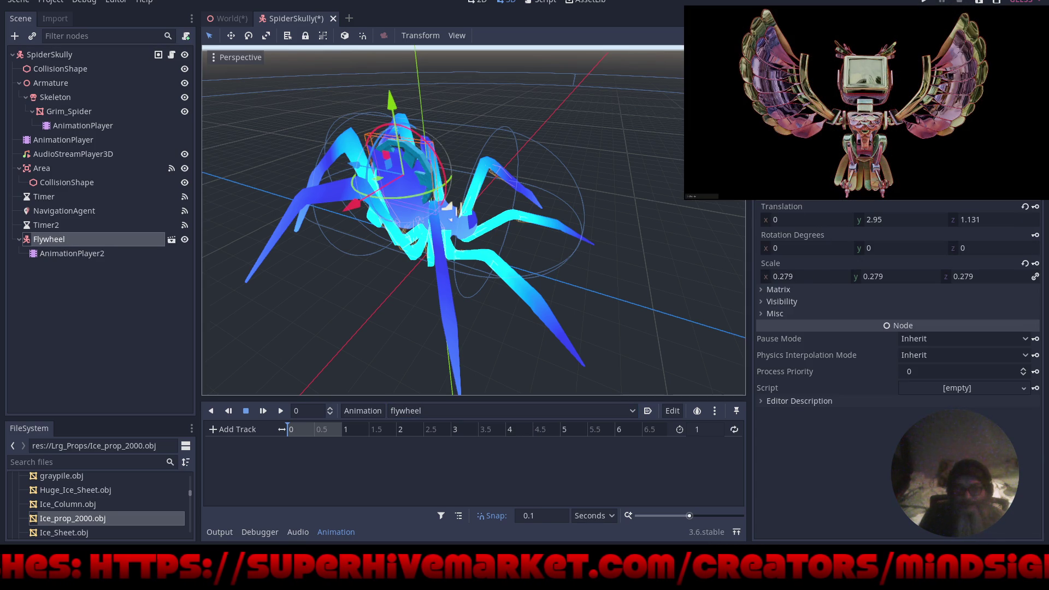
left_click(1036, 236)
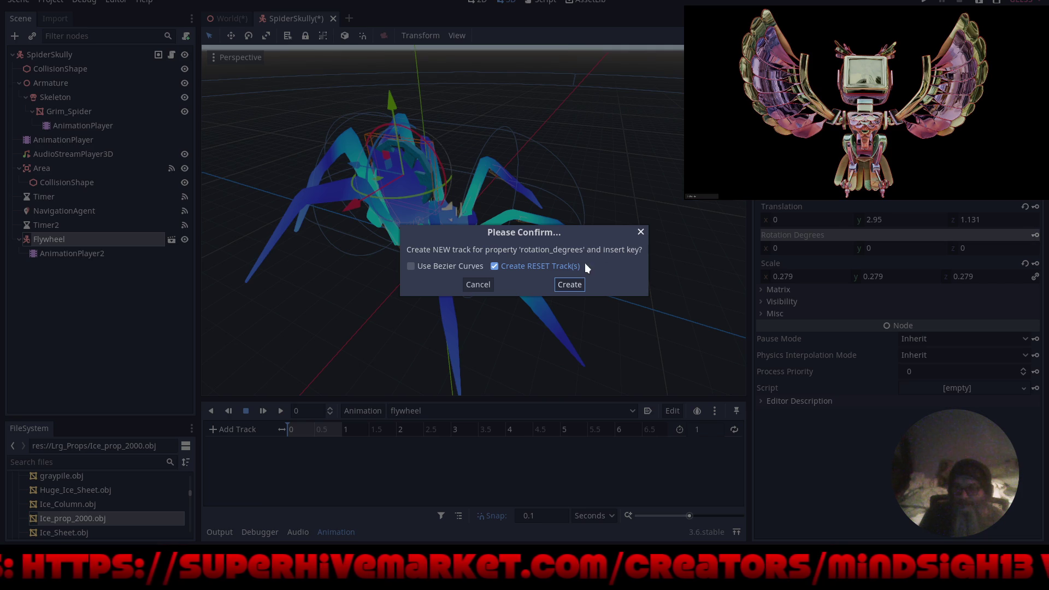
left_click(570, 284)
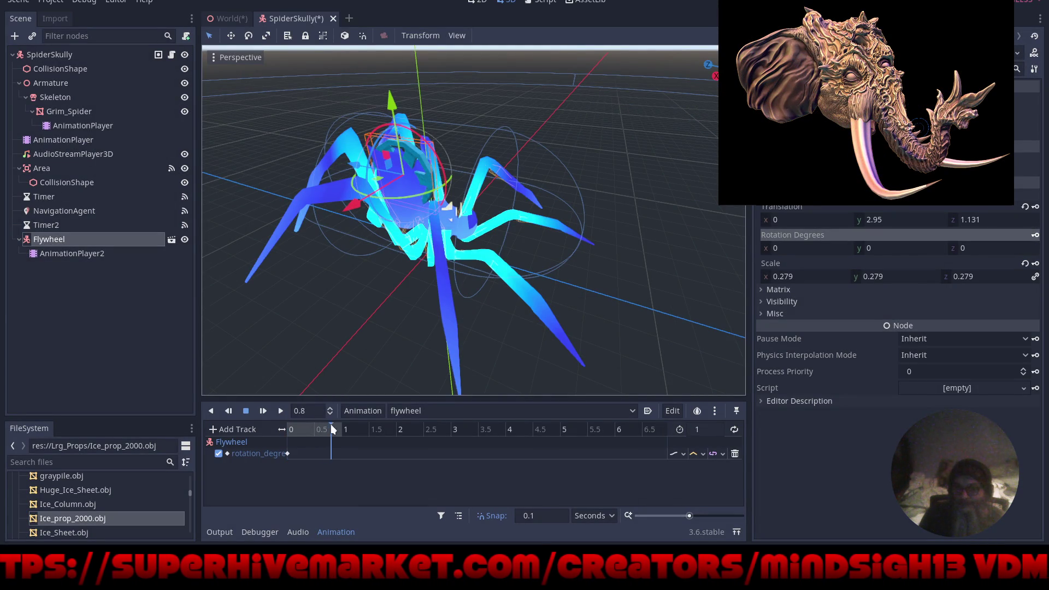
Key the Flywheel's X rotation at 359 at the 1-second mark.
left_click(343, 429)
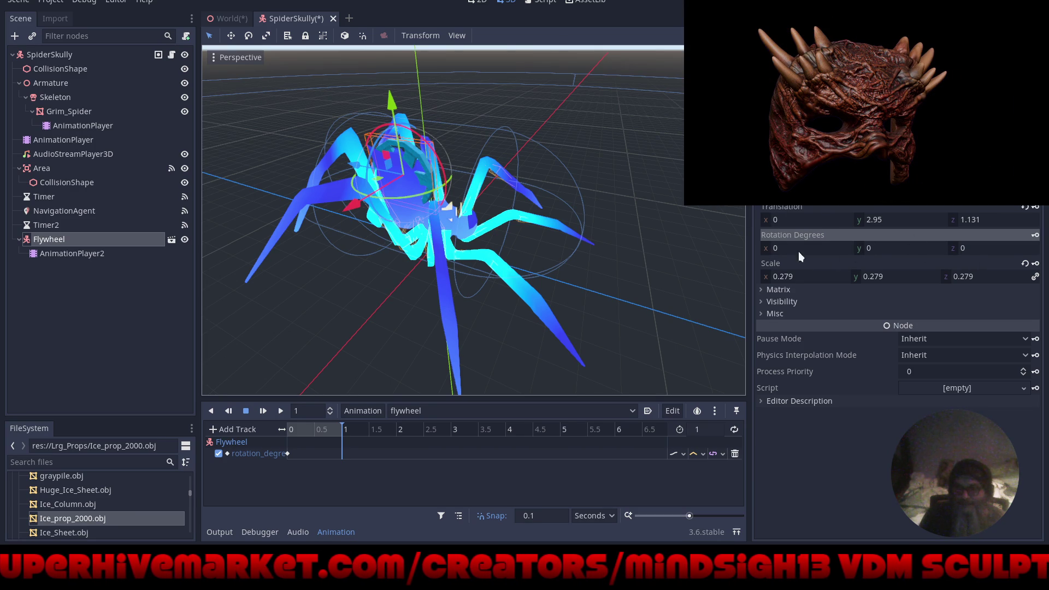
left_click_drag(776, 247, 780, 247)
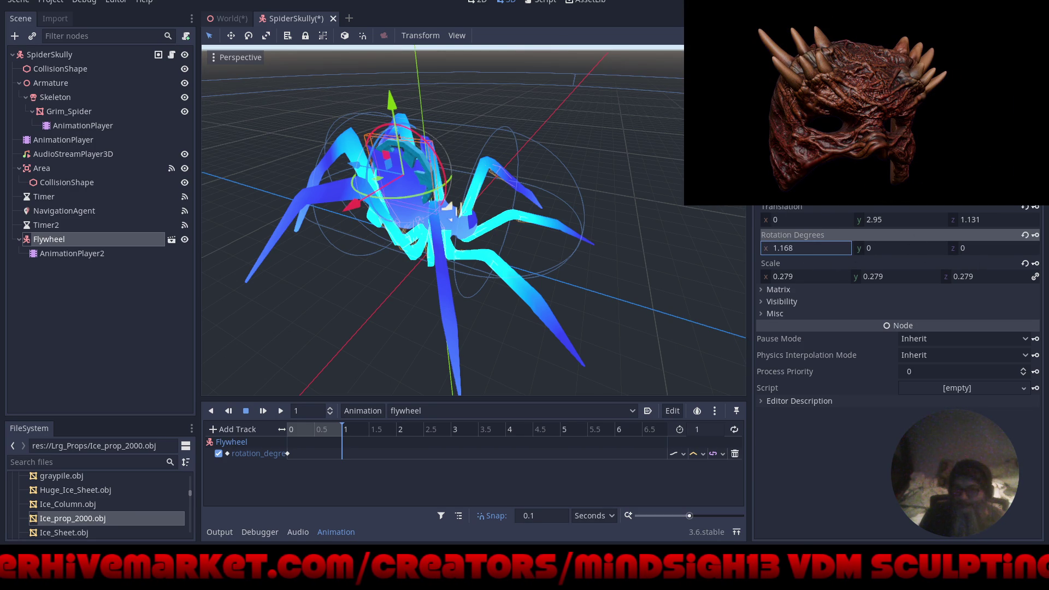
left_click(776, 247)
type("359")
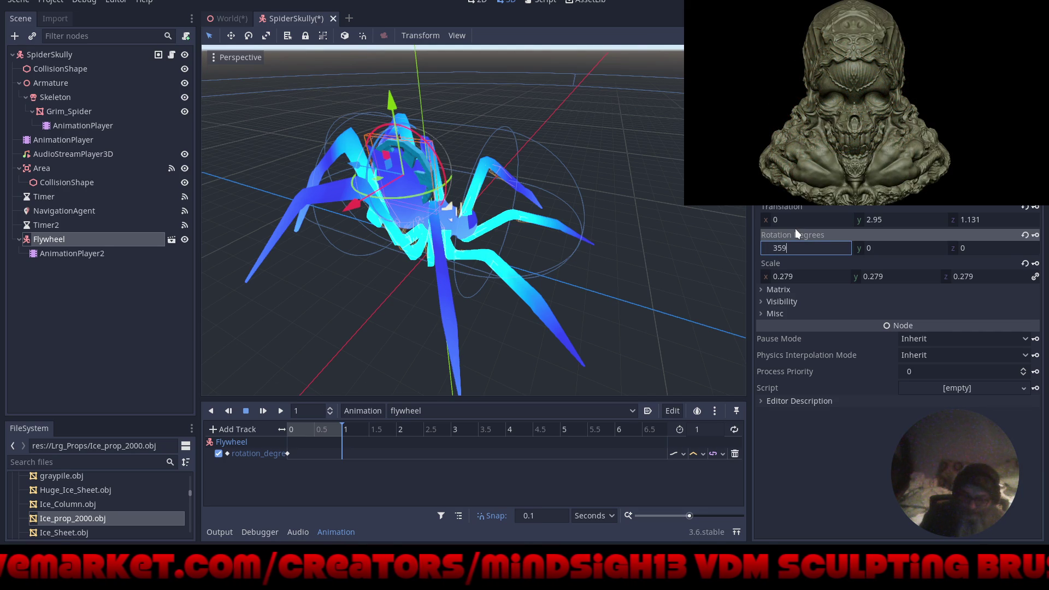
key("Return")
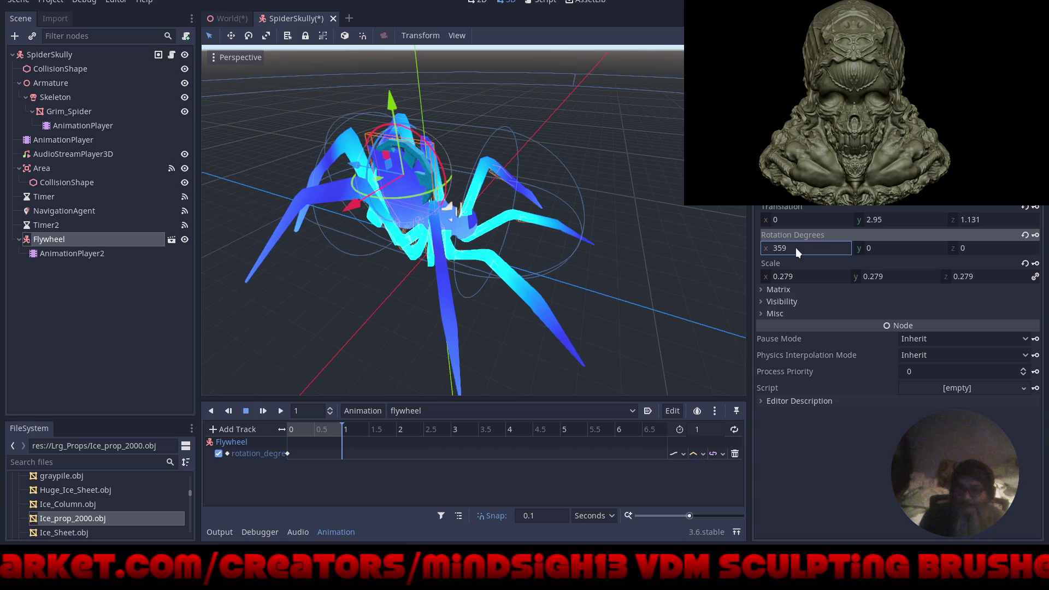
left_click(1036, 236)
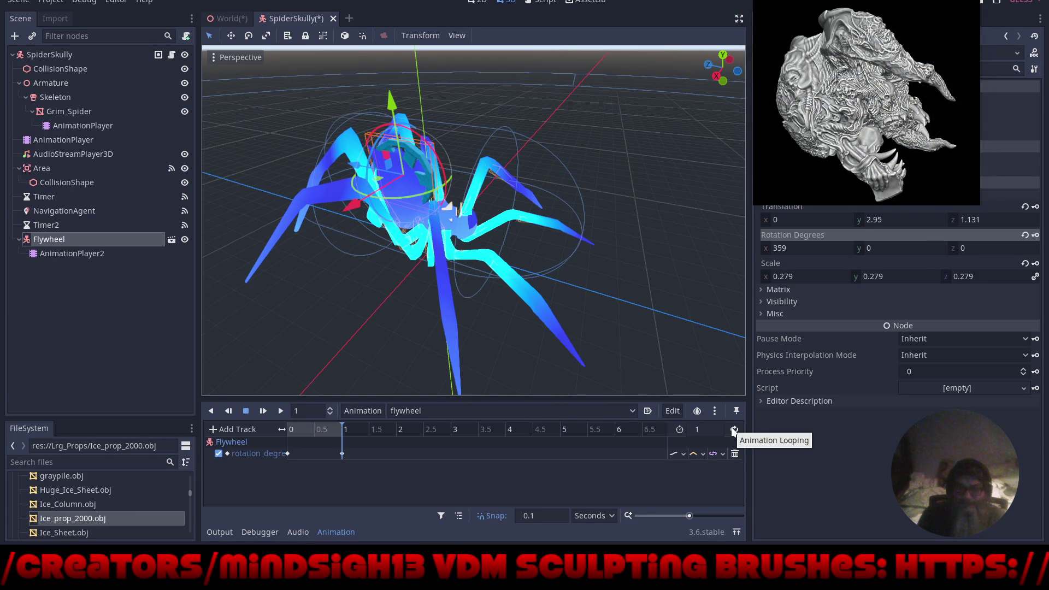
Enable looping and autoplay on the flywheel animation, save SpiderSkully, and run the game.
left_click(734, 430)
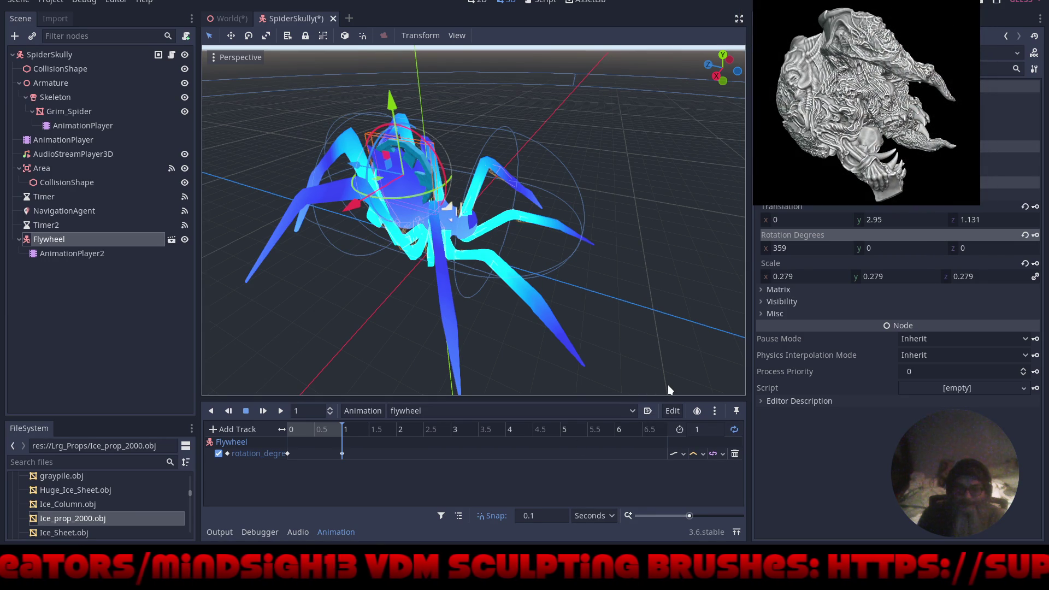
left_click(648, 411)
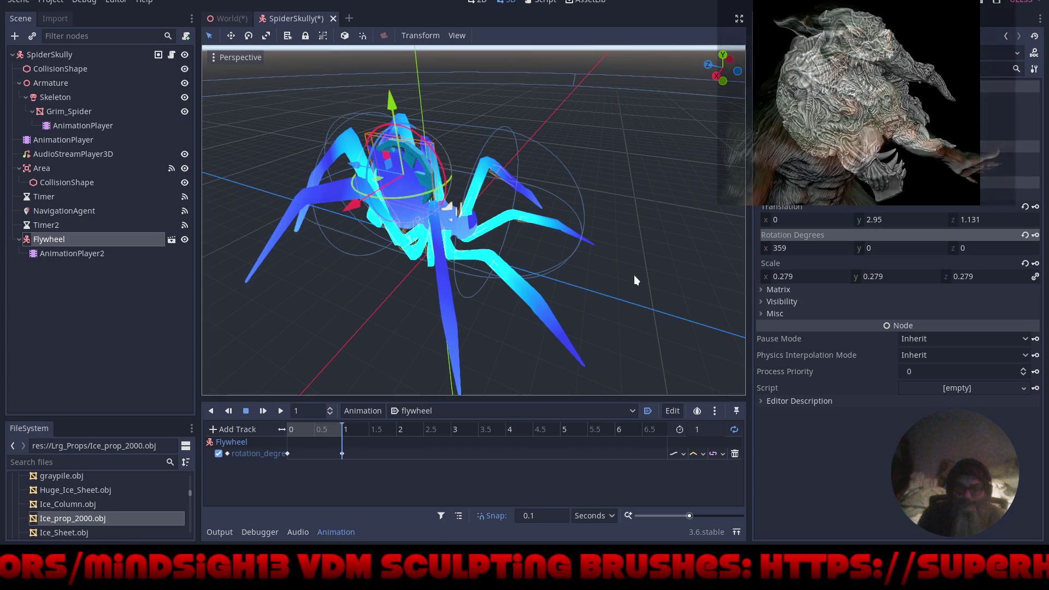
key("ctrl+s")
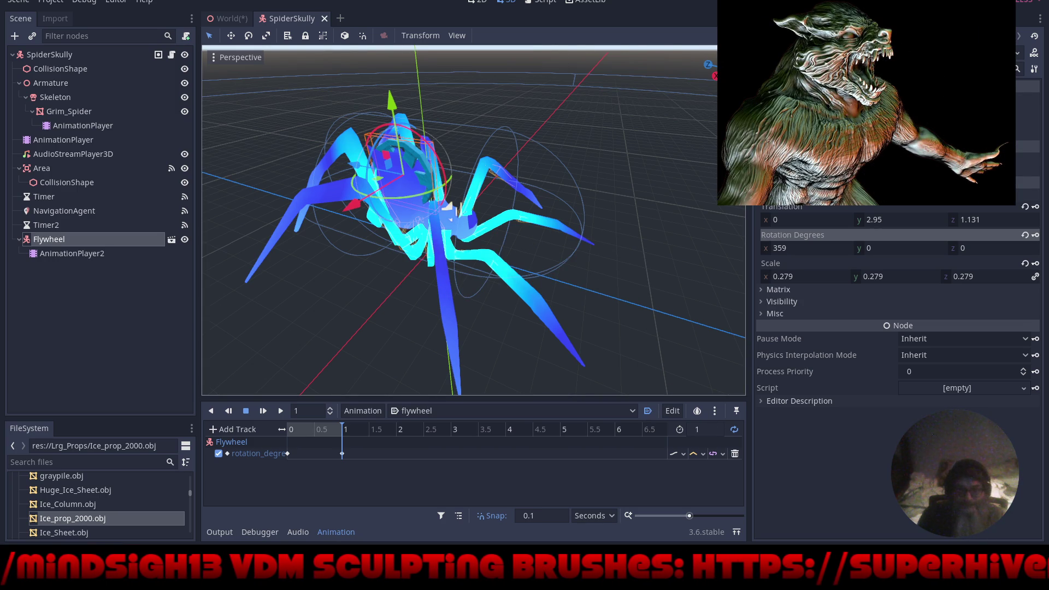
key("F5")
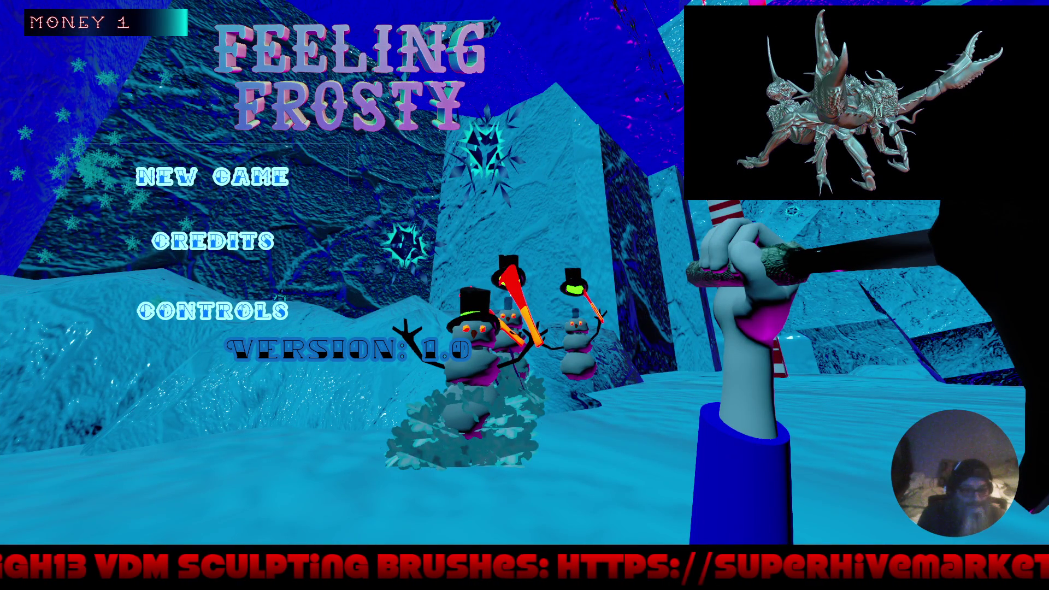
Start a New Game from the Feeling Frosty title menu.
key("Return")
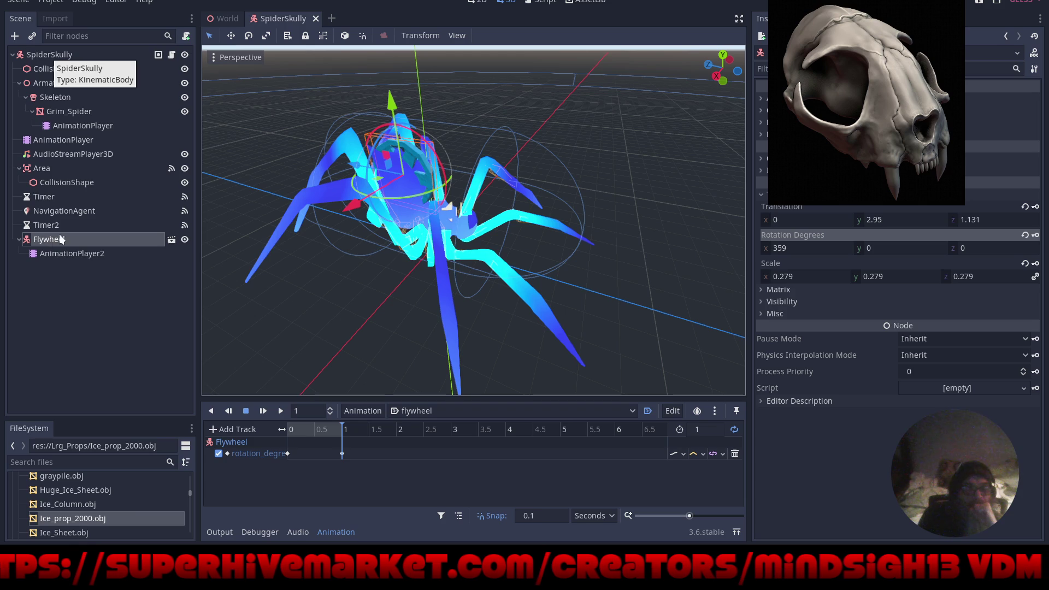
Play the flywheel animation in the editor and watch the wheel spin from several angles.
left_click(54, 307)
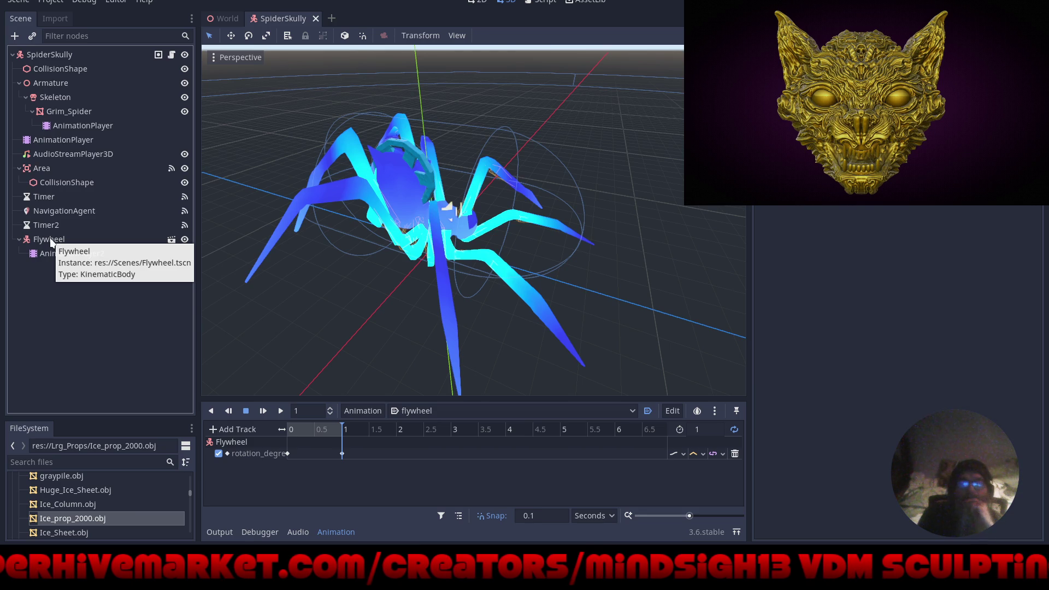
left_click(44, 241)
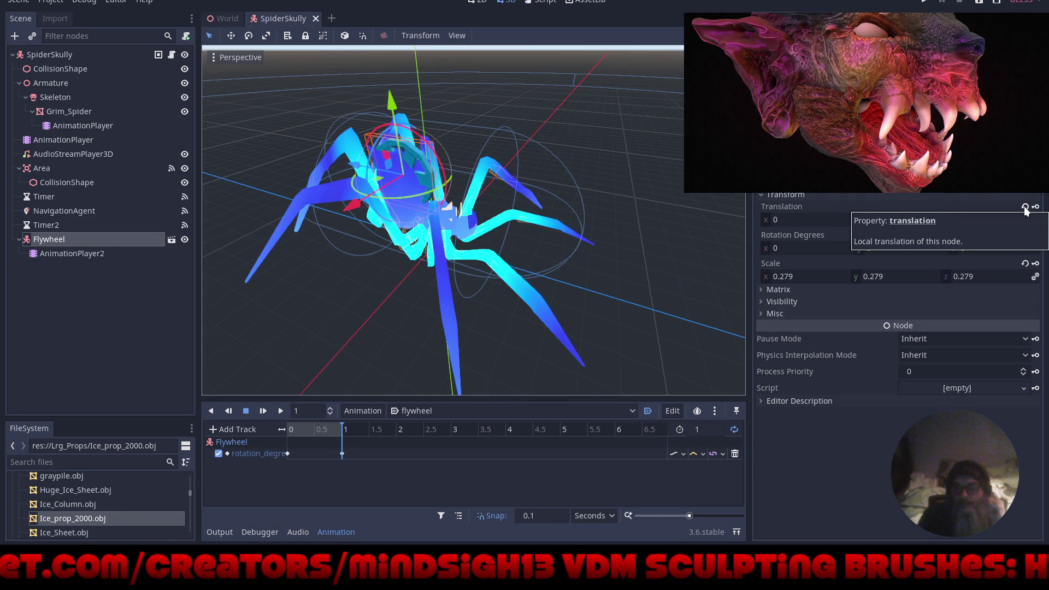
left_click(67, 254)
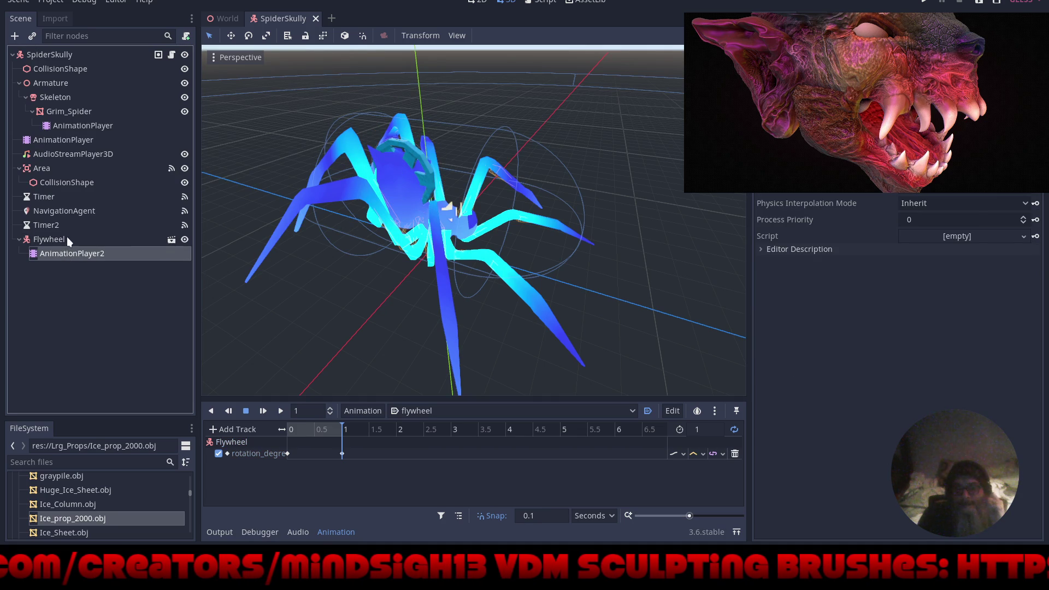
left_click(66, 238)
left_click(282, 410)
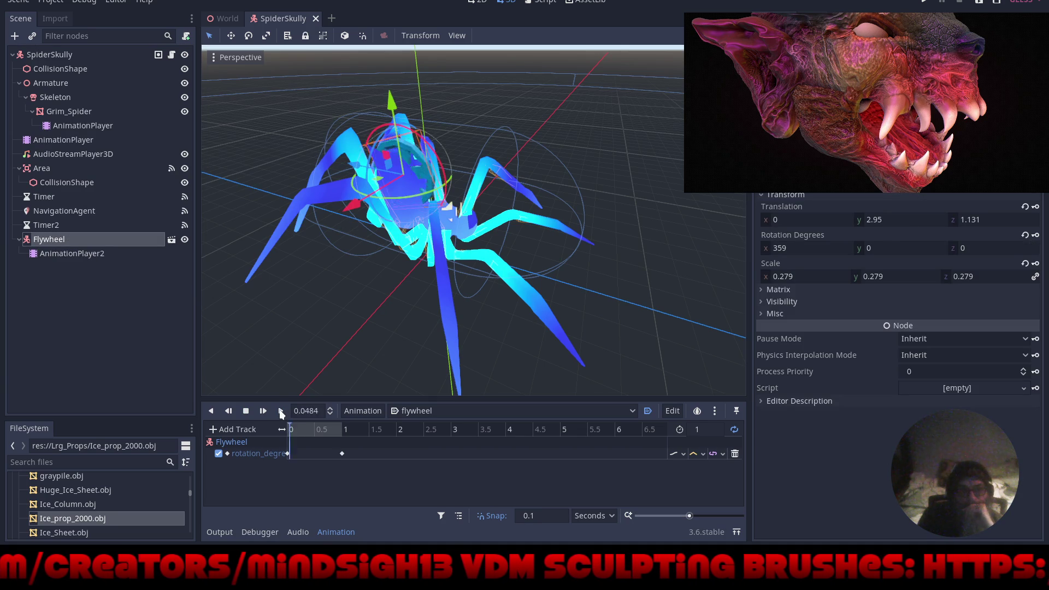
scroll(428, 208, "up", 5)
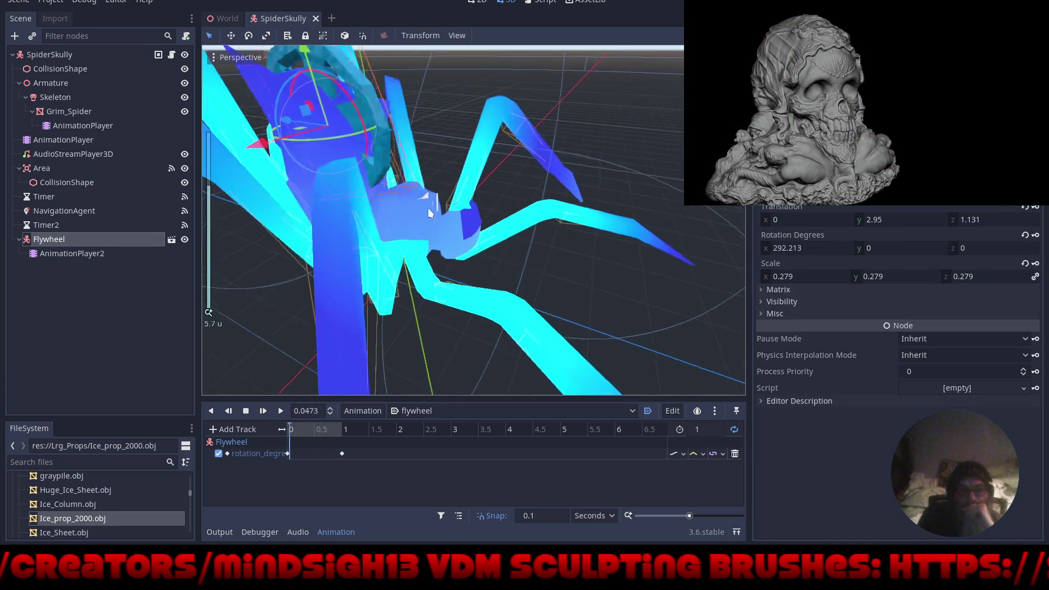
mouse_move(428, 208)
left_mouse_down()
mouse_move(683, 205)
mouse_move(647, 222)
left_mouse_up()
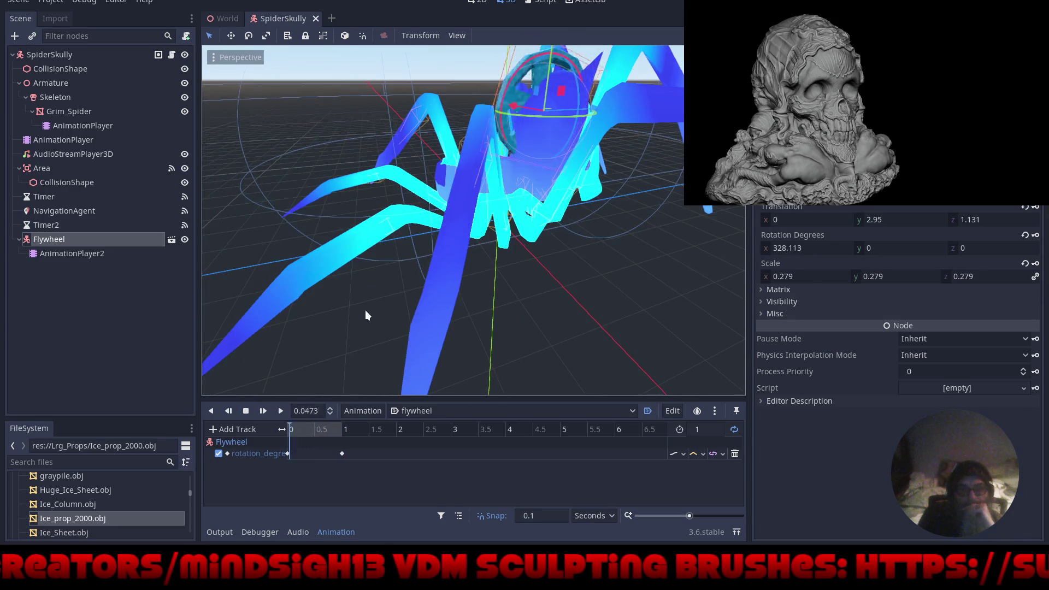
scroll(487, 249, "down", 3)
mouse_move(486, 249)
left_mouse_down()
mouse_move(546, 254)
mouse_move(523, 253)
left_mouse_up()
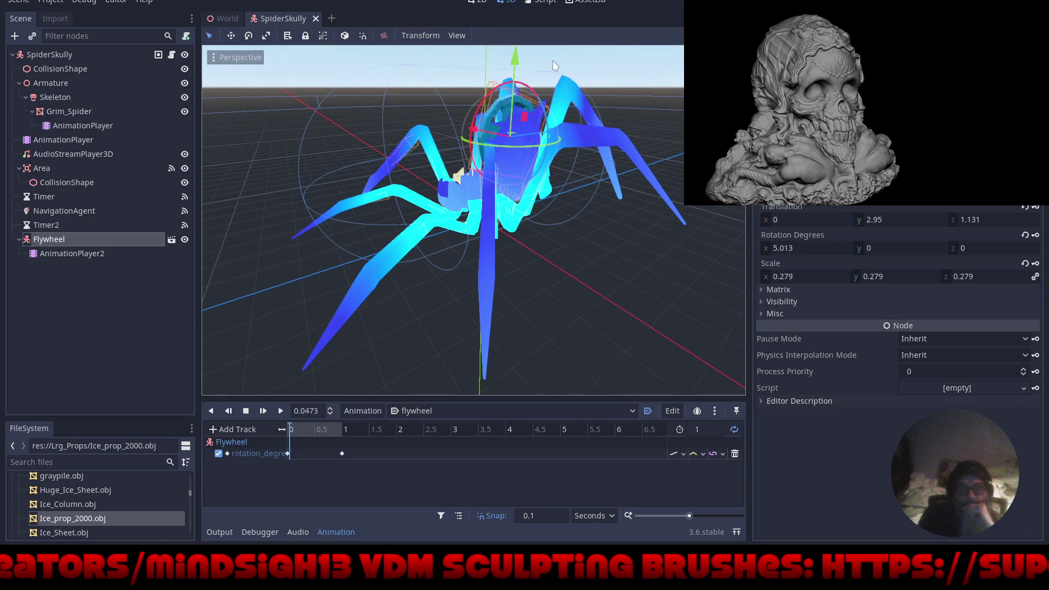
scroll(540, 104, "up", 4)
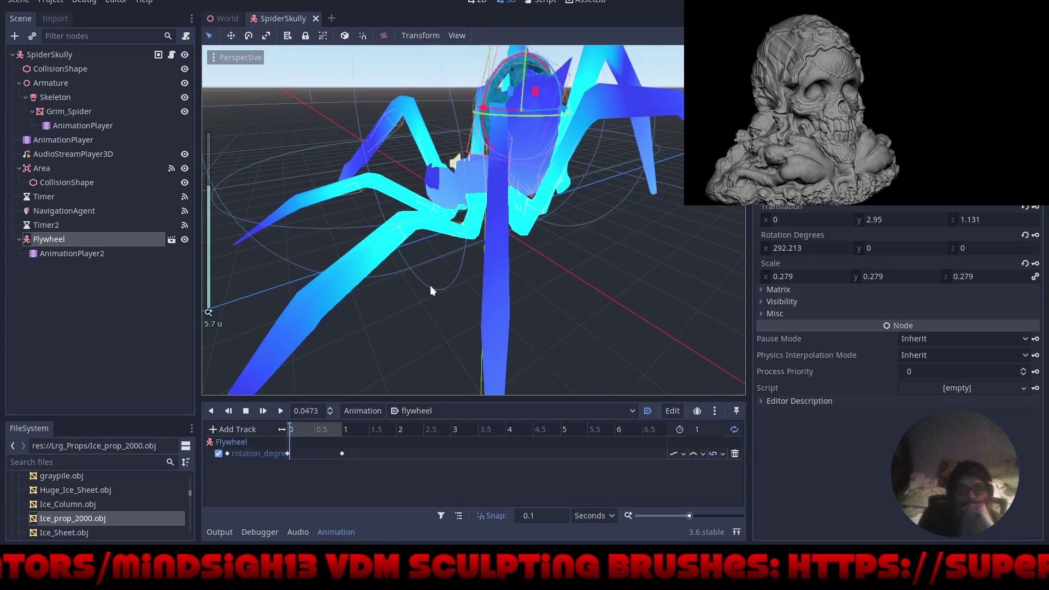
mouse_move(430, 285)
left_mouse_down()
mouse_move(716, 294)
mouse_move(703, 309)
left_mouse_up()
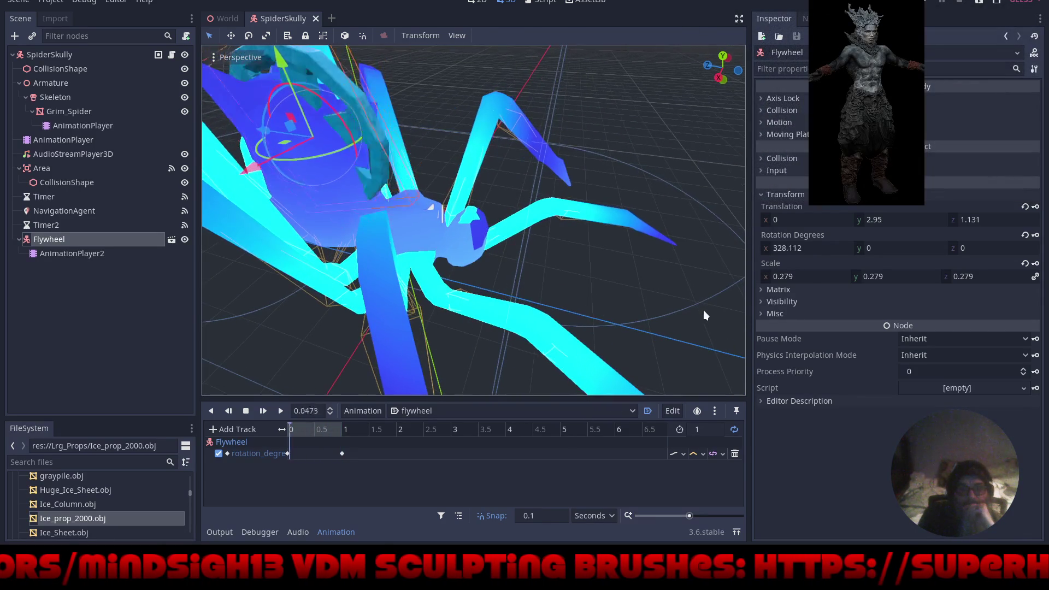
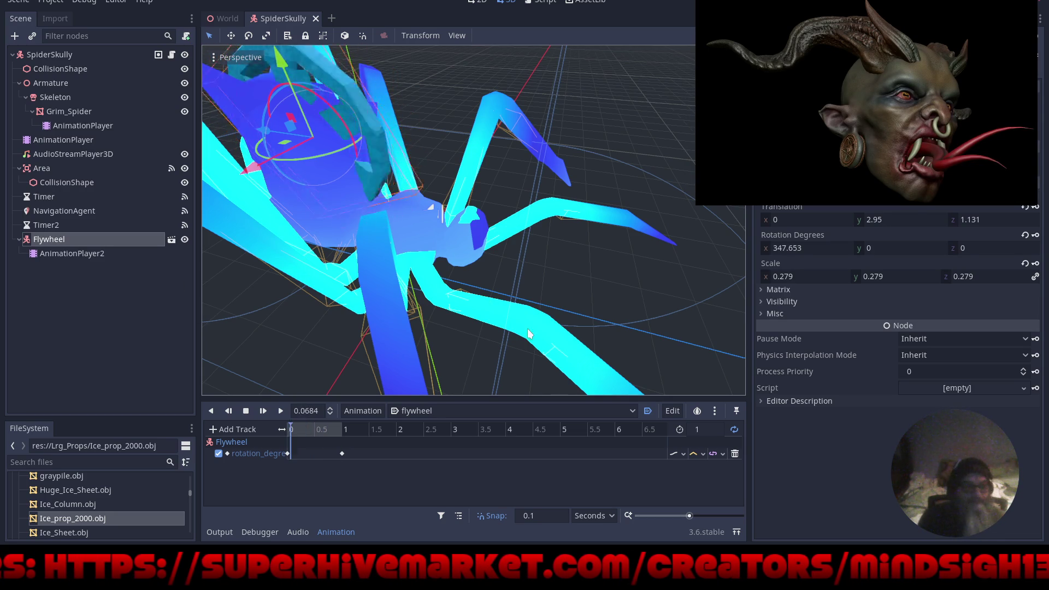
Halt the looping Flywheel spin animation so its X rotation rests back at 0.
mouse_move(491, 262)
left_mouse_down()
mouse_move(578, 254)
mouse_move(496, 264)
mouse_move(482, 293)
mouse_move(251, 254)
mouse_move(291, 283)
left_mouse_up()
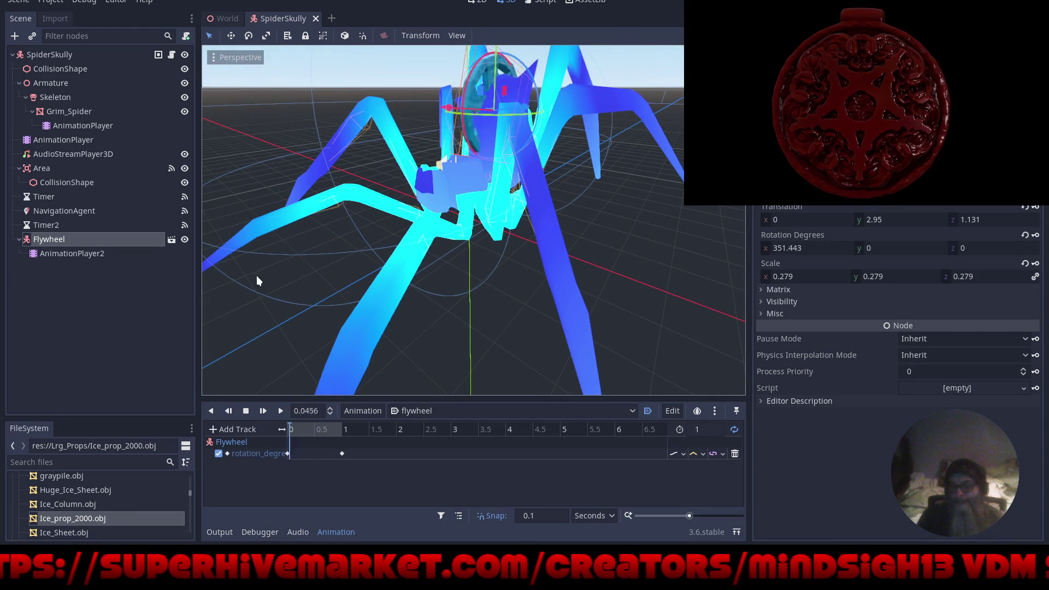
scroll(276, 296, "down", 3)
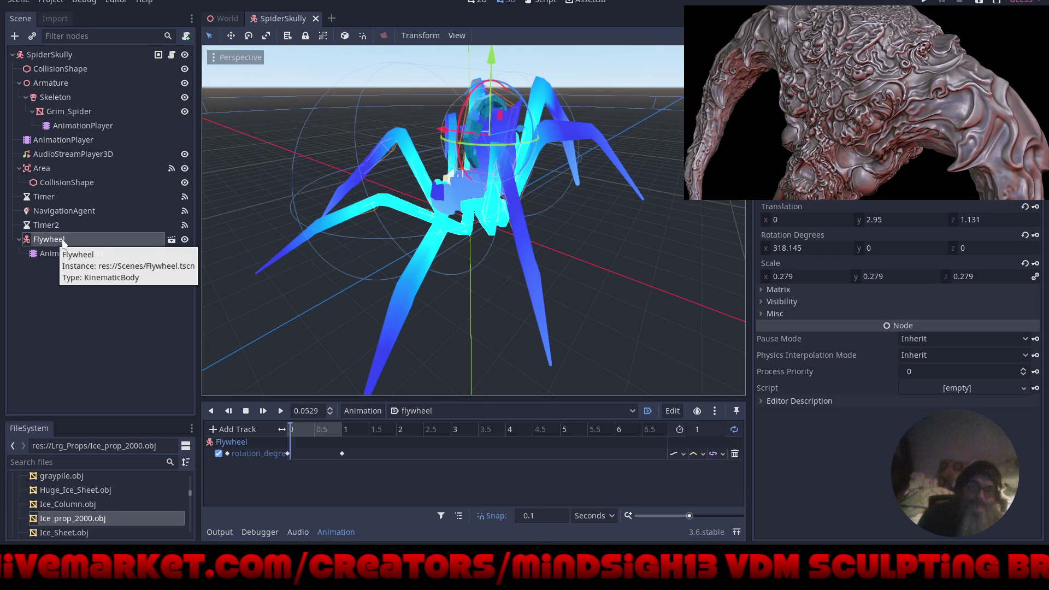
scroll(899, 273, "up", 2)
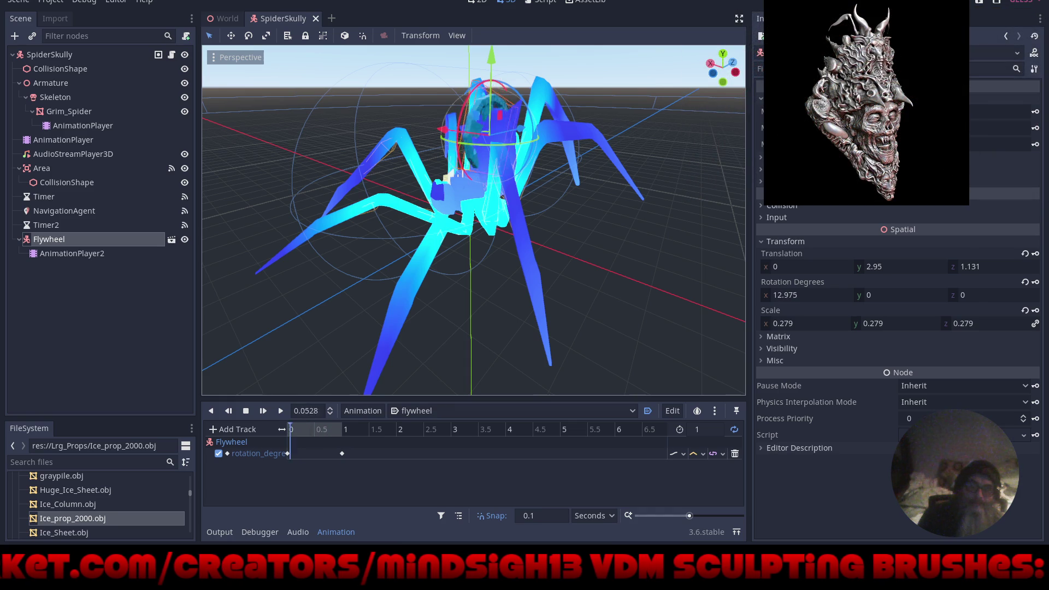
scroll(899, 273, "up", 1)
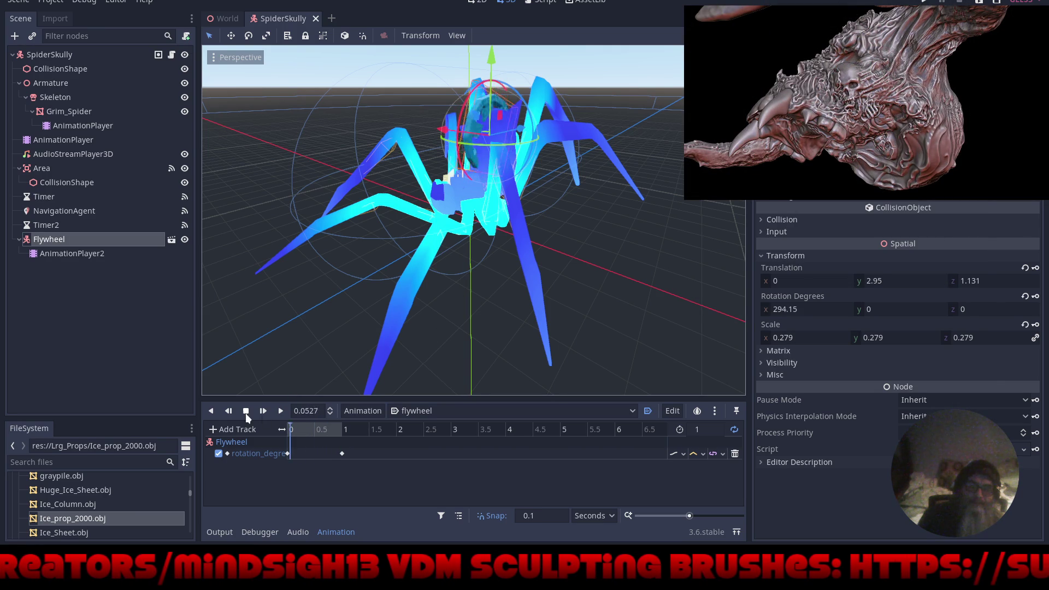
left_click(247, 411)
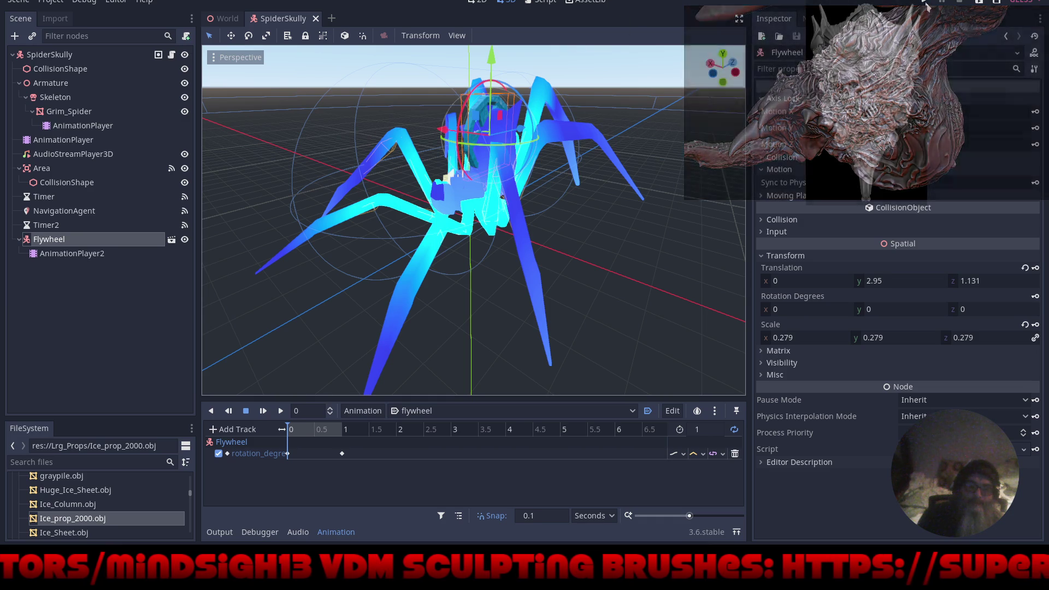
Save and run the game fullscreen, start a NEW GAME, walk forward briefly, then close the run.
key("F5")
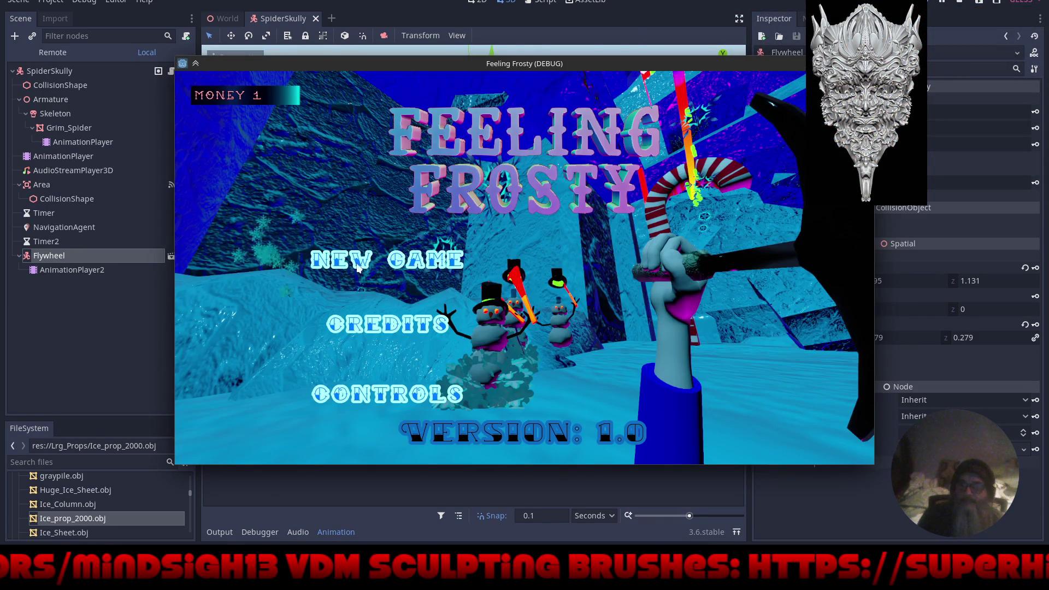
key("F11")
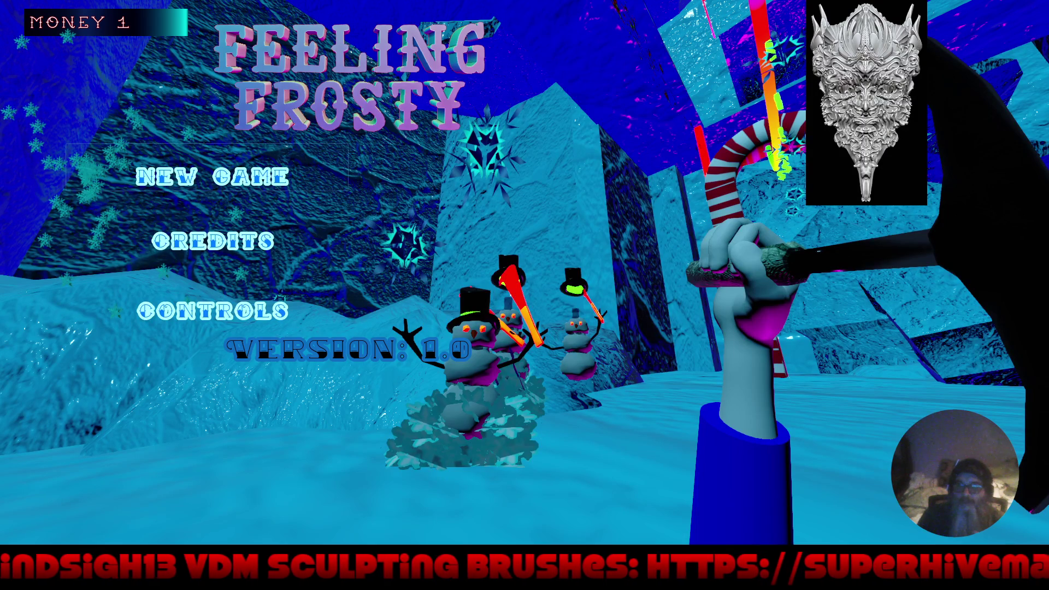
left_click(213, 176)
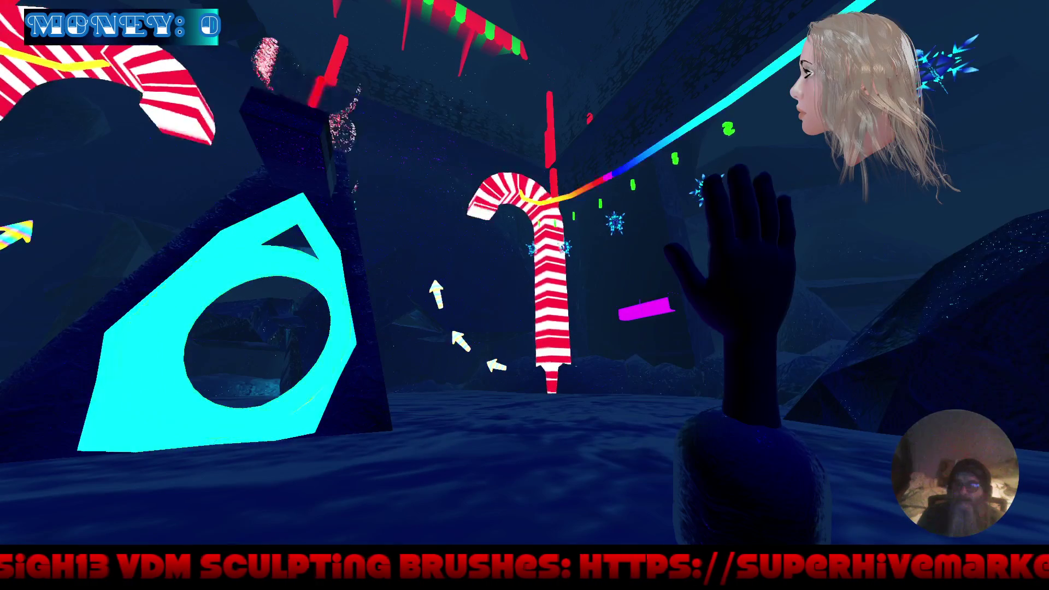
key("w")
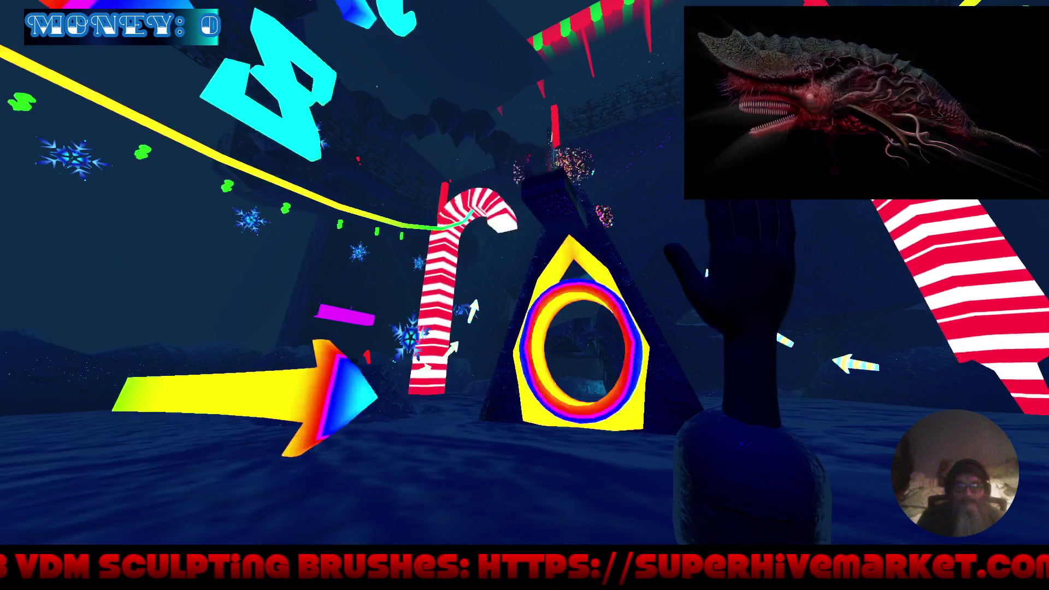
key("F8")
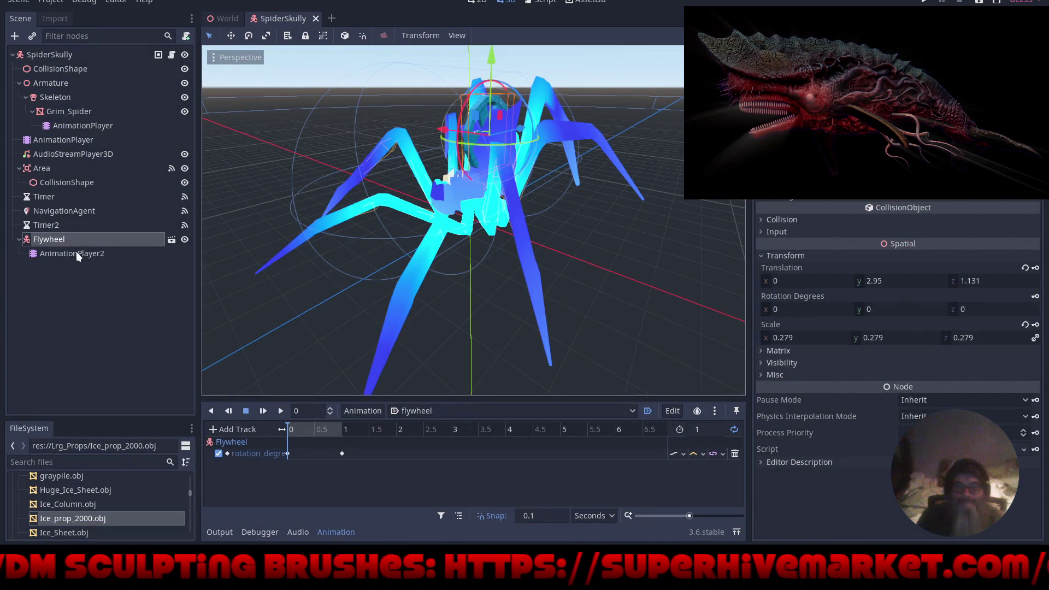
Delete the Flywheel node with its animation player, confirm, and run the project again.
left_click(75, 254)
key("Delete")
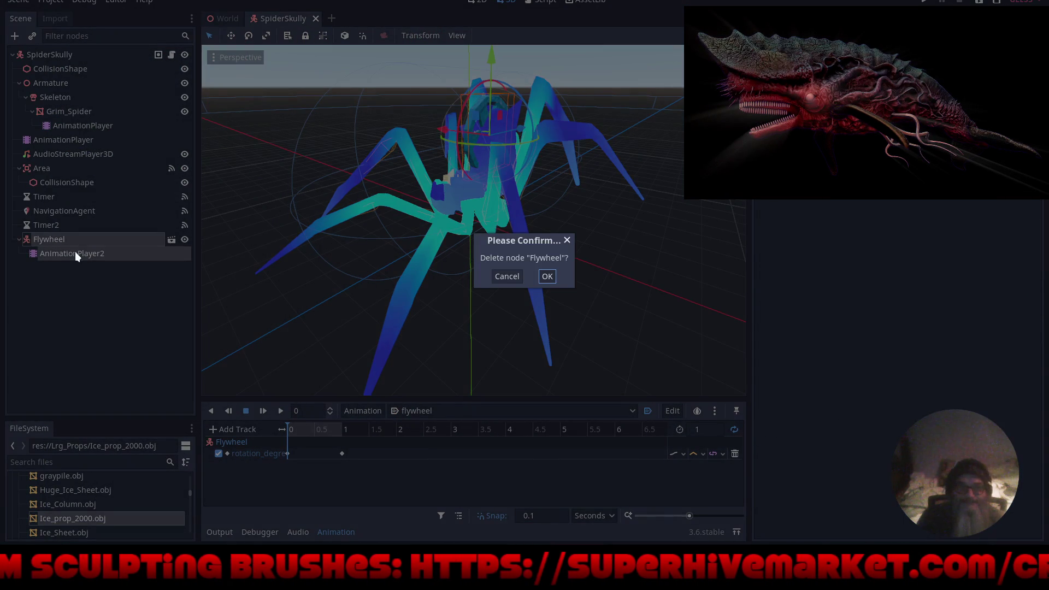
left_click(547, 276)
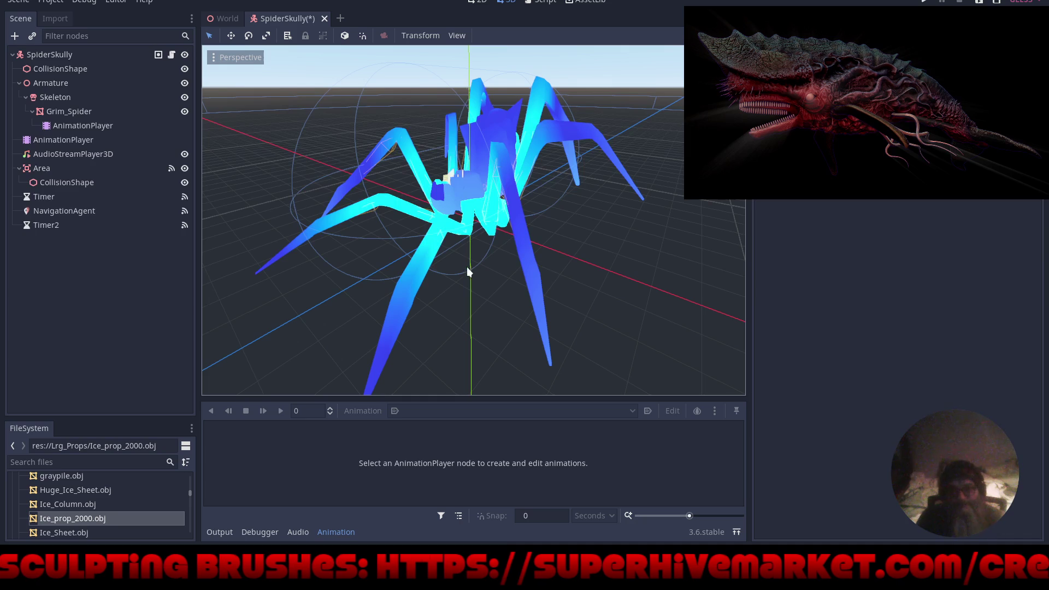
left_click(923, 2)
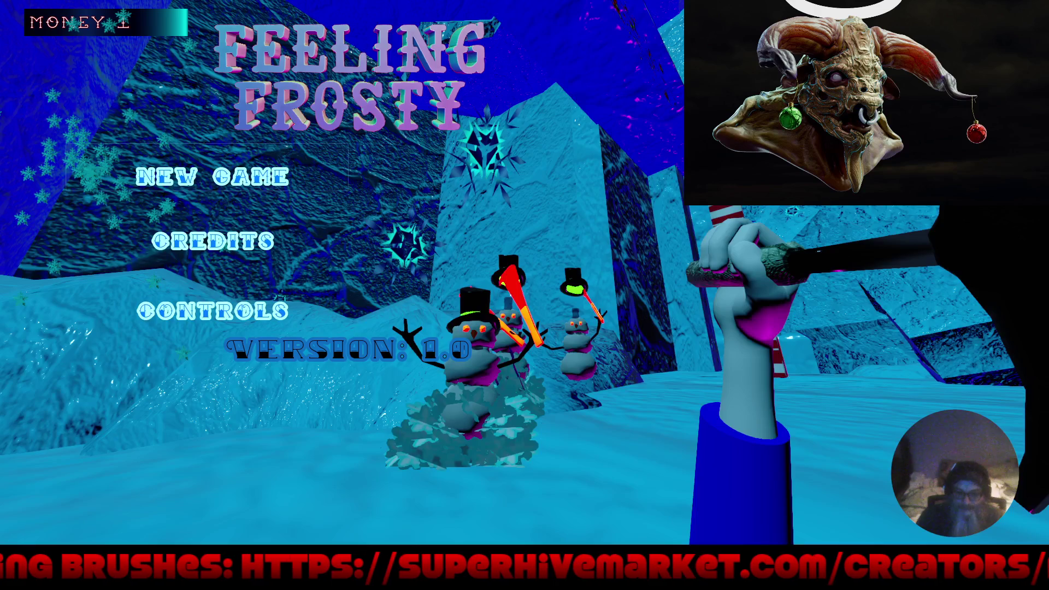
Start a new game, watch the spiders roam the dark level, then stop the debug run with F8.
key("Return")
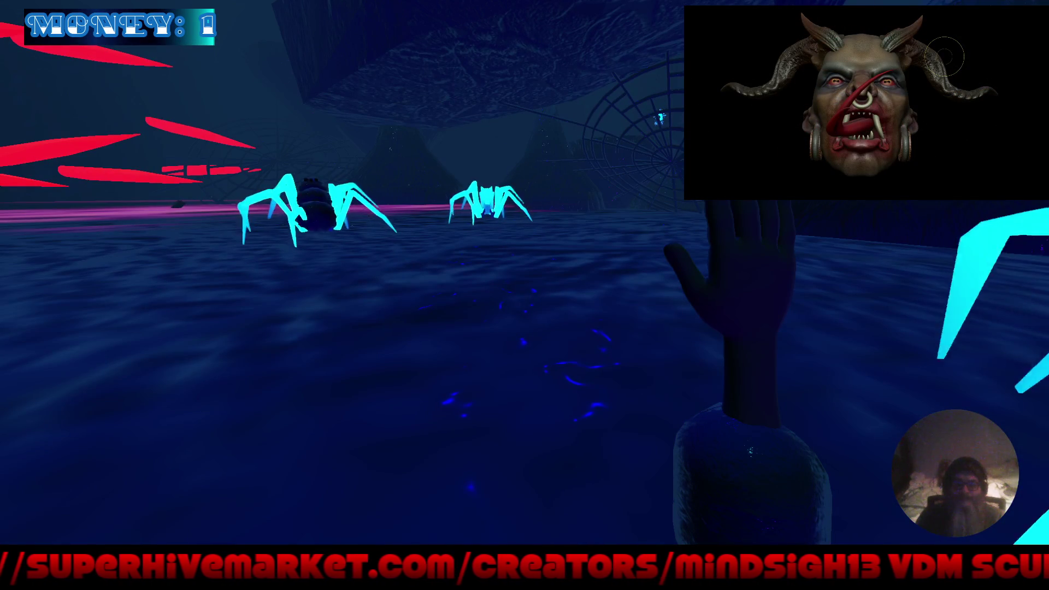
key("F8")
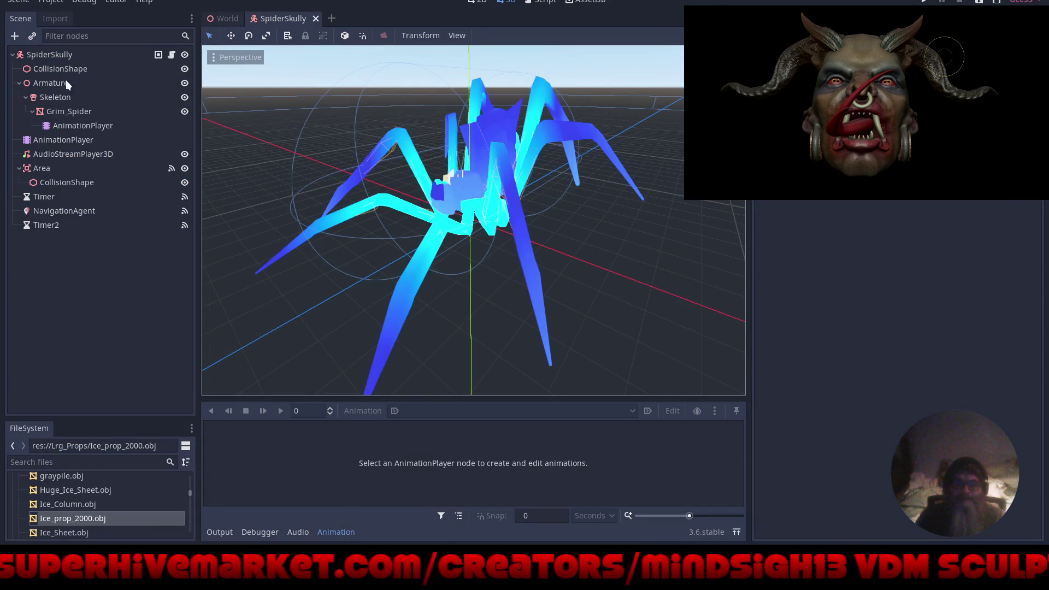
Review the SpiderSkully script's _on_Timer_timeout and Idle-loop code in distraction-free mode, then return to 3D view.
left_click(173, 56)
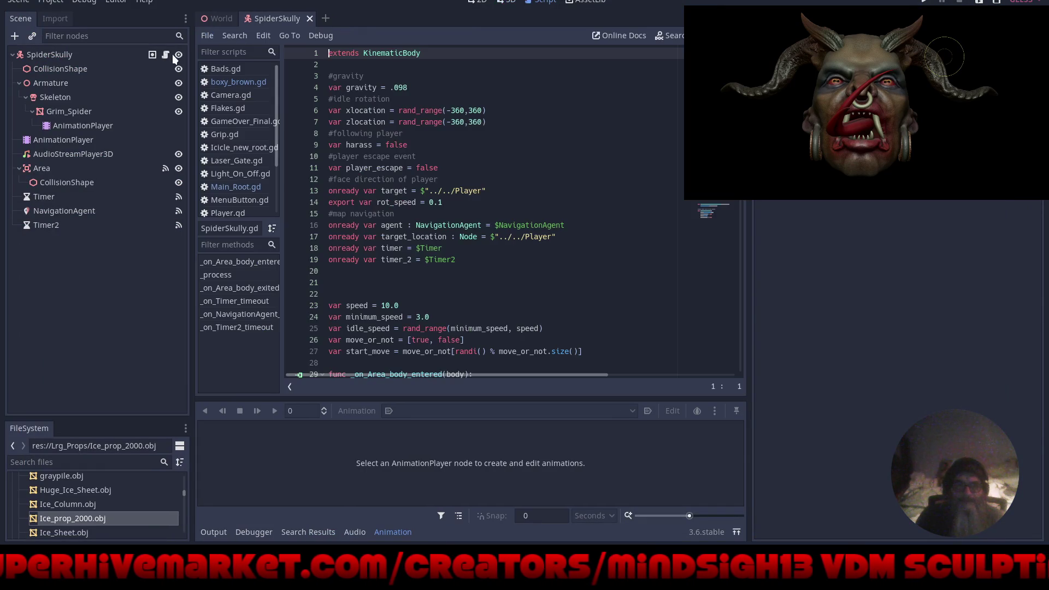
key("ctrl+shift+F11")
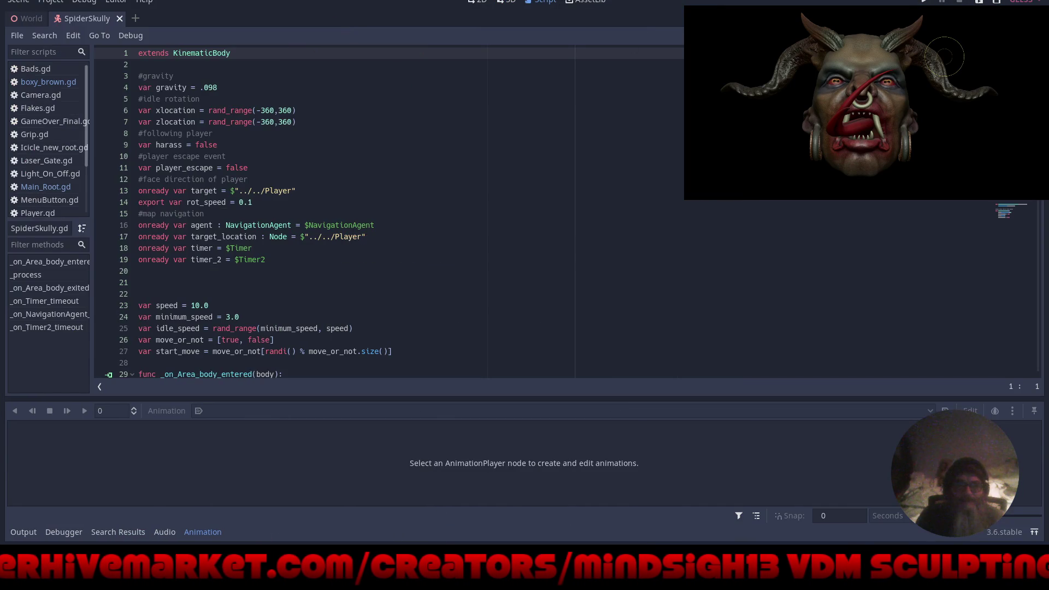
double_click(19, 535)
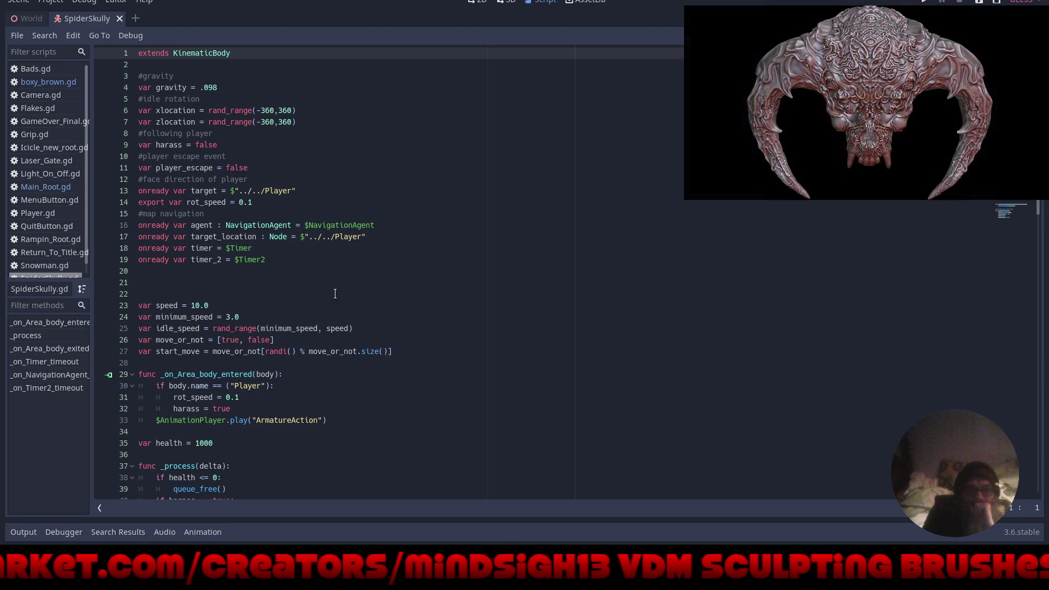
scroll(335, 294, "down", 5)
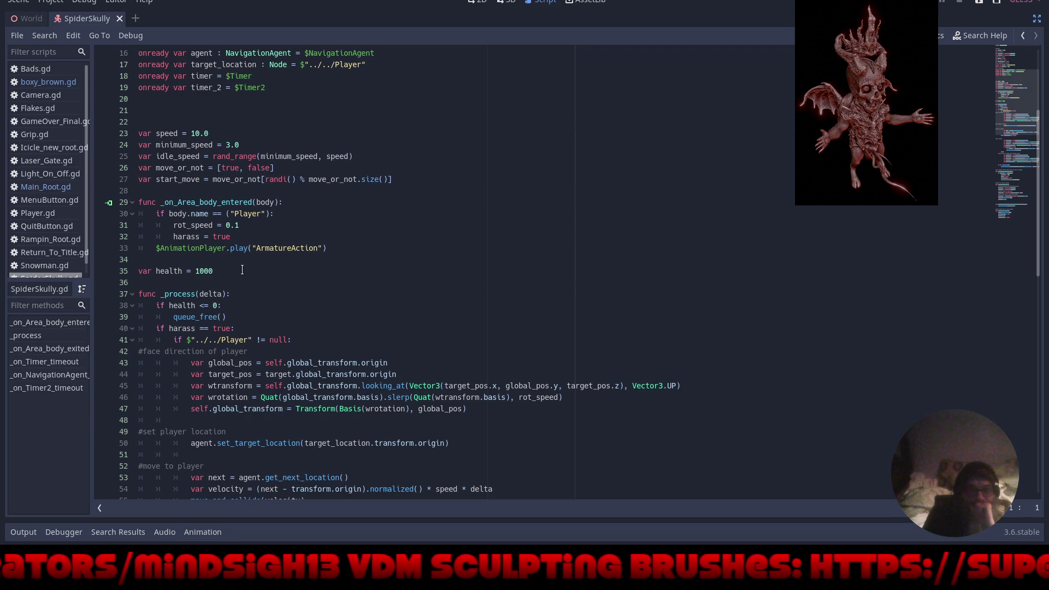
scroll(272, 380, "down", 5)
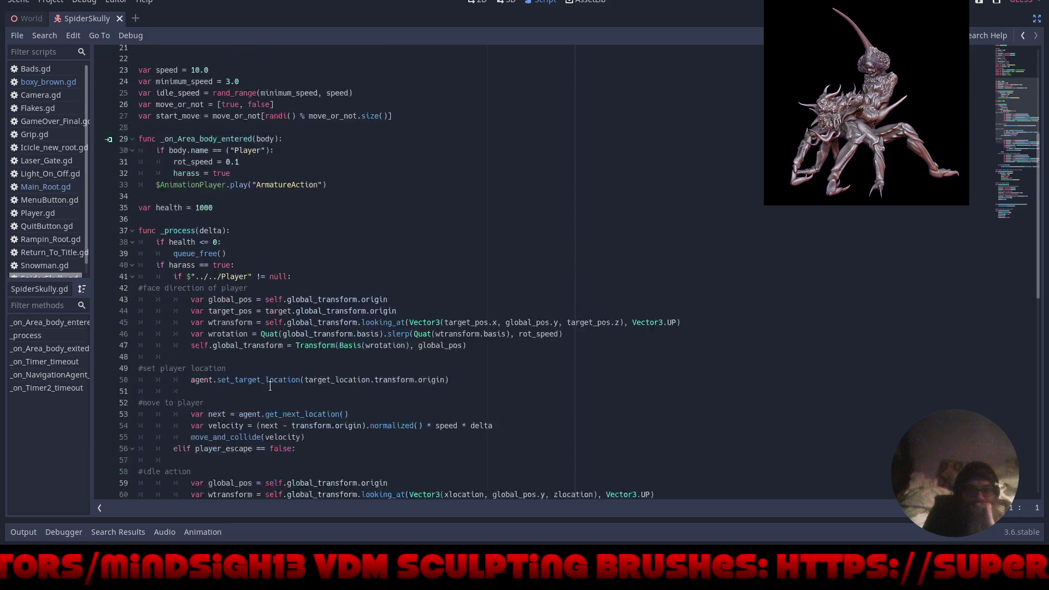
scroll(272, 381, "down", 9)
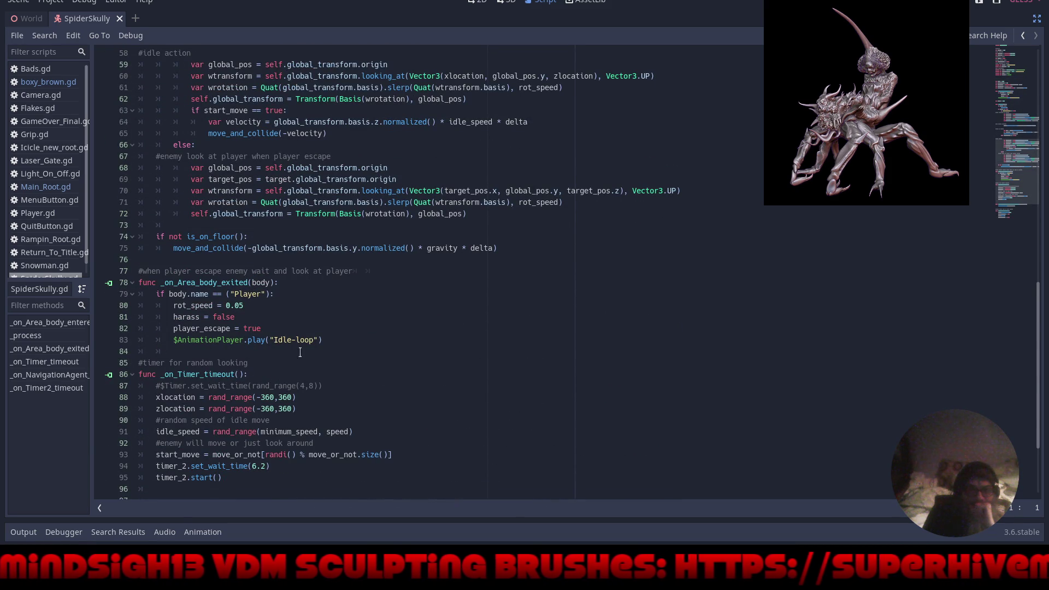
left_click_drag(313, 340, 271, 339)
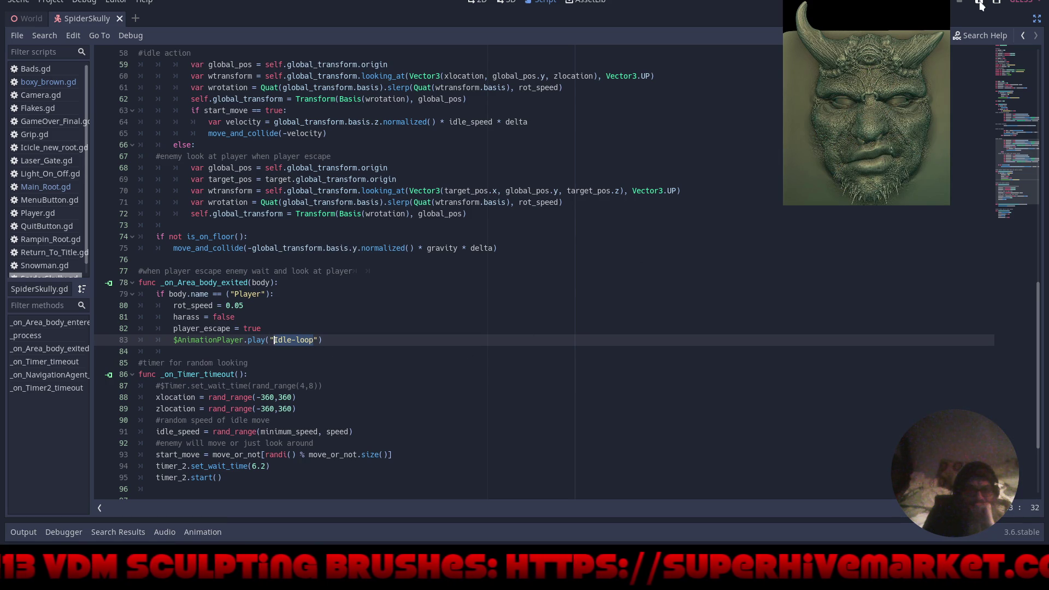
key("ctrl+F2")
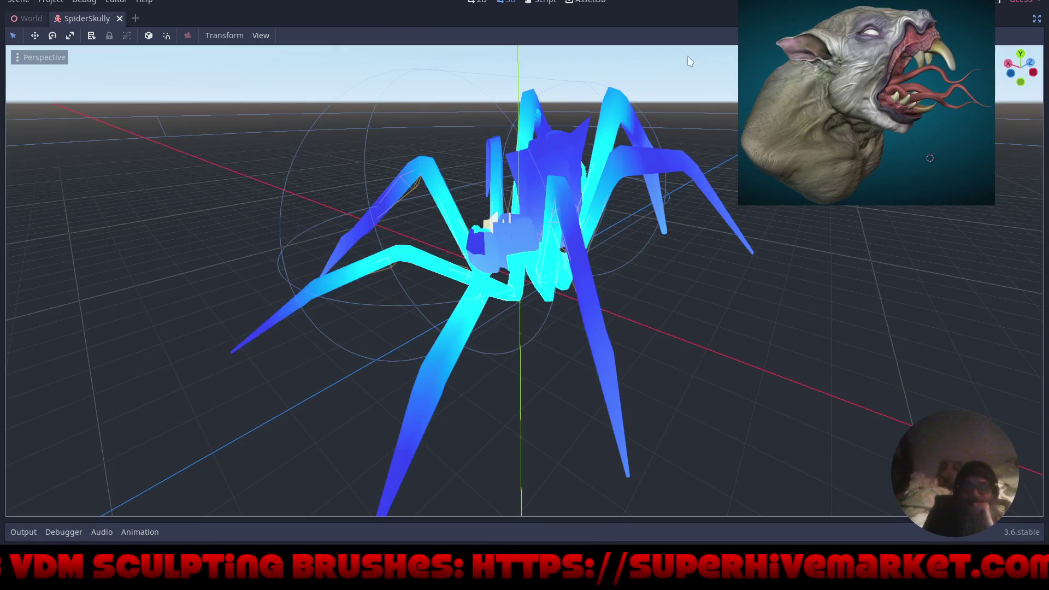
Restore the Scene, FileSystem and Inspector docks and orbit to view the spider from above.
left_click(1037, 18)
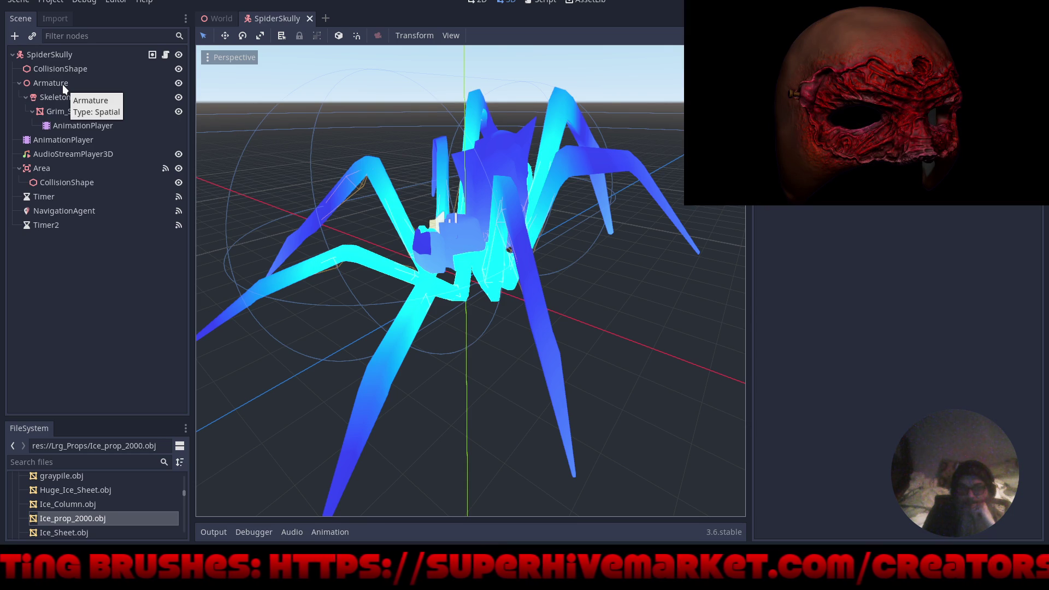
mouse_move(364, 215)
left_mouse_down()
mouse_move(350, 209)
mouse_move(461, 257)
mouse_move(525, 265)
mouse_move(516, 263)
left_mouse_up()
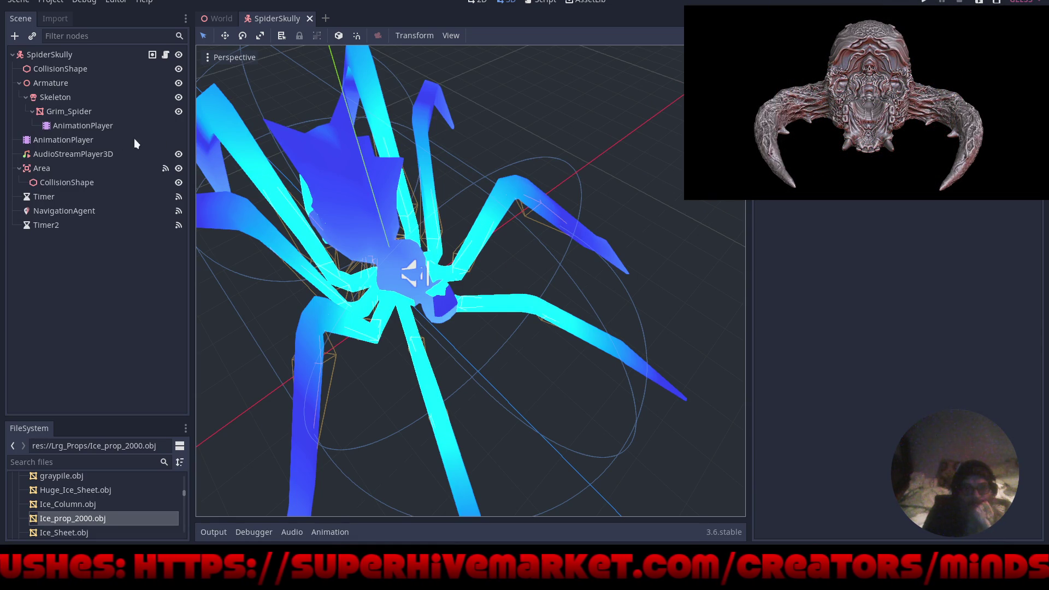
Select the spider's AnimationPlayer and list its animations: ArmatureAction, Attack-loop, Digging-loop, Idle-loop, Warning-loop.
left_click(63, 139)
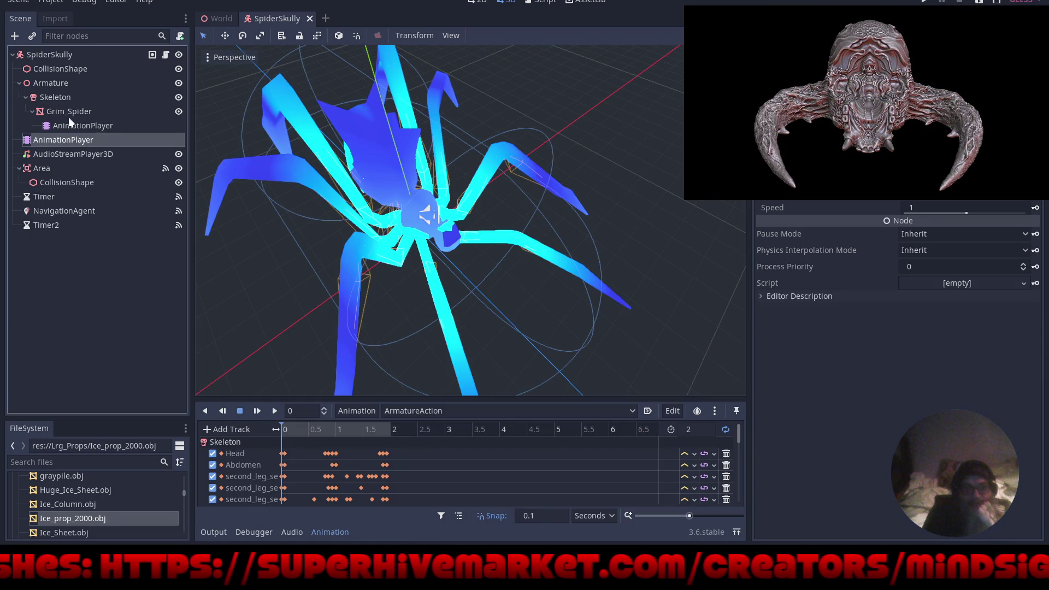
scroll(353, 478, "down", 5)
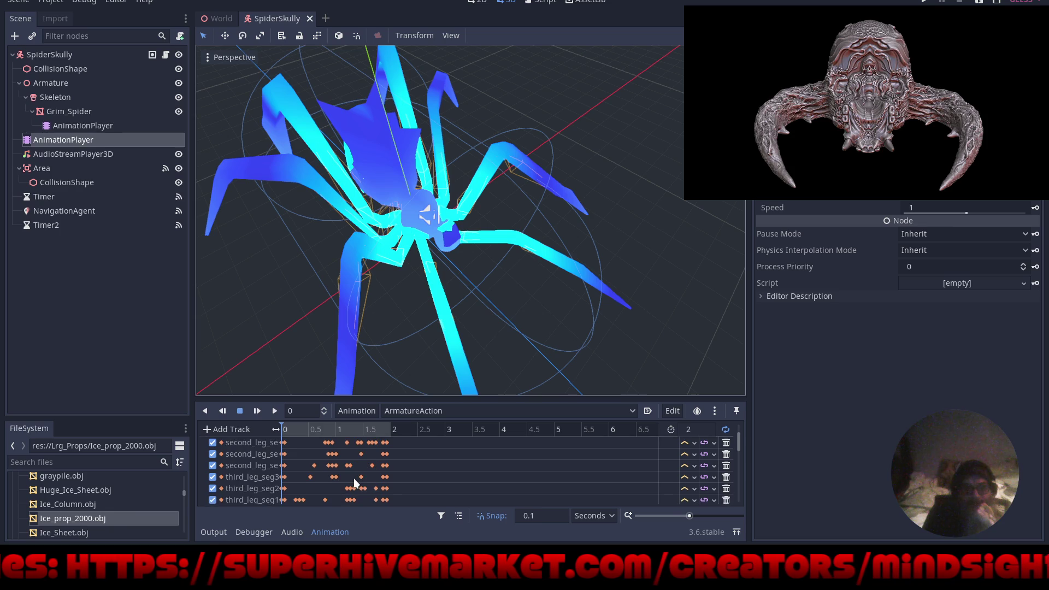
scroll(353, 478, "down", 4)
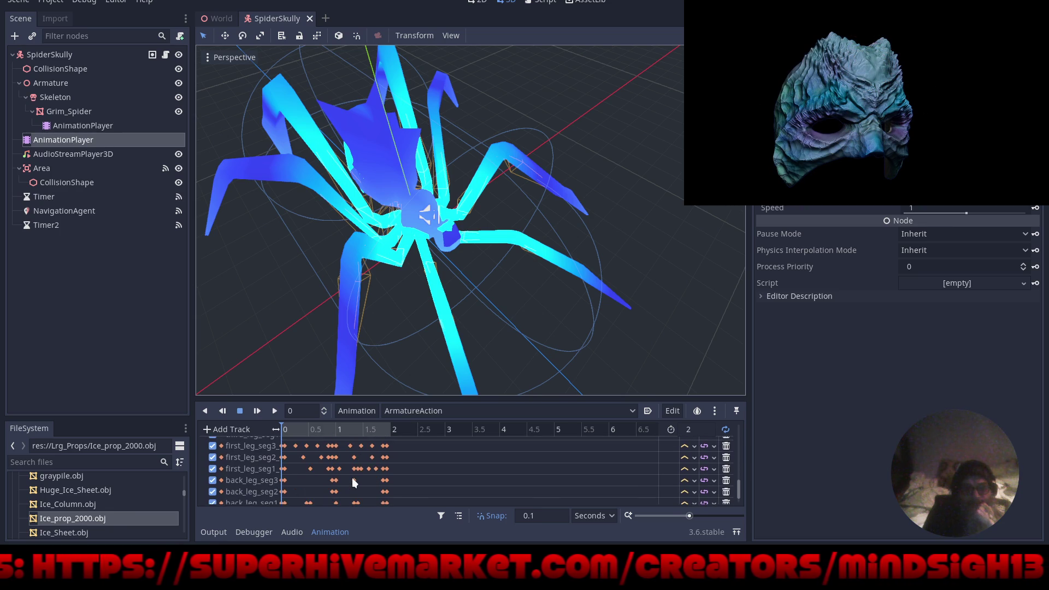
left_click(77, 126)
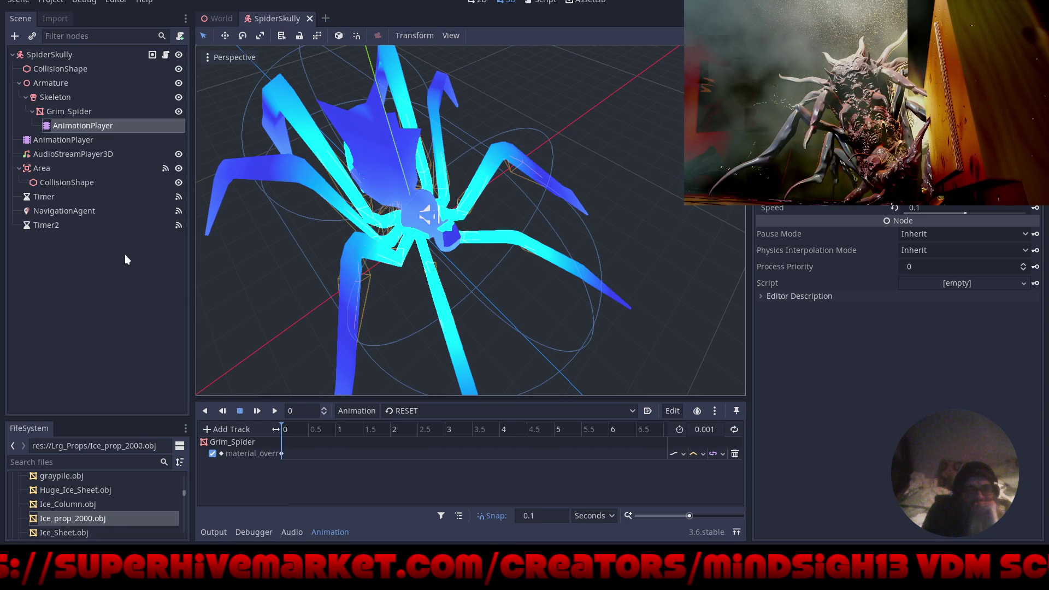
left_click(519, 409)
left_click(519, 407)
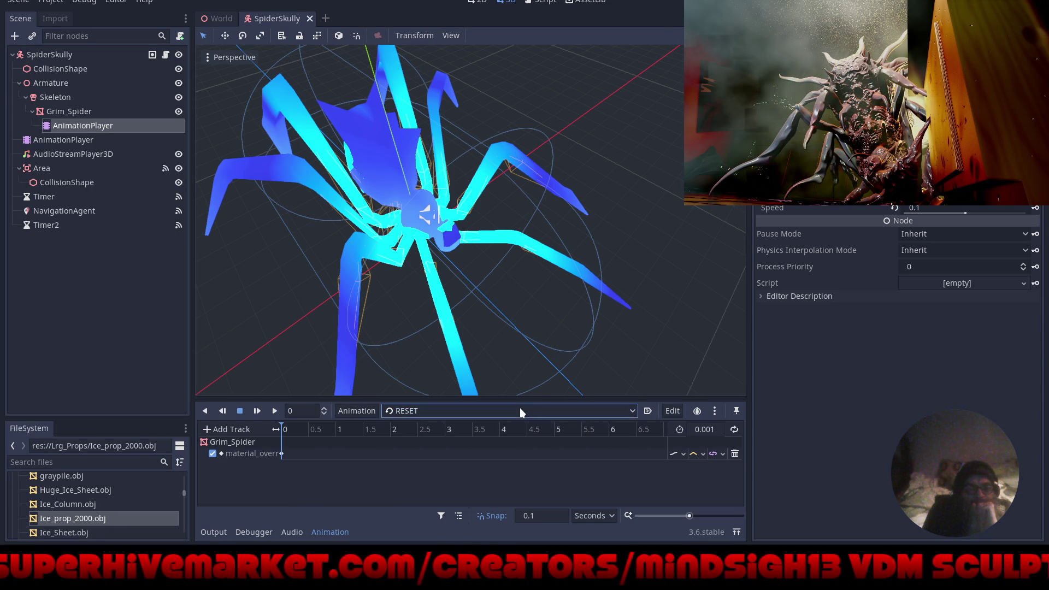
left_click(70, 141)
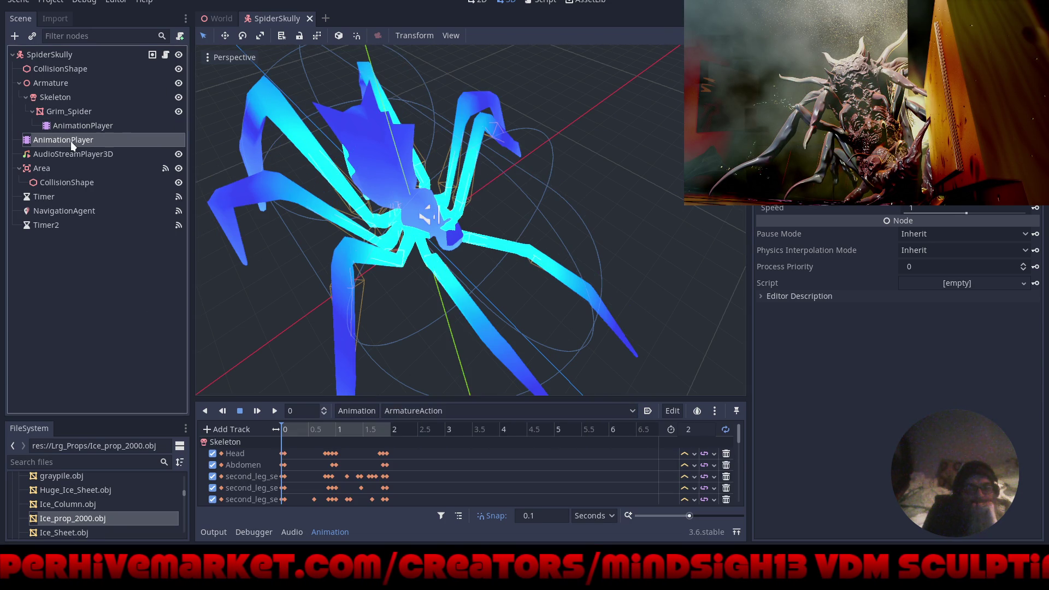
left_click(470, 411)
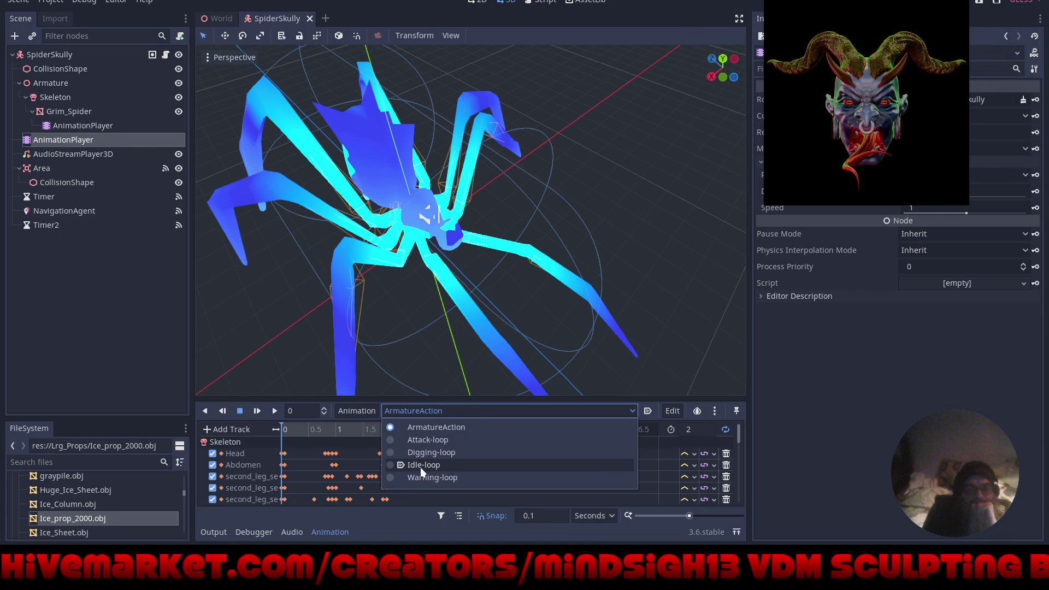
Choose and play the Idle-loop animation, viewing the spider from a low side angle.
left_click(392, 465)
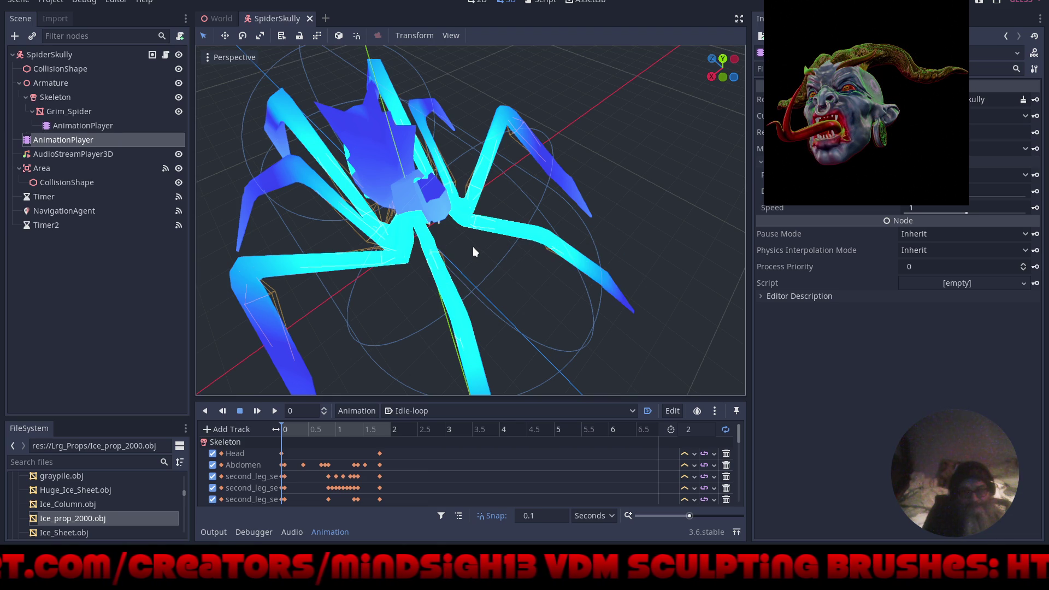
left_click(275, 411)
mouse_move(527, 323)
left_mouse_down()
mouse_move(618, 237)
mouse_move(466, 254)
left_mouse_up()
scroll(601, 229, "down", 3)
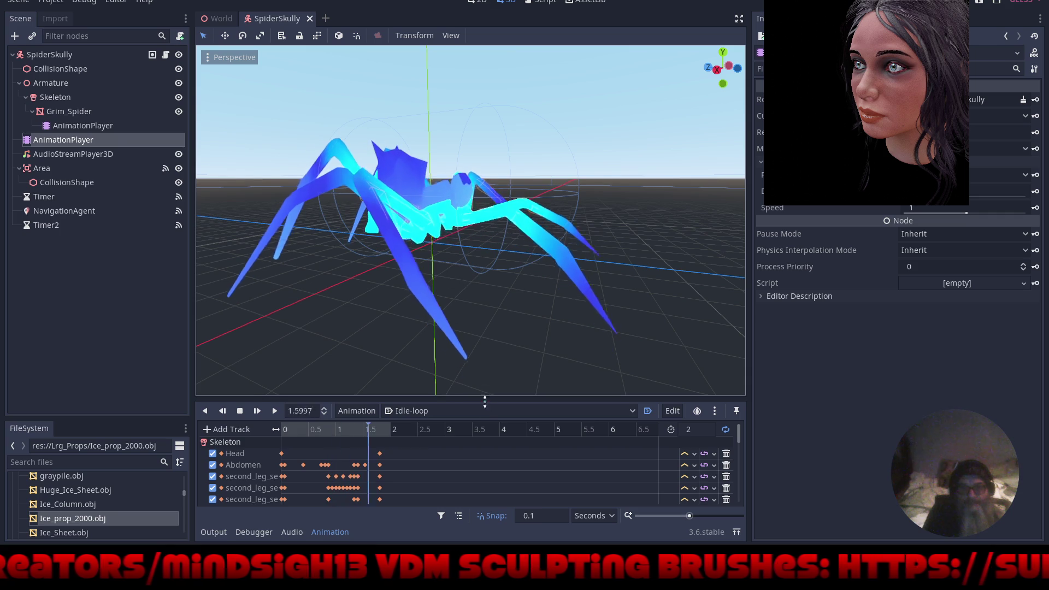
Preview the Attack-loop, ArmatureAction, Digging-loop and Warning-loop animations in turn.
left_click(485, 408)
left_click(446, 442)
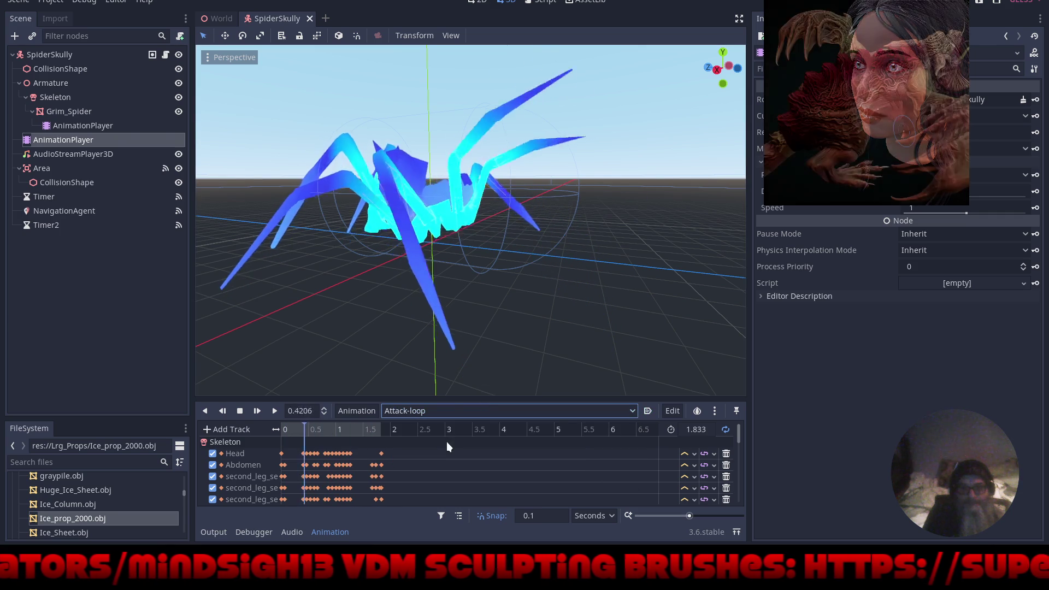
left_click(462, 415)
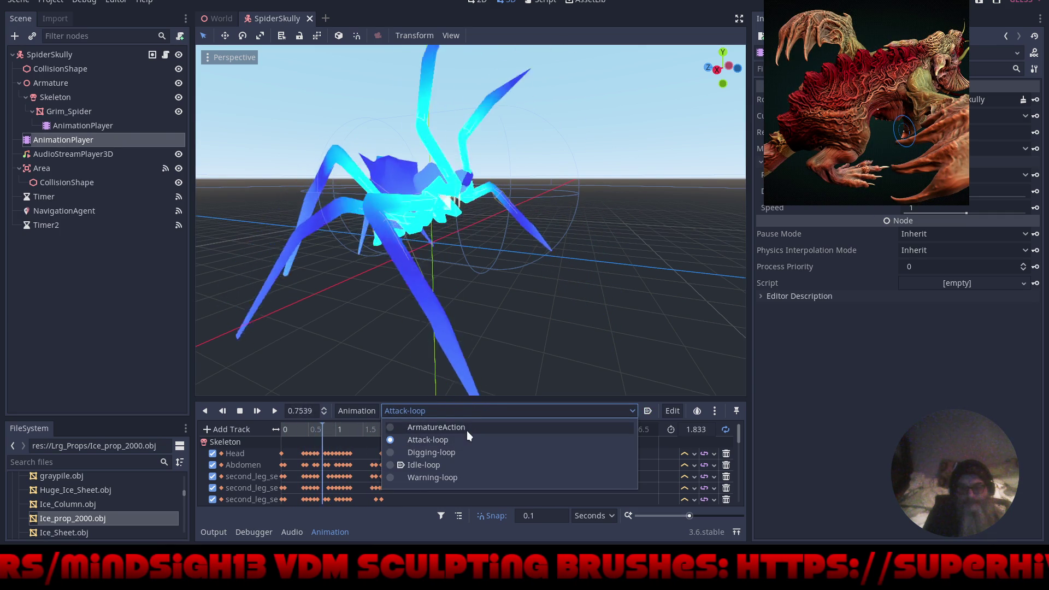
left_click(467, 428)
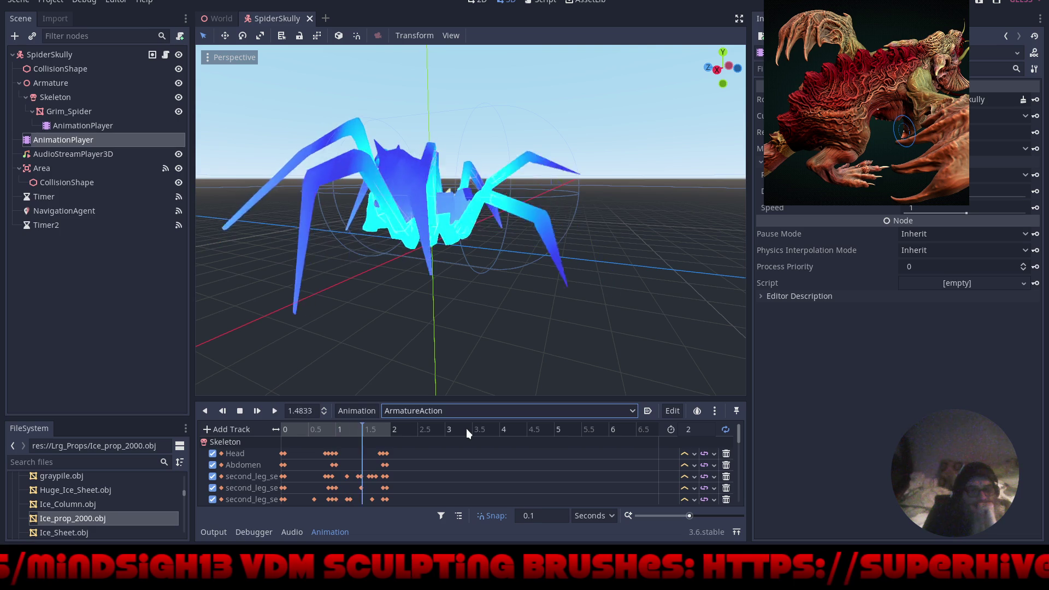
mouse_move(545, 320)
left_mouse_down()
mouse_move(544, 339)
mouse_move(520, 47)
mouse_move(346, 59)
mouse_move(469, 46)
mouse_move(503, 381)
mouse_move(517, 372)
left_mouse_up()
left_click(503, 410)
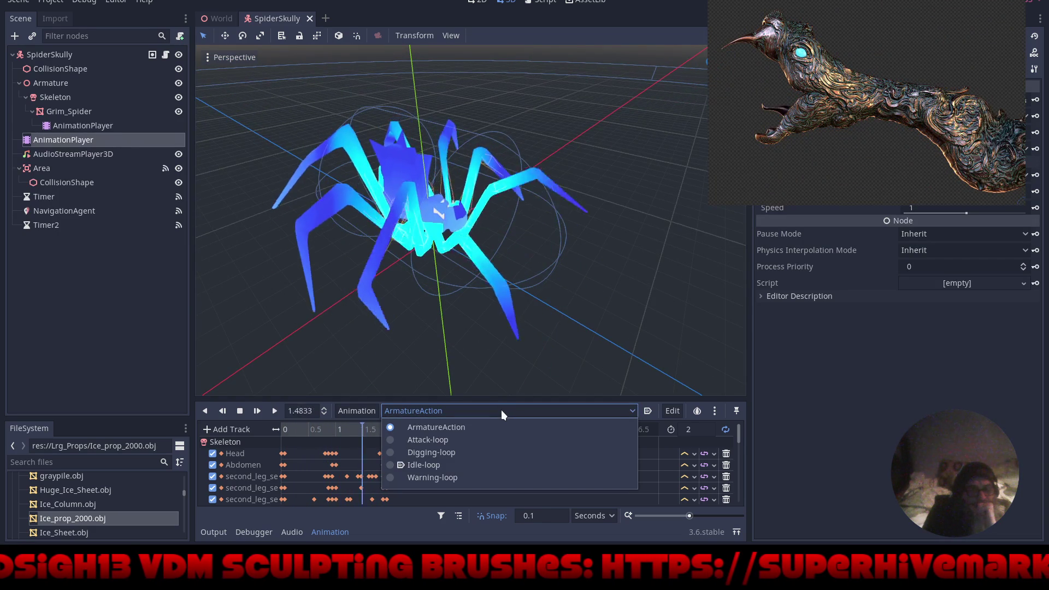
left_click(470, 453)
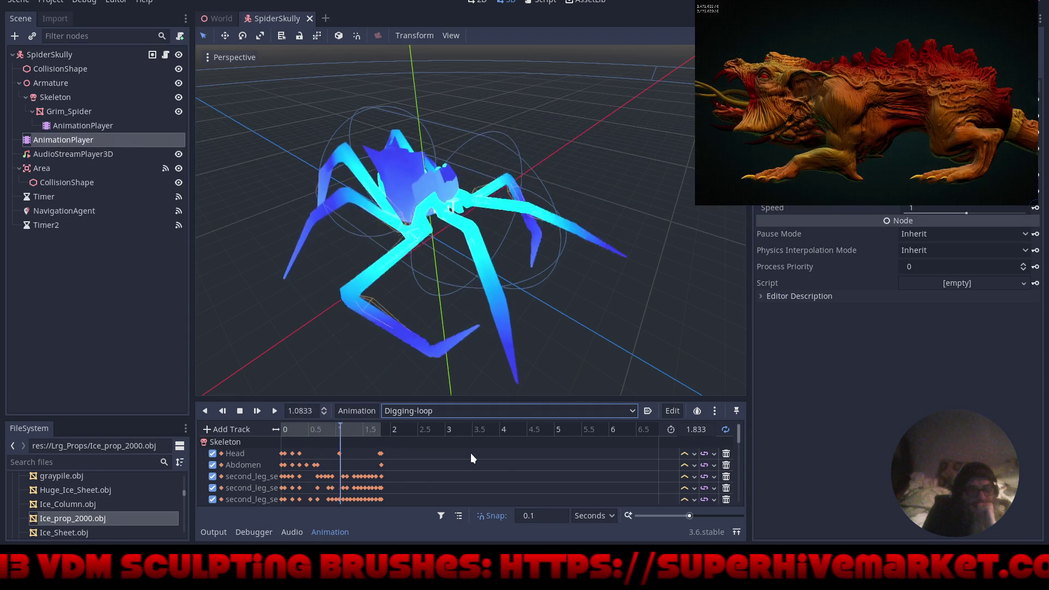
left_click(468, 412)
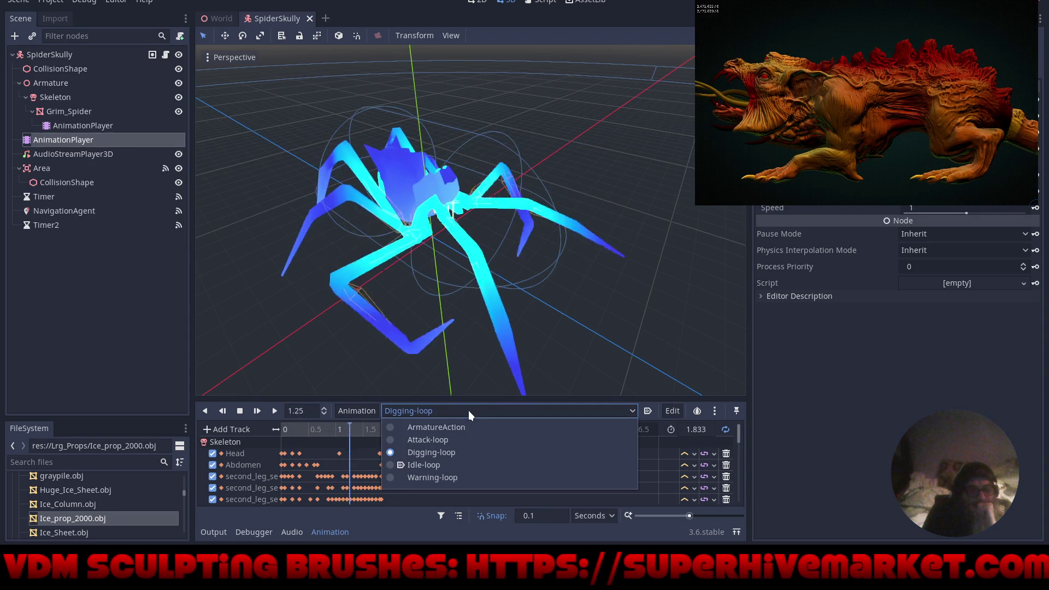
left_click(464, 478)
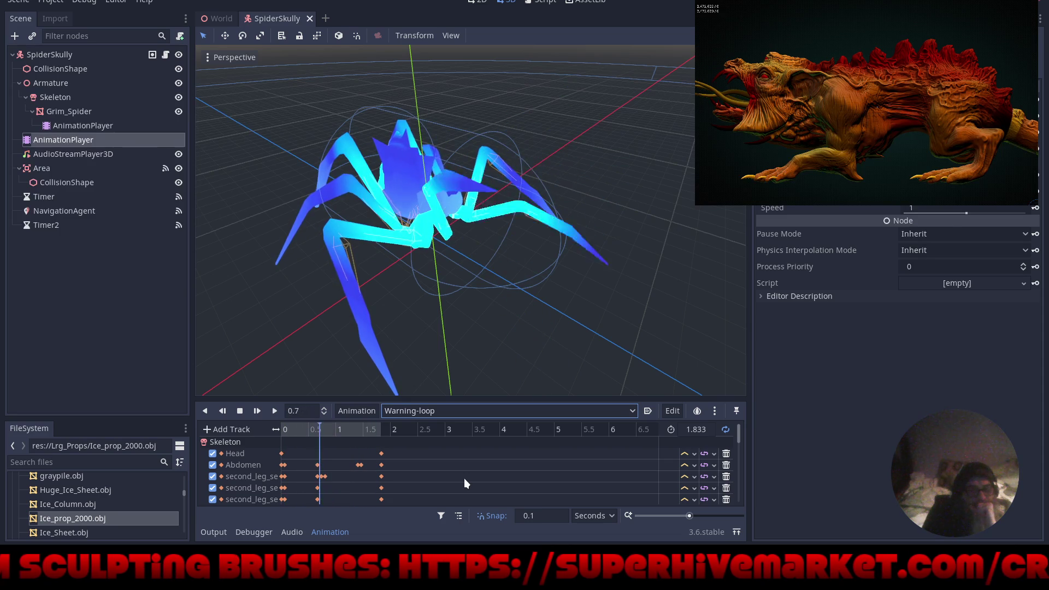
Switch back to Idle-loop and launch the game to test the spider.
left_click(464, 411)
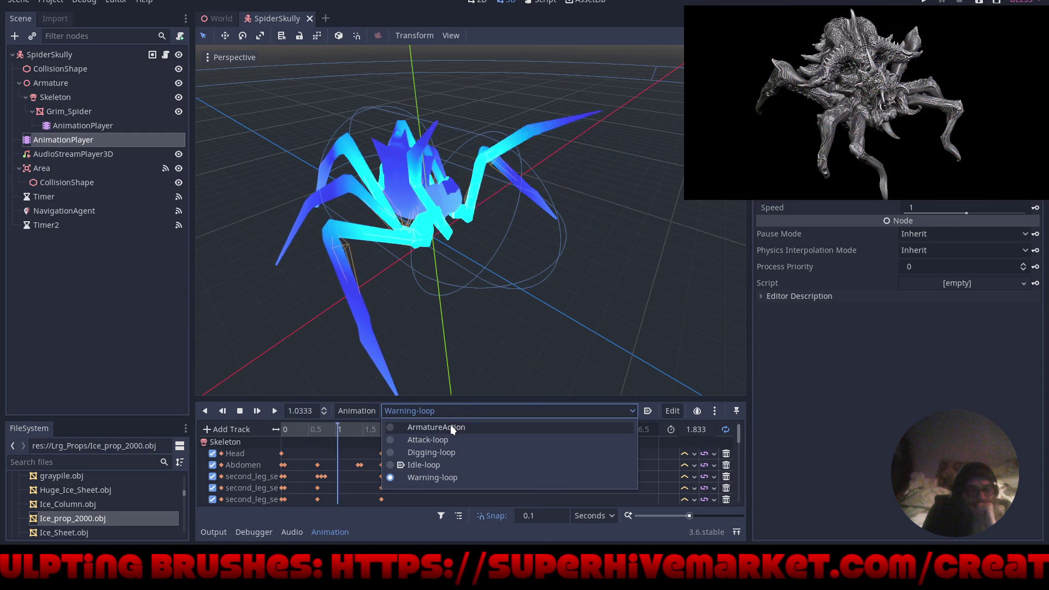
left_click(388, 465)
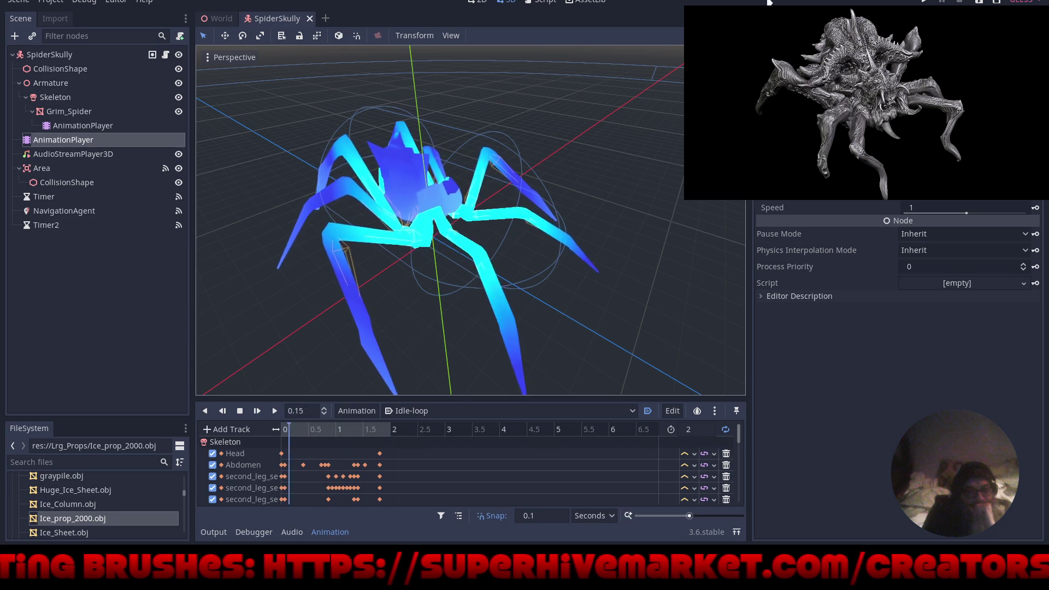
left_click(923, 2)
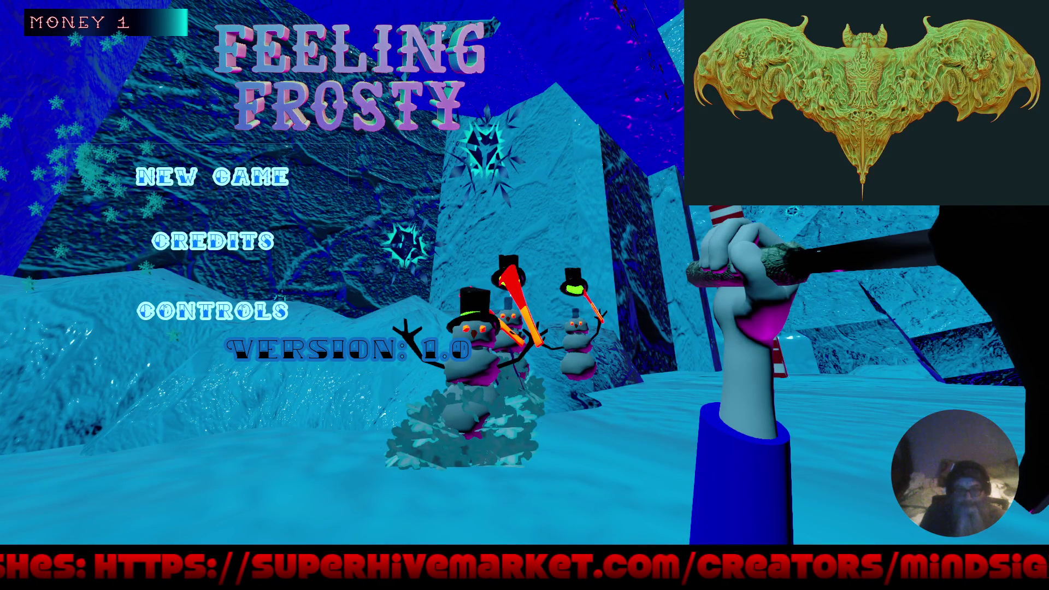
Start a new game from the Feeling Frosty title menu with Enter.
key("Return")
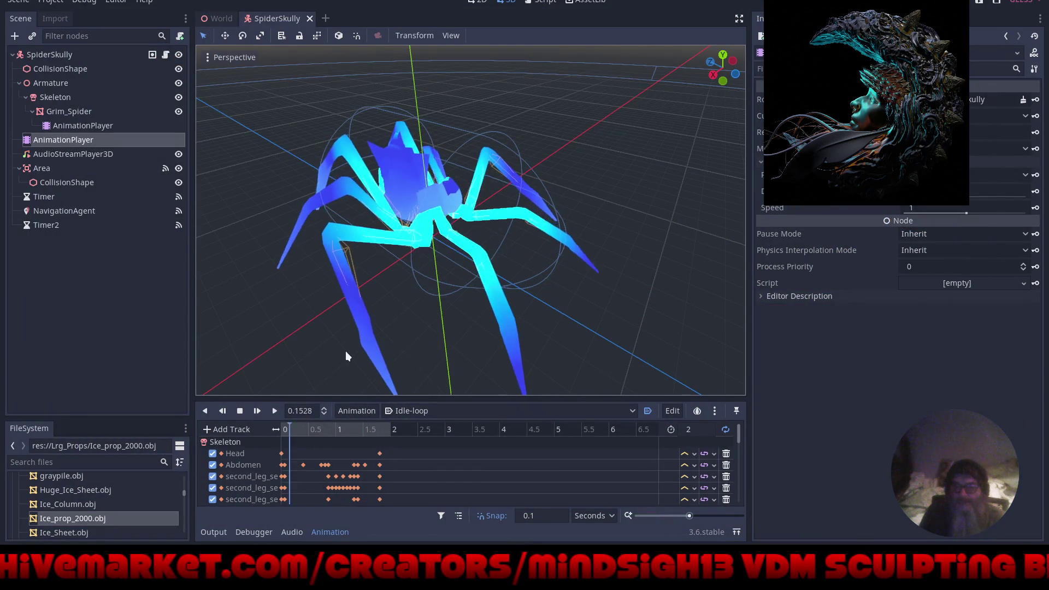
Stop and rewind the preview, set ArmatureAction to autoplay on load, and run the project with F5.
left_click(240, 411)
left_click(296, 433)
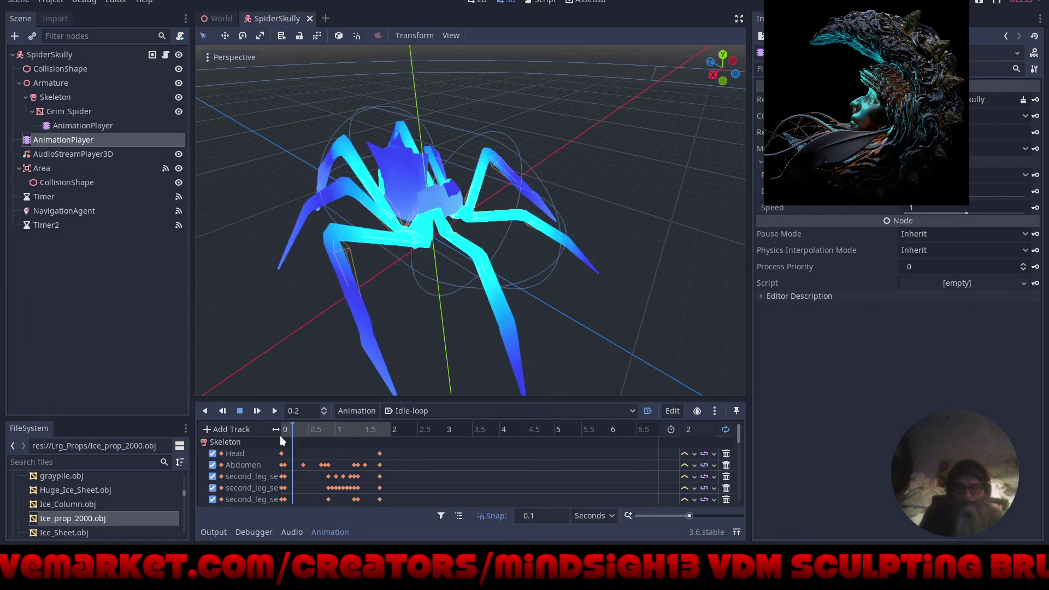
left_click(281, 437)
left_click(450, 410)
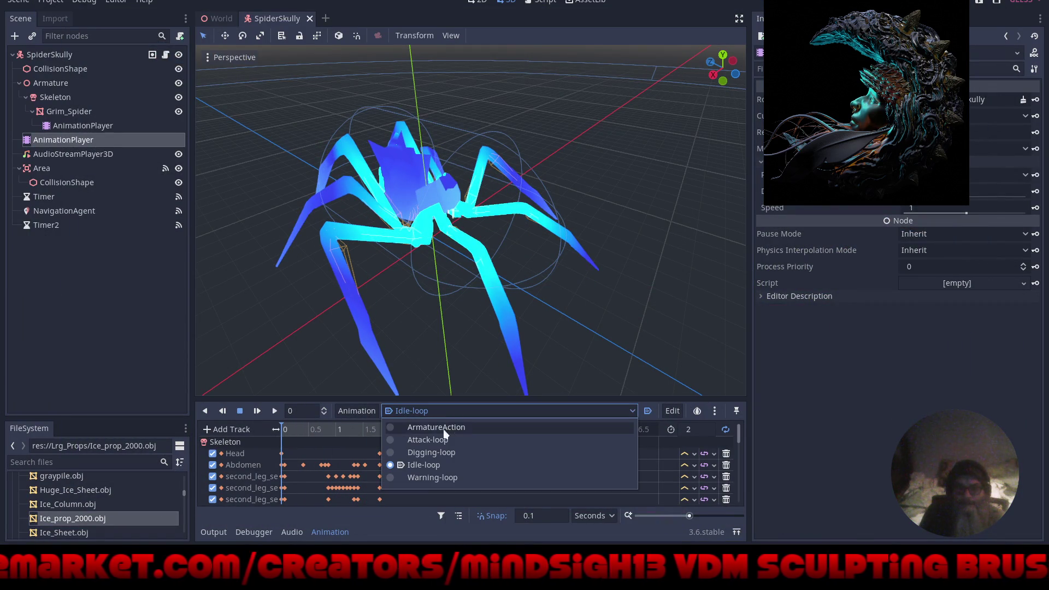
left_click(395, 426)
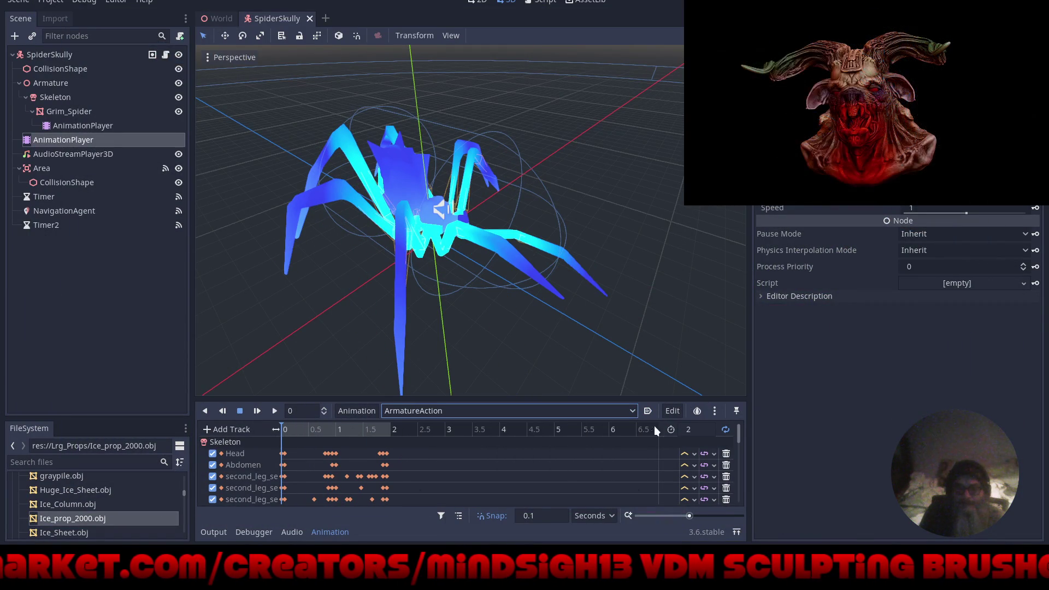
left_click(647, 412)
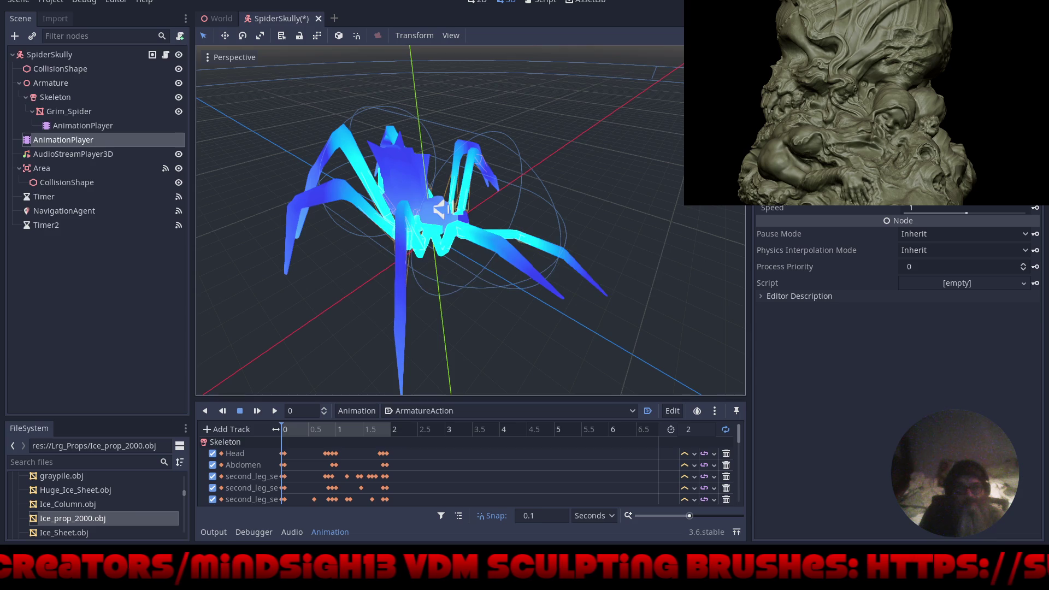
key("F5")
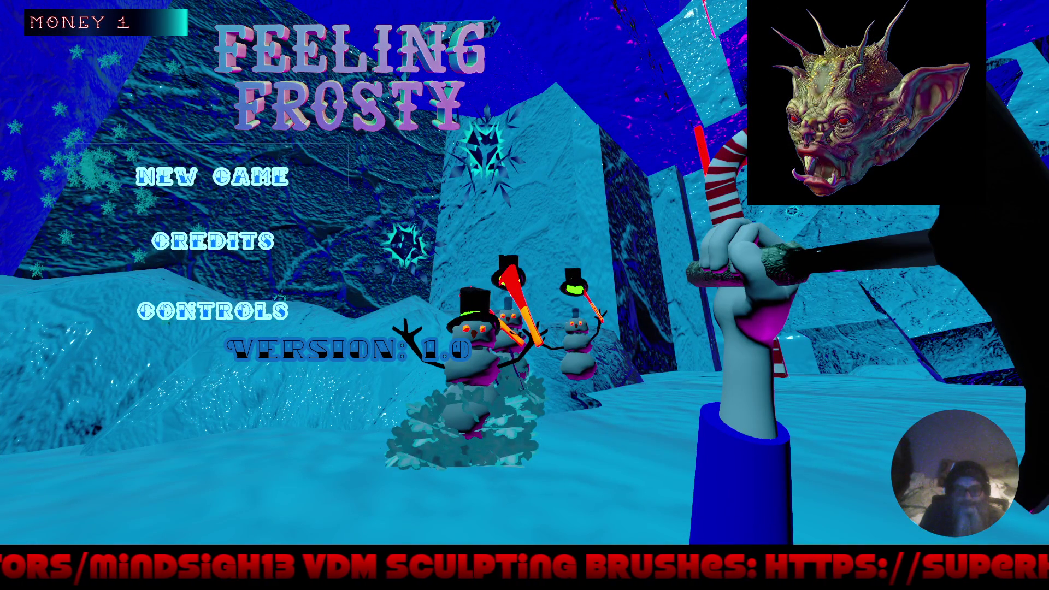
Start the North Pole level and walk backward with S, away from the candy-cane gate.
key("Return")
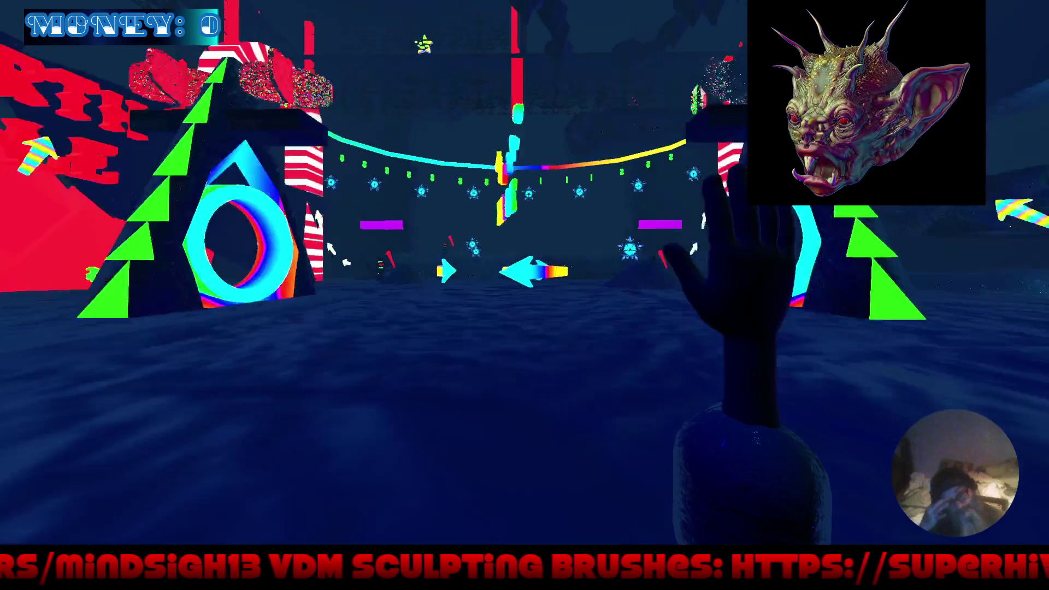
key("s")
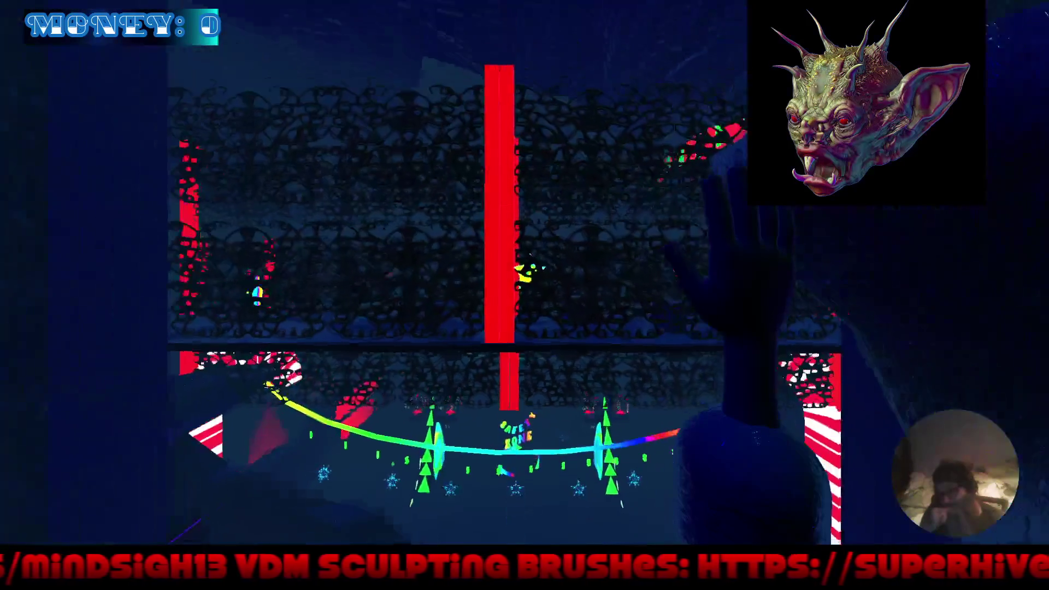
key("s")
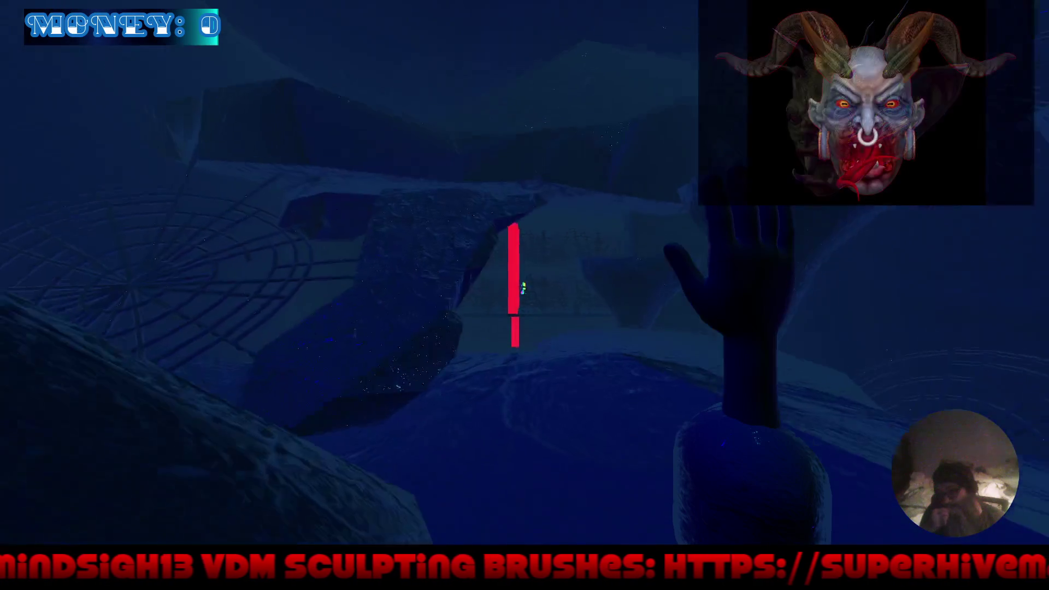
key("s")
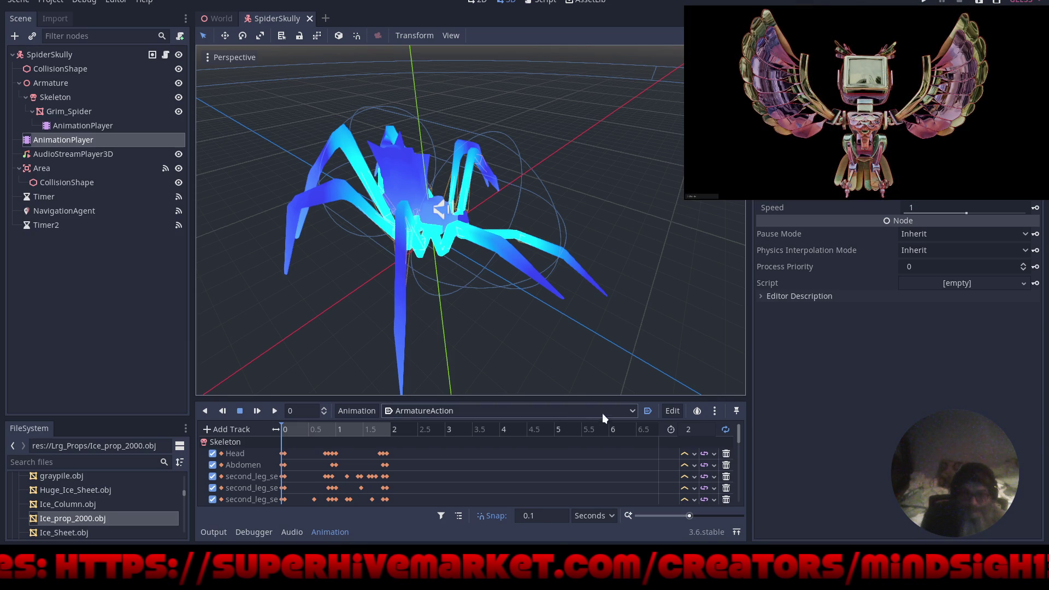
Turn off ArmatureAction autoplay, set Idle-loop as the animation, then save and run with F5.
left_click(648, 411)
left_click(409, 411)
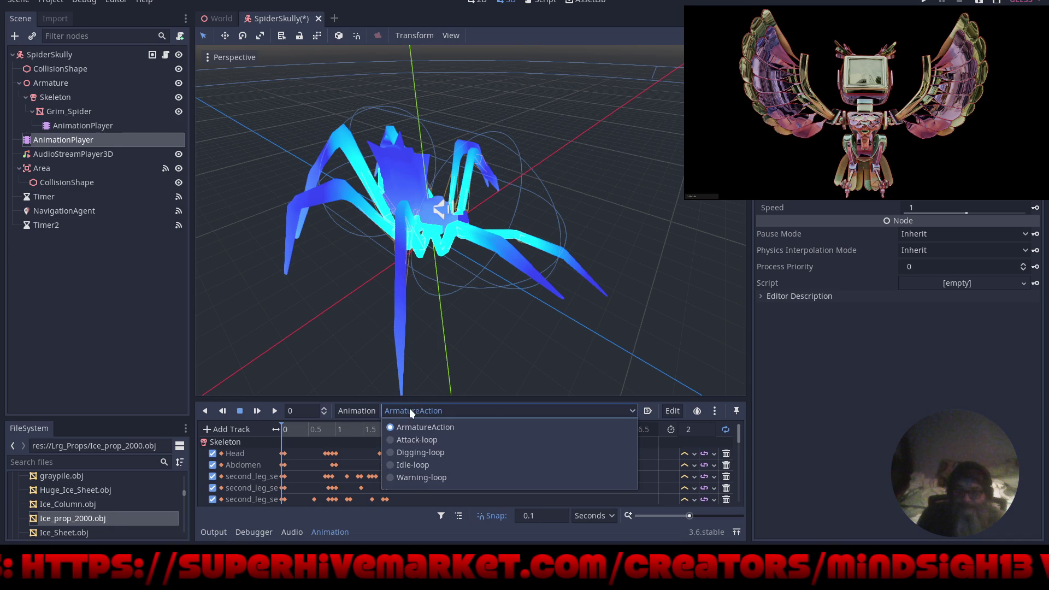
left_click(392, 466)
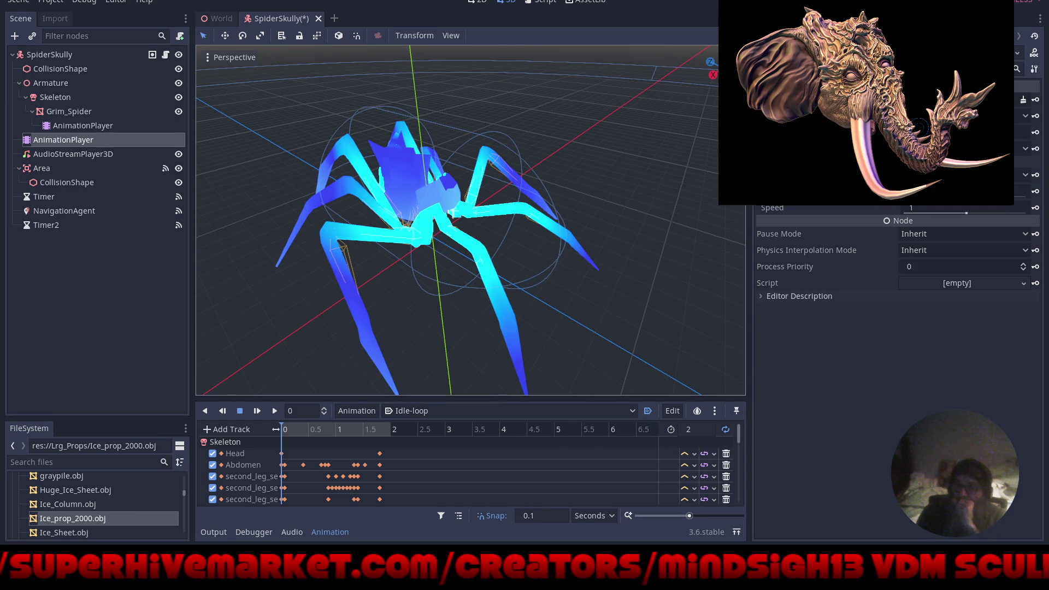
key("F5")
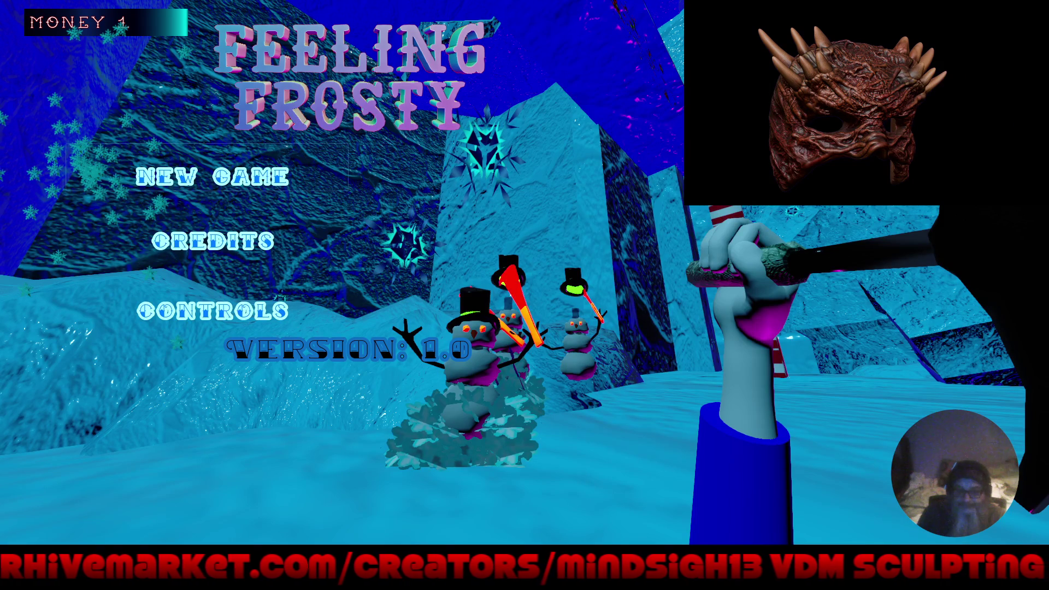
Start a new game from the Feeling Frosty title menu.
key("Return")
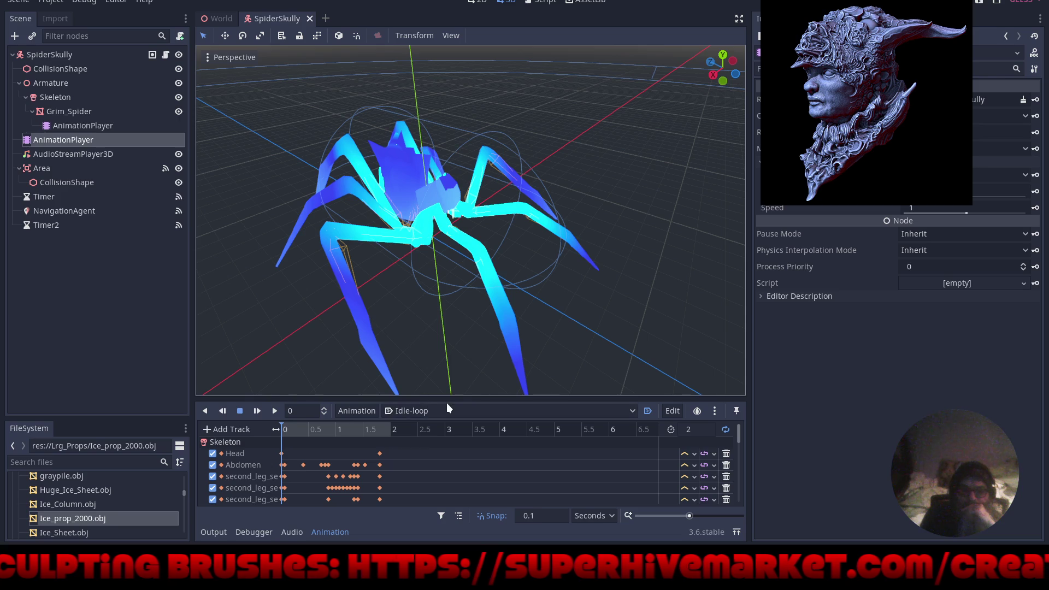
left_click(540, 2)
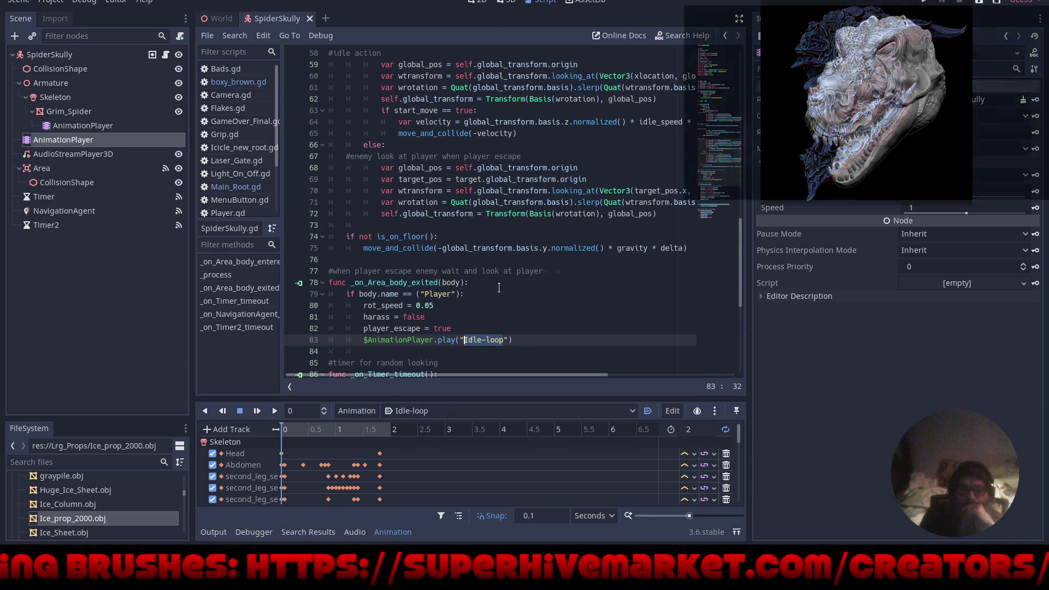
scroll(567, 311, "down", 3)
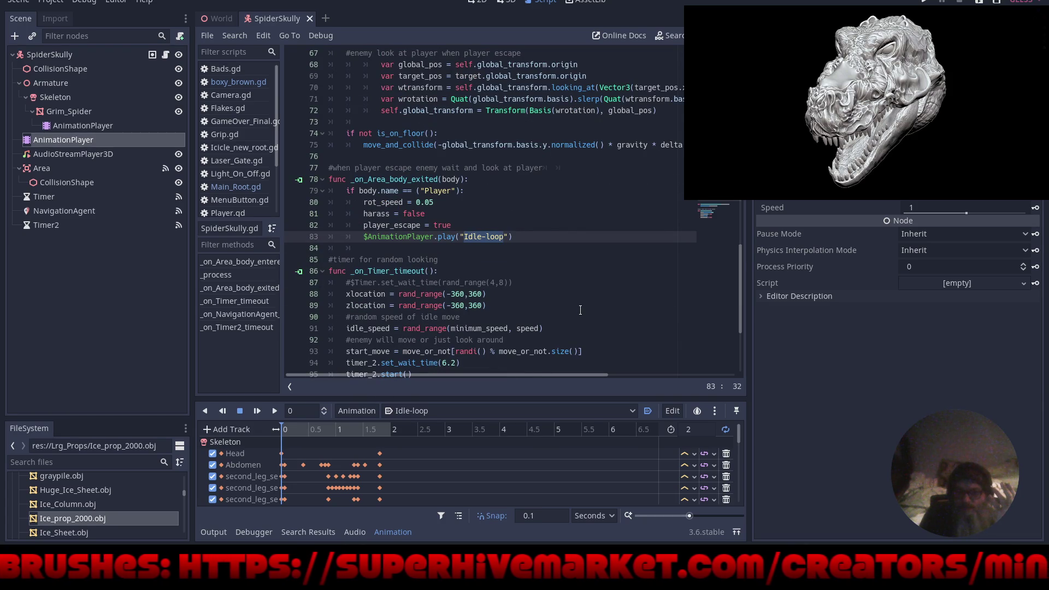
scroll(580, 310, "up", 12)
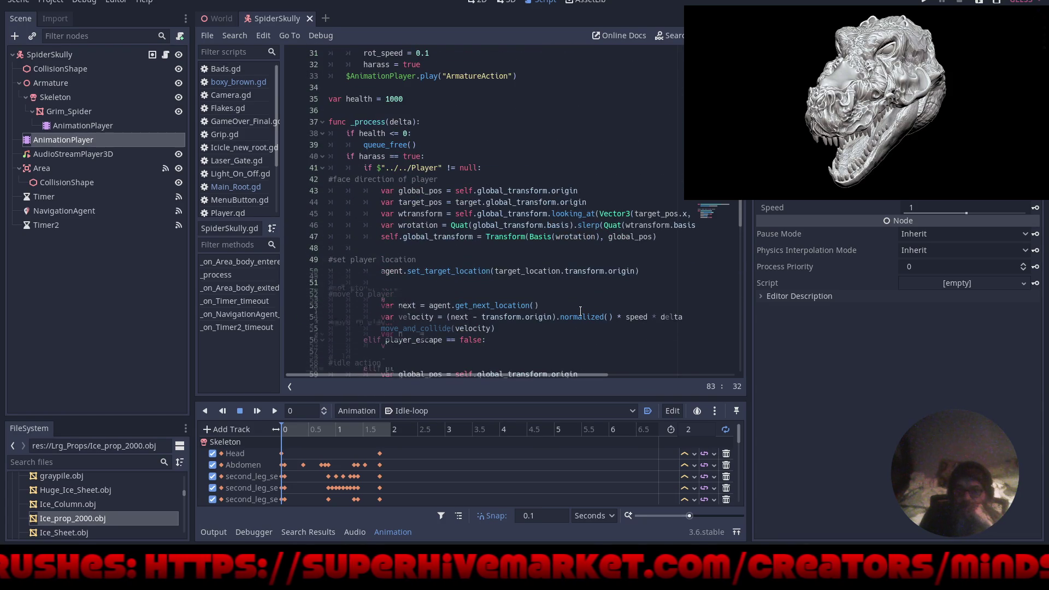
scroll(580, 309, "up", 10)
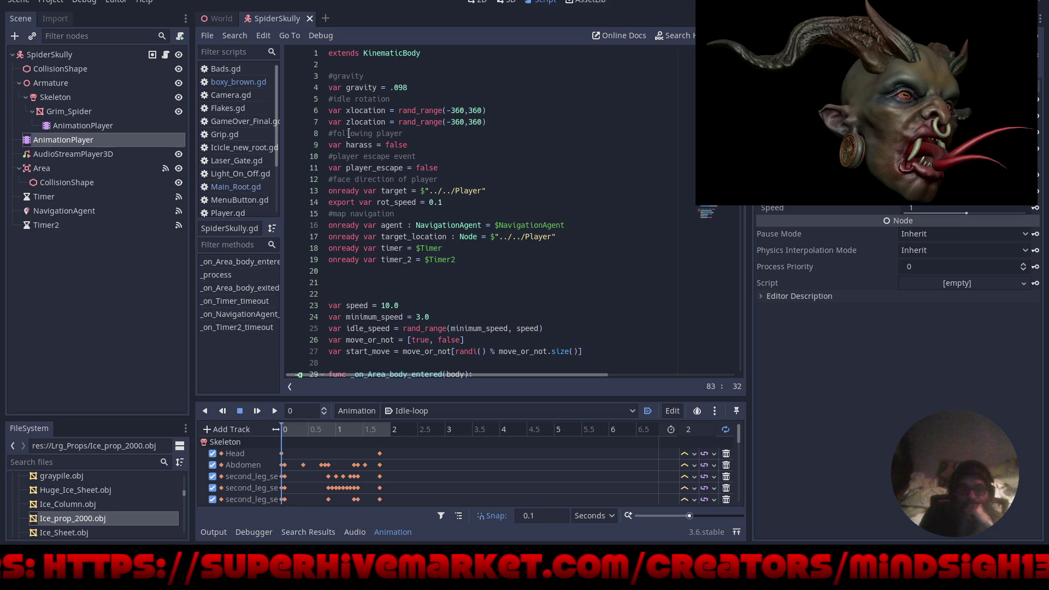
scroll(390, 286, "down", 11)
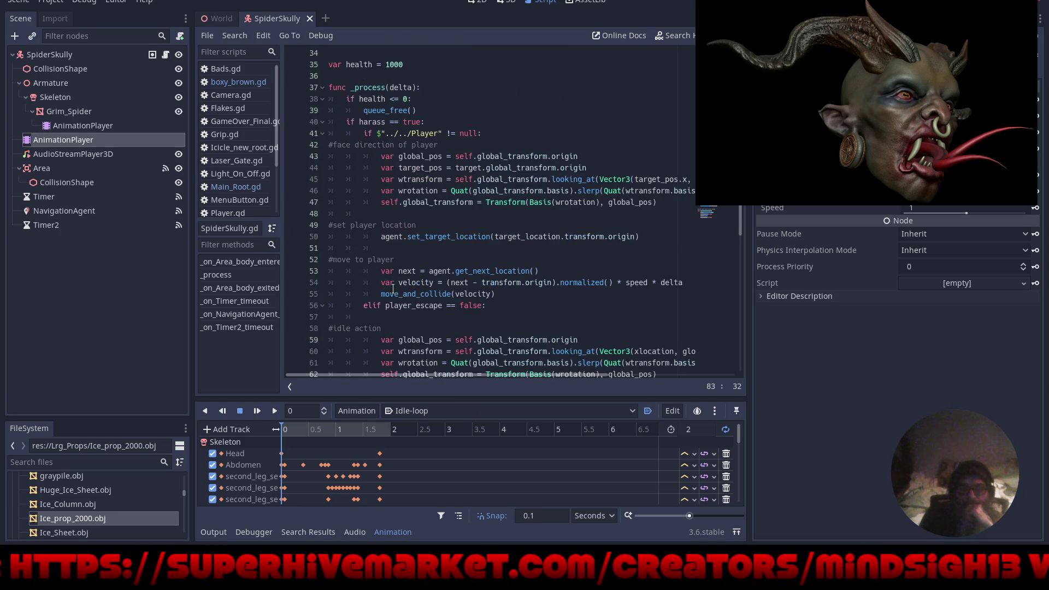
scroll(393, 288, "up", 11)
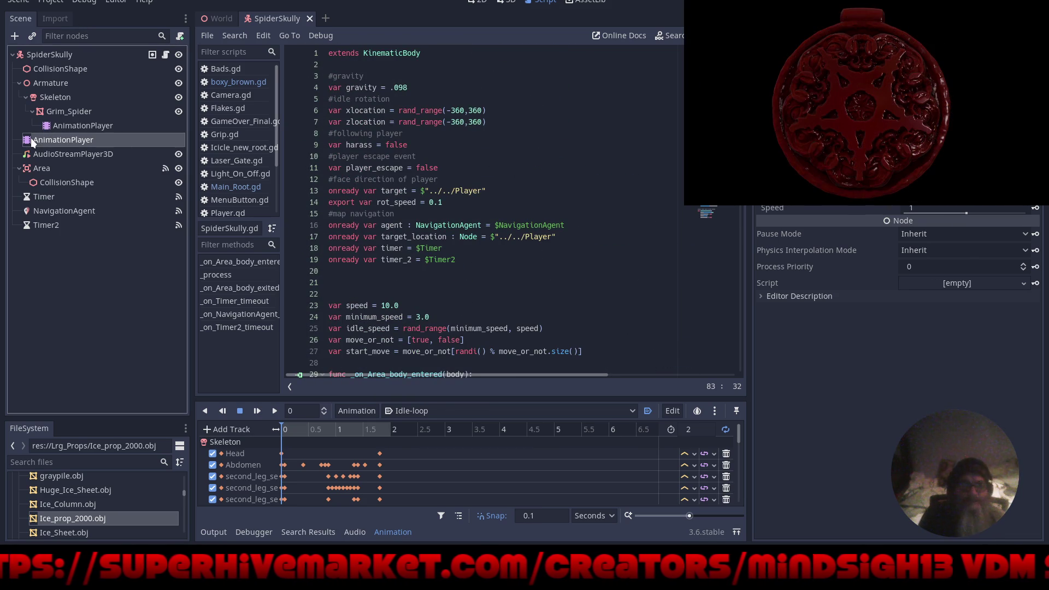
Rename the AnimationPlayer nested under Grim_Spider to 'Mat_Animation'.
left_click(72, 126)
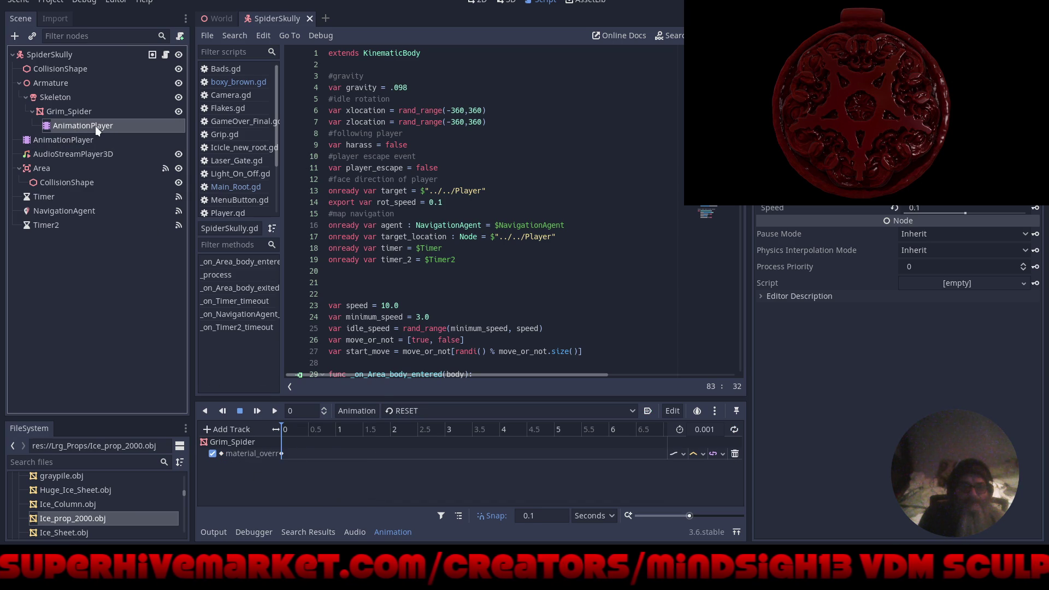
left_click(95, 125)
type("M")
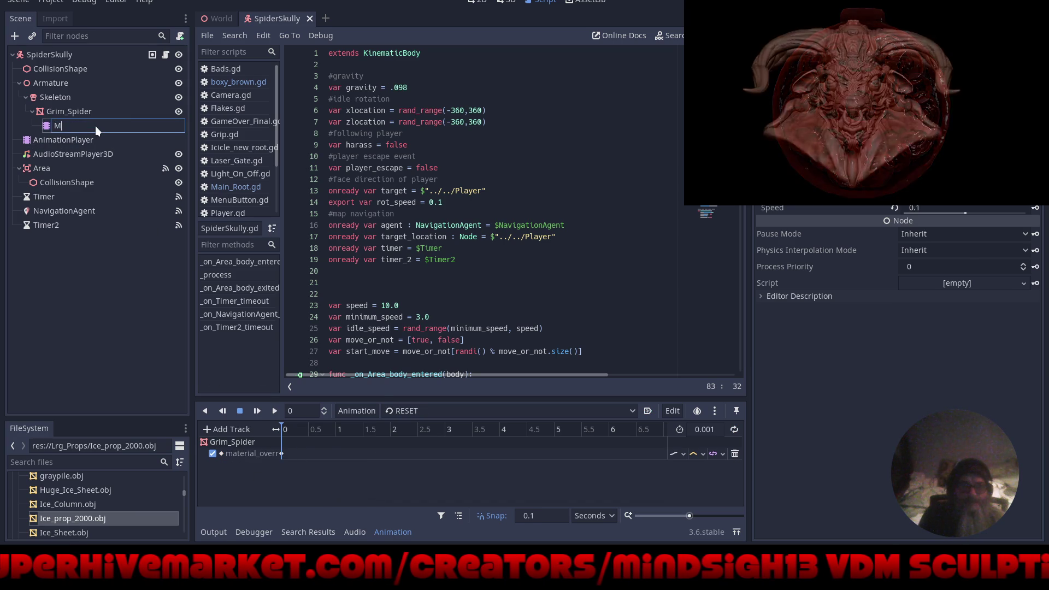
type("at_Animat")
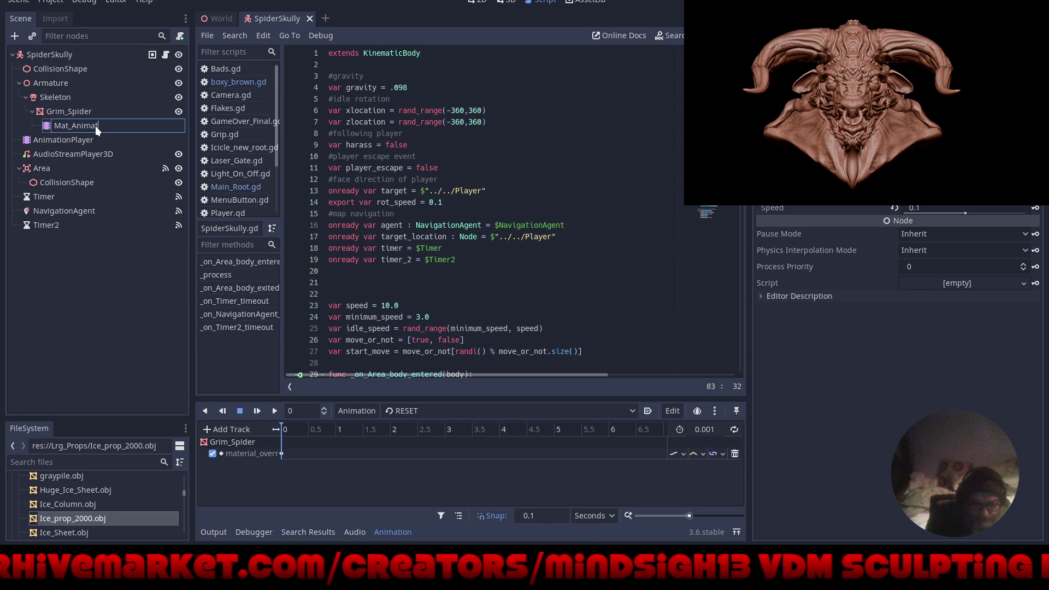
type("ion")
key("Return")
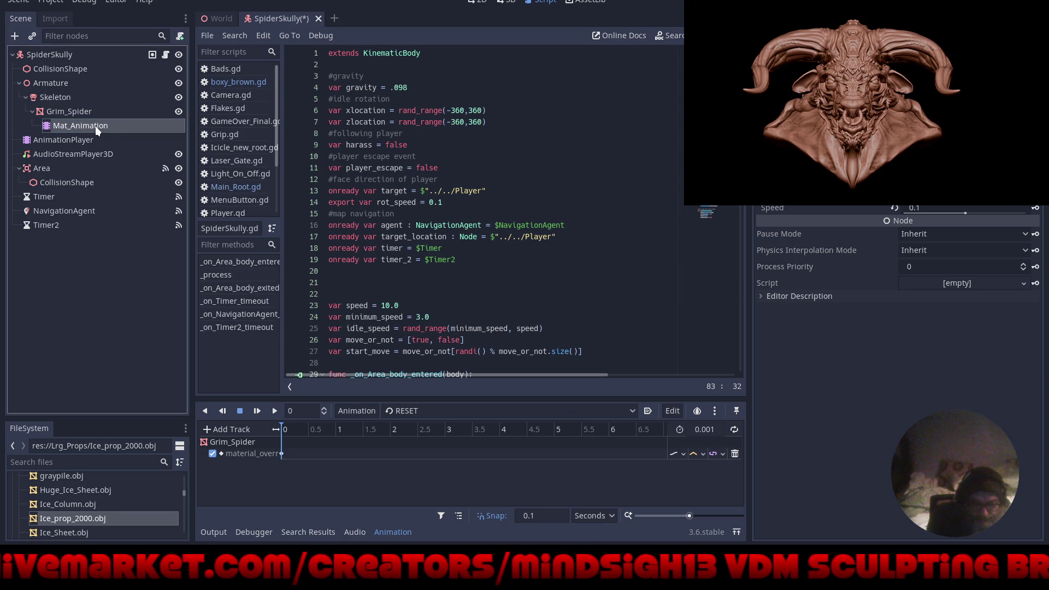
Drop a Mat_Animation reference into SpiderSkully.gd, expand the editor, and erase the broken text on line 83.
mouse_move(49, 127)
left_mouse_down()
mouse_move(164, 143)
mouse_move(355, 72)
mouse_move(341, 70)
left_mouse_up()
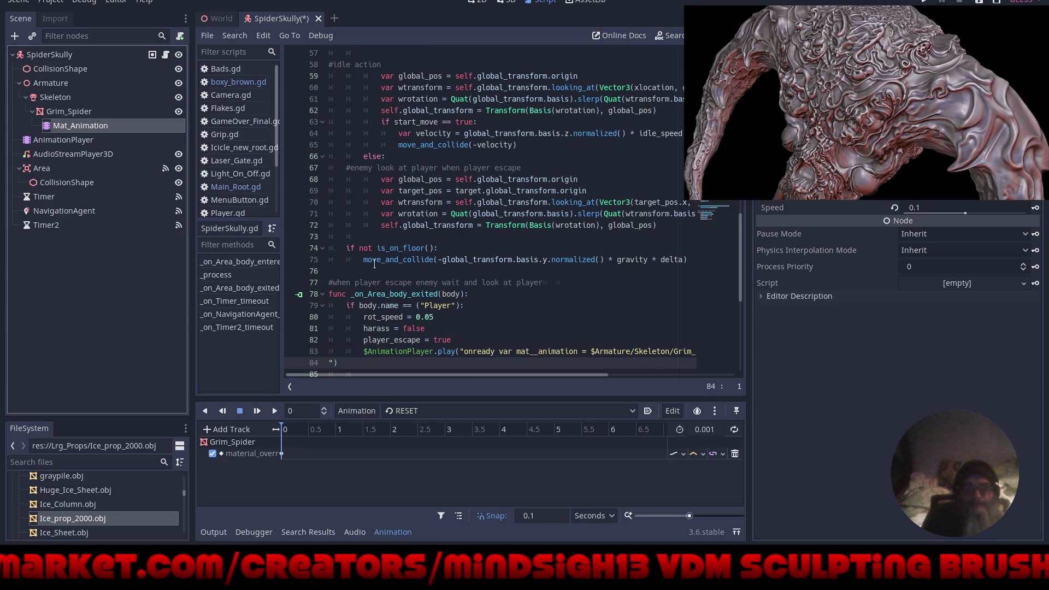
scroll(377, 221, "up", 15)
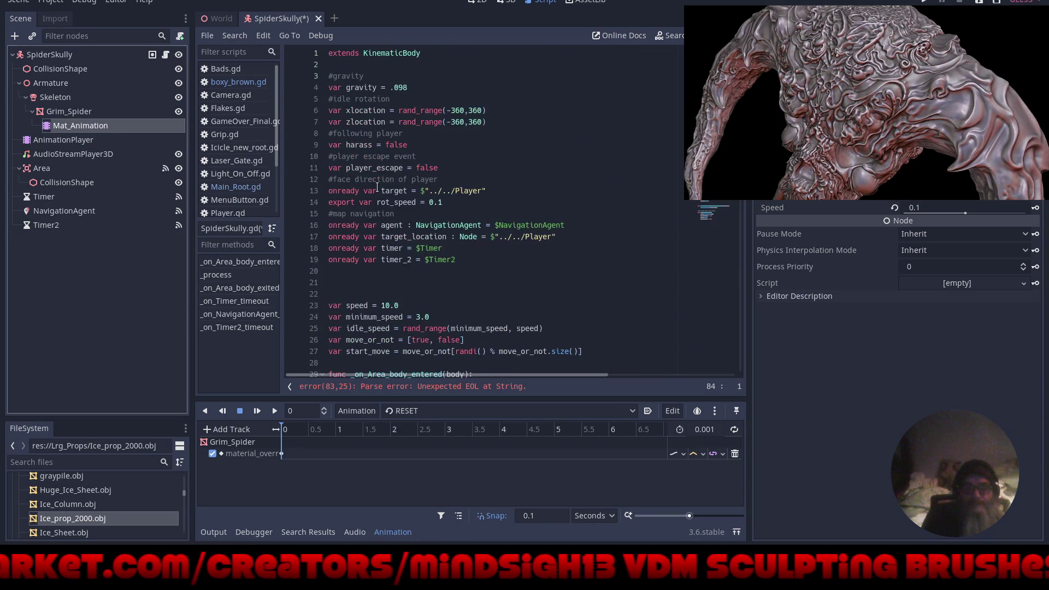
scroll(377, 187, "down", 15)
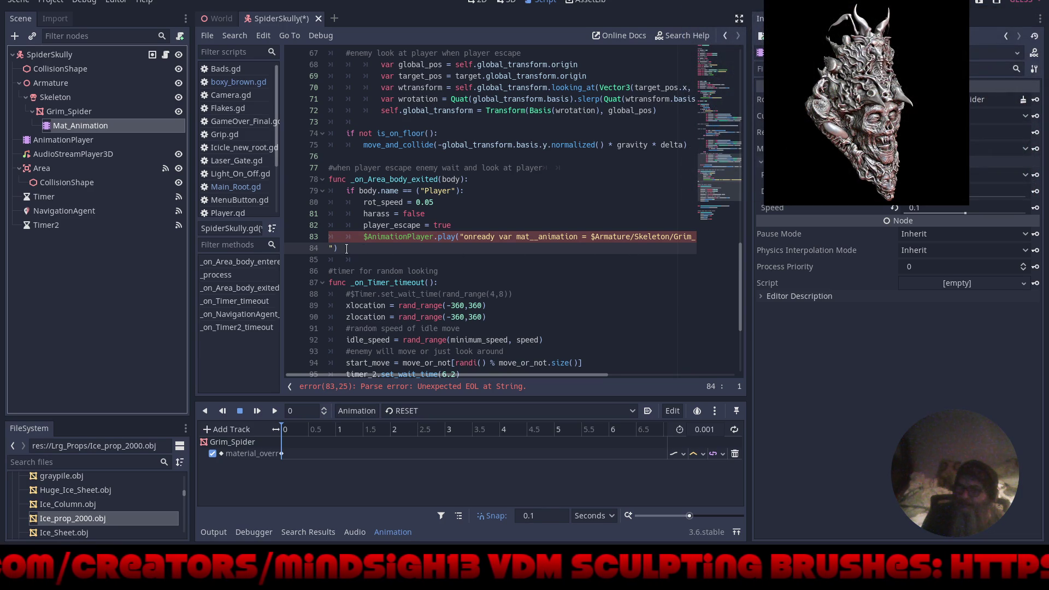
left_click(738, 19)
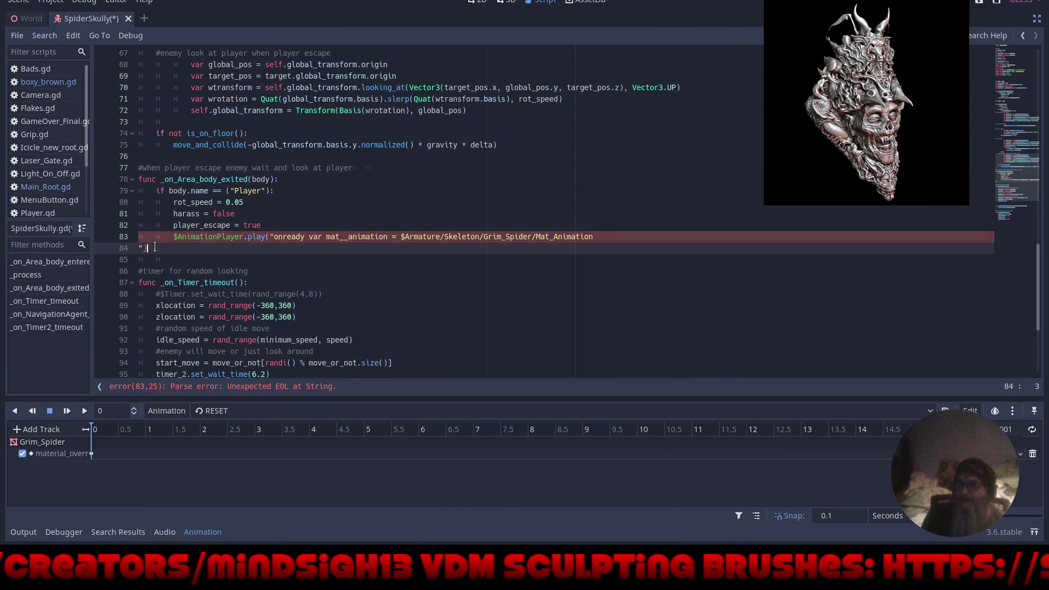
key("BackSpace")
key("BackSpace")
key("BackSpace")
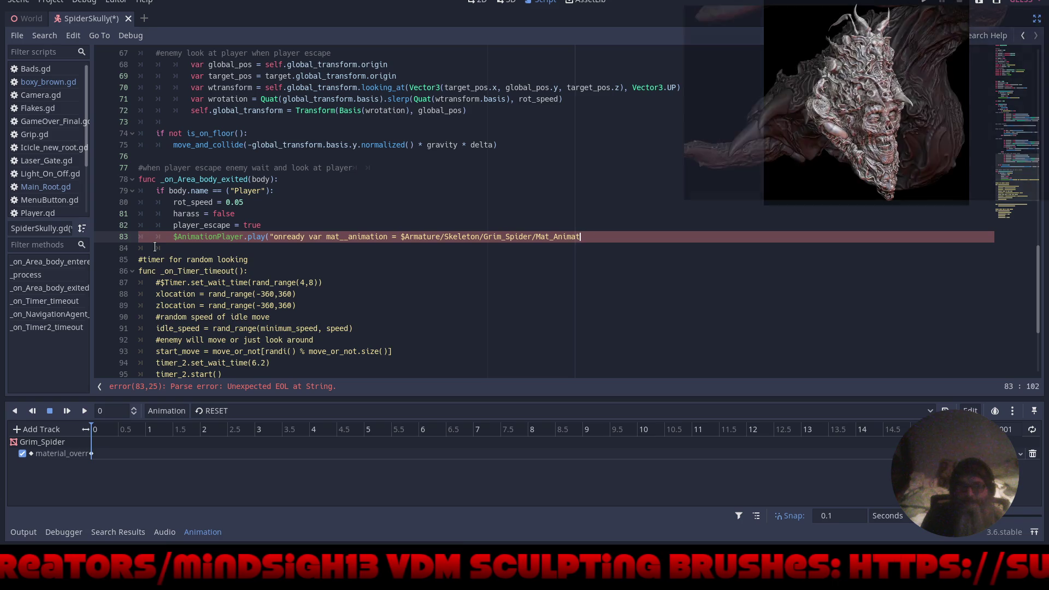
key("BackSpace")
key("BackSpace")
key("BackSpace")
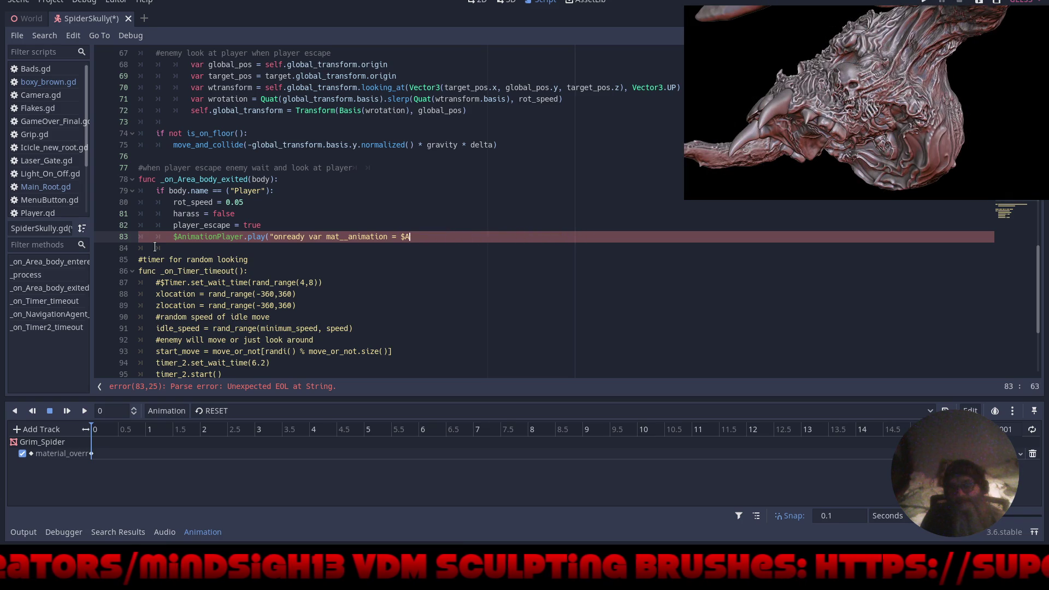
key("BackSpace")
key("BackSpace")
key("BackSpace")
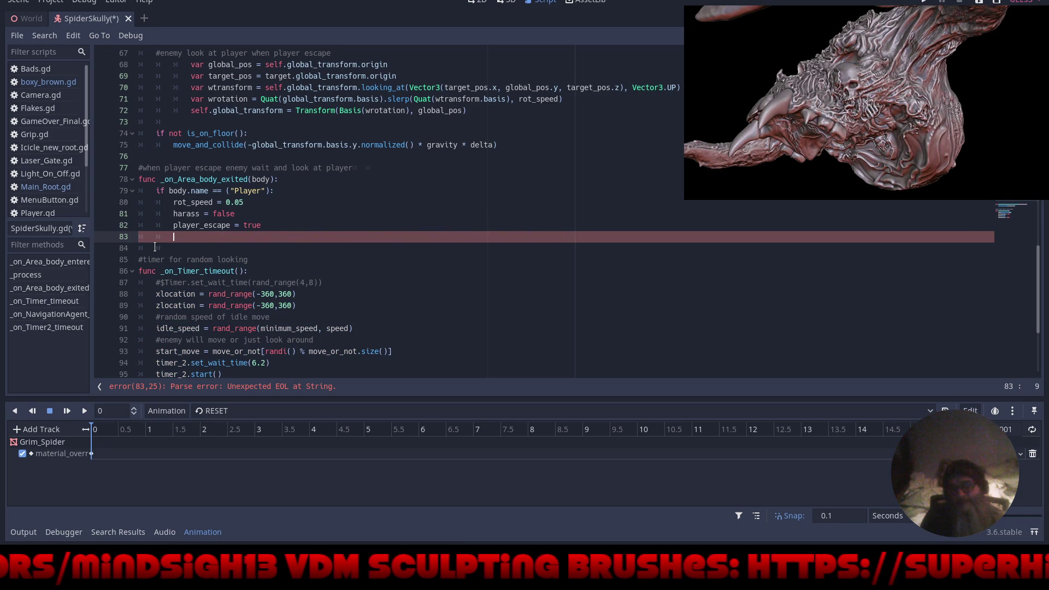
Delete the empty line 83, widen the script list, and return to the 3D view with docks restored.
key("BackSpace")
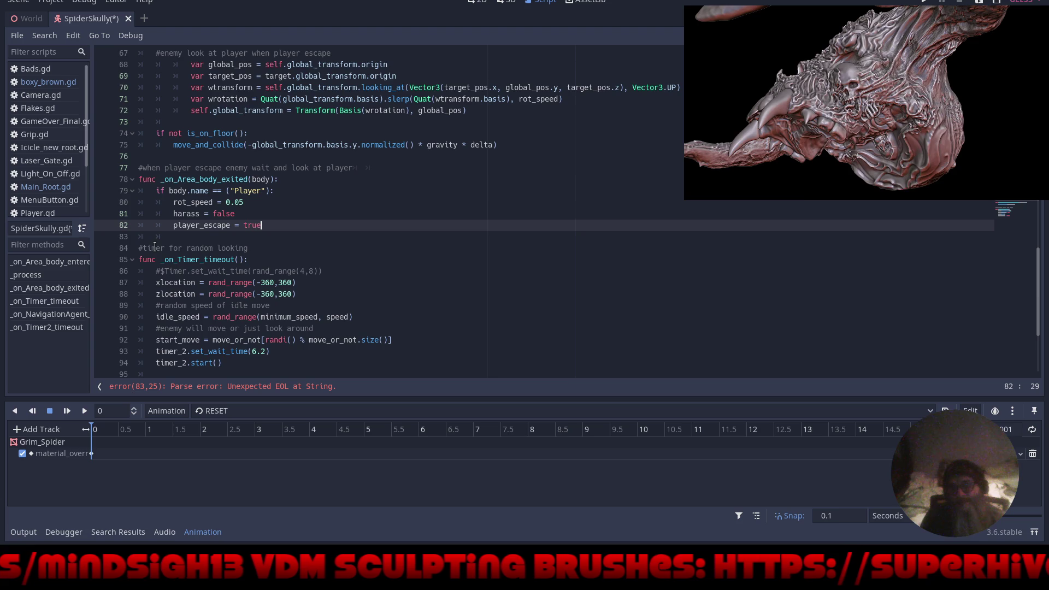
scroll(267, 204, "up", 15)
scroll(268, 205, "up", 6)
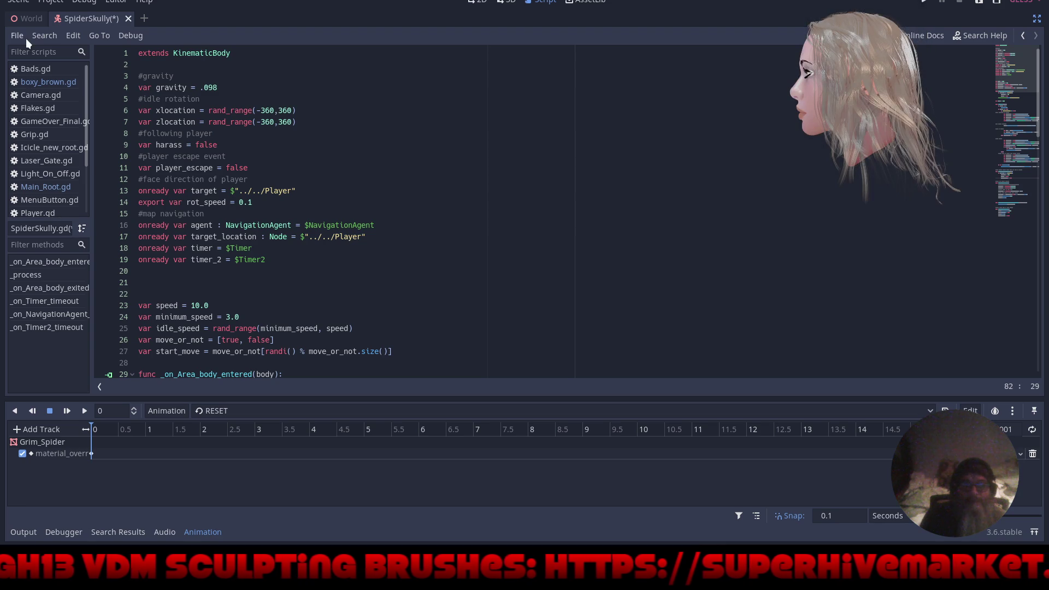
left_click_drag(92, 143, 174, 175)
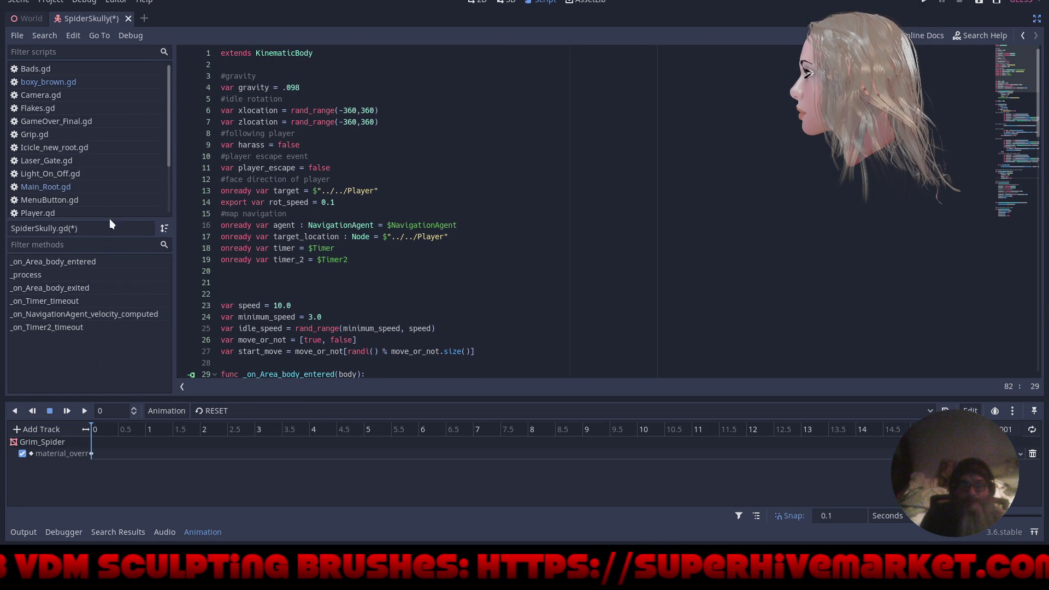
scroll(101, 100, "down", 3)
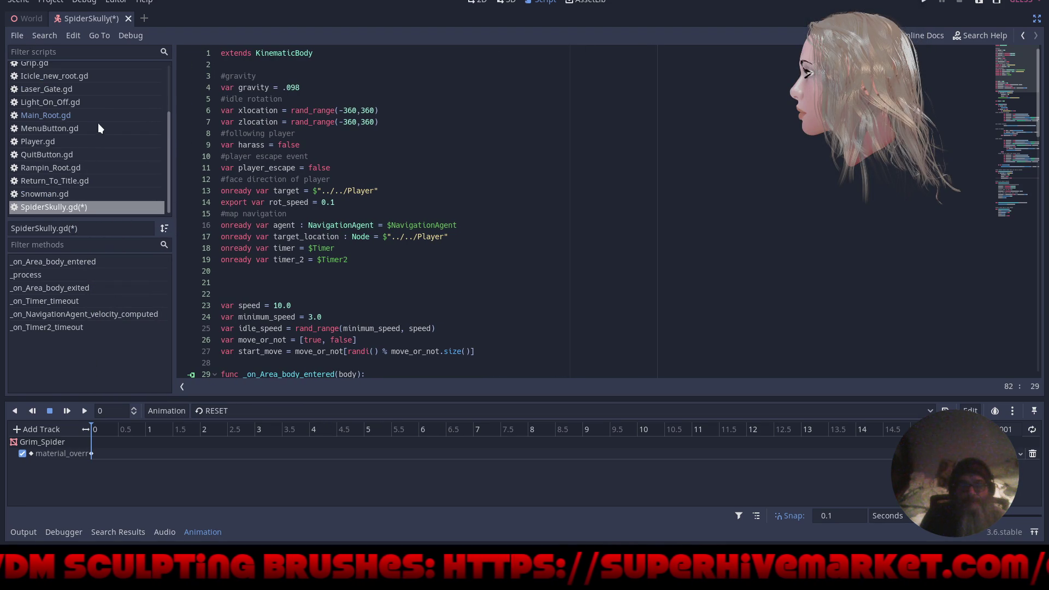
scroll(99, 128, "up", 3)
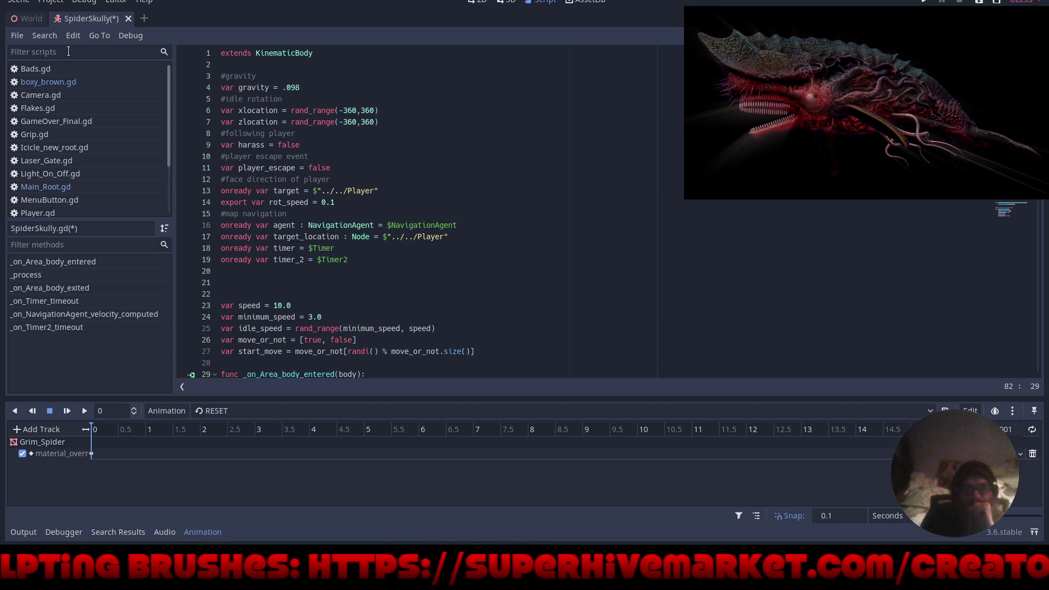
left_click(508, 3)
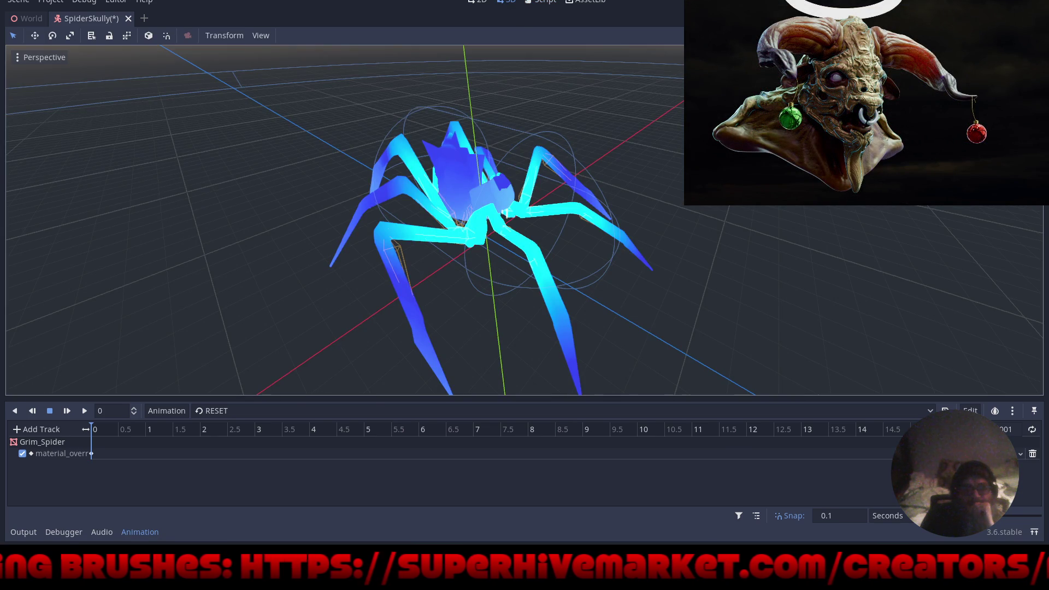
key("ctrl+shift+F11")
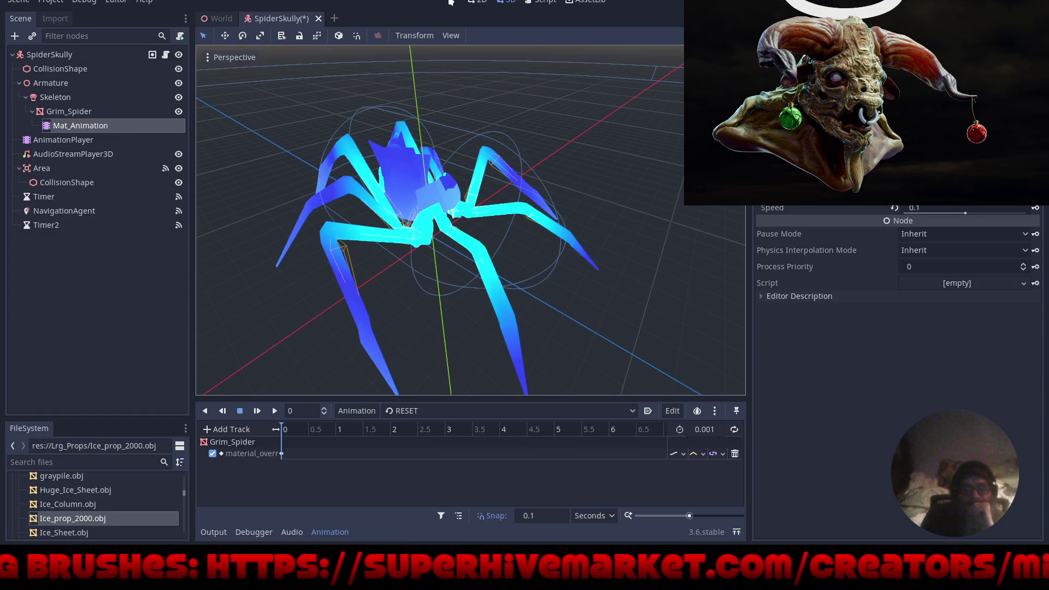
Add an onready Mat_Animation reference on line 20 and rename the main AnimationPlayer to 'Spider_Movement'.
left_click(543, 3)
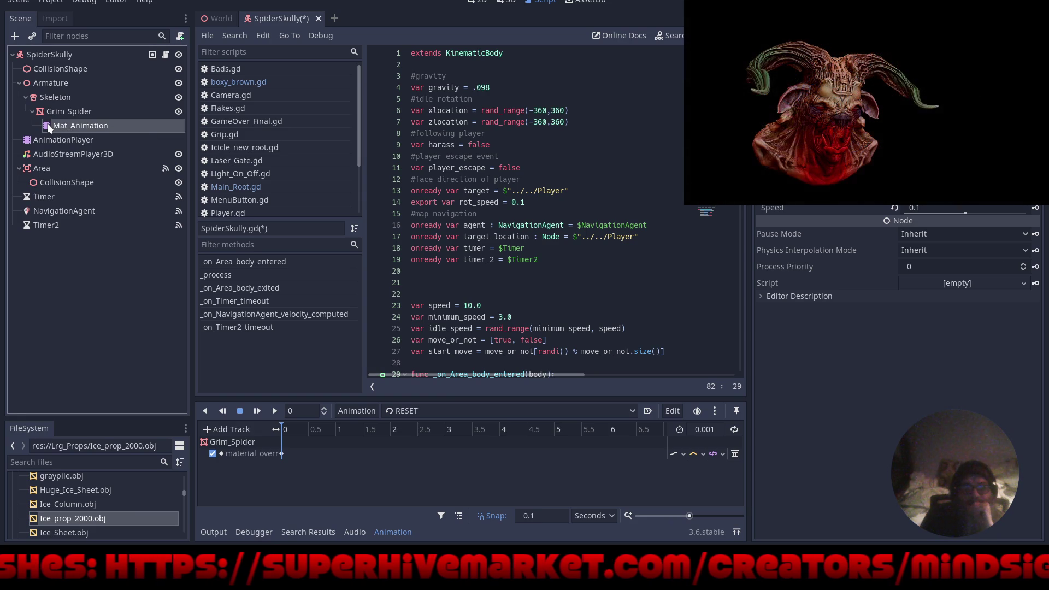
mouse_move(49, 128)
left_mouse_down()
mouse_move(421, 295)
mouse_move(421, 279)
left_mouse_up()
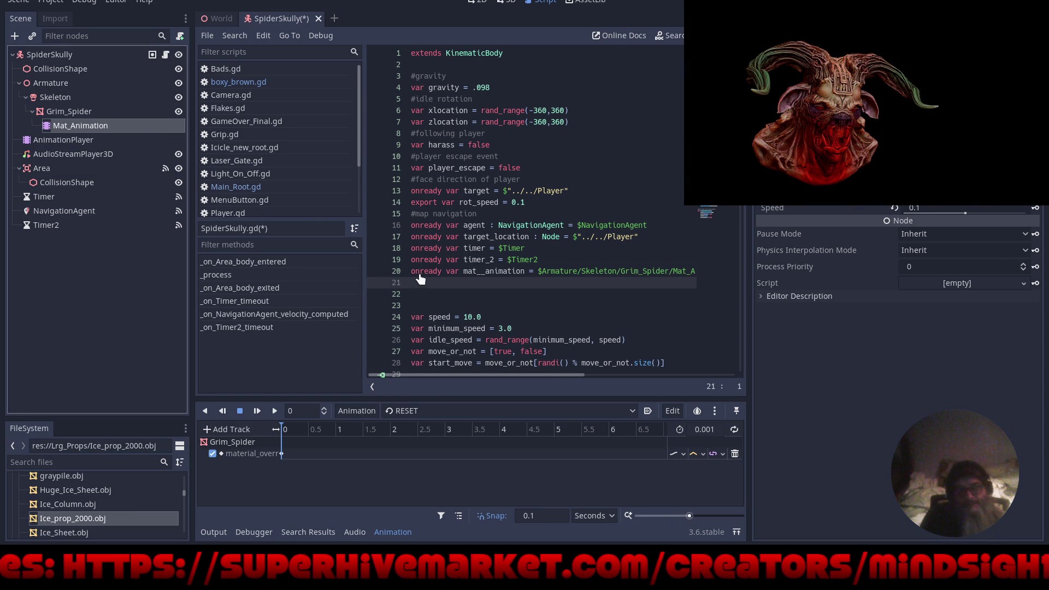
left_click(58, 140)
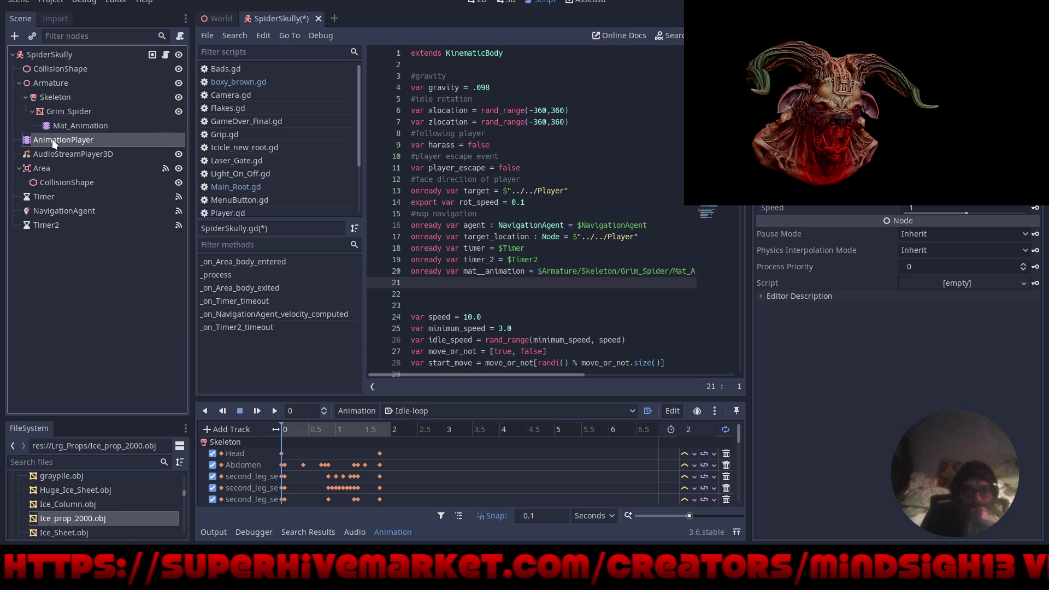
left_click(53, 141)
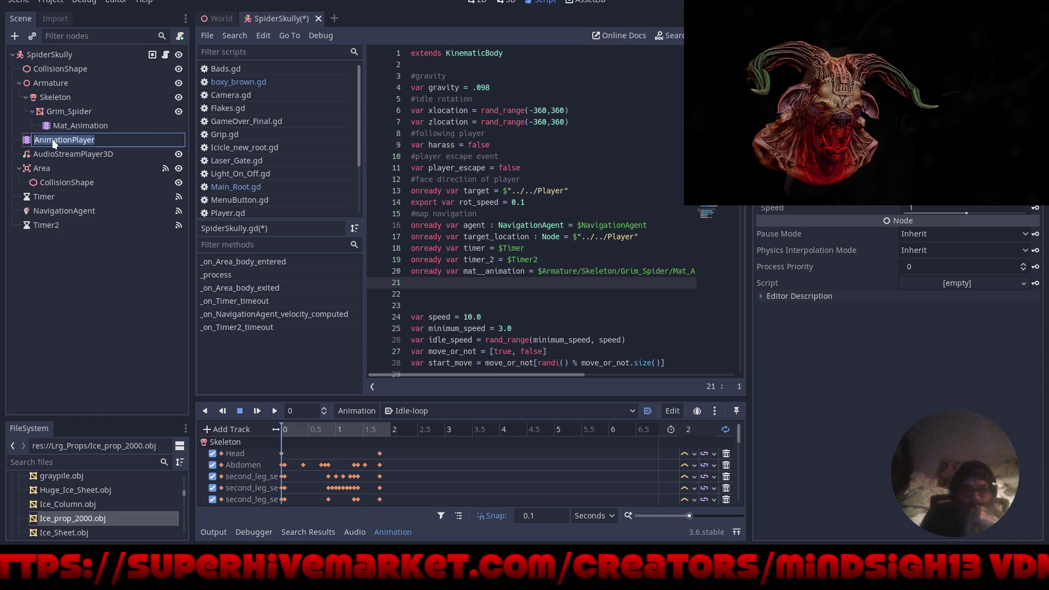
type("Spider")
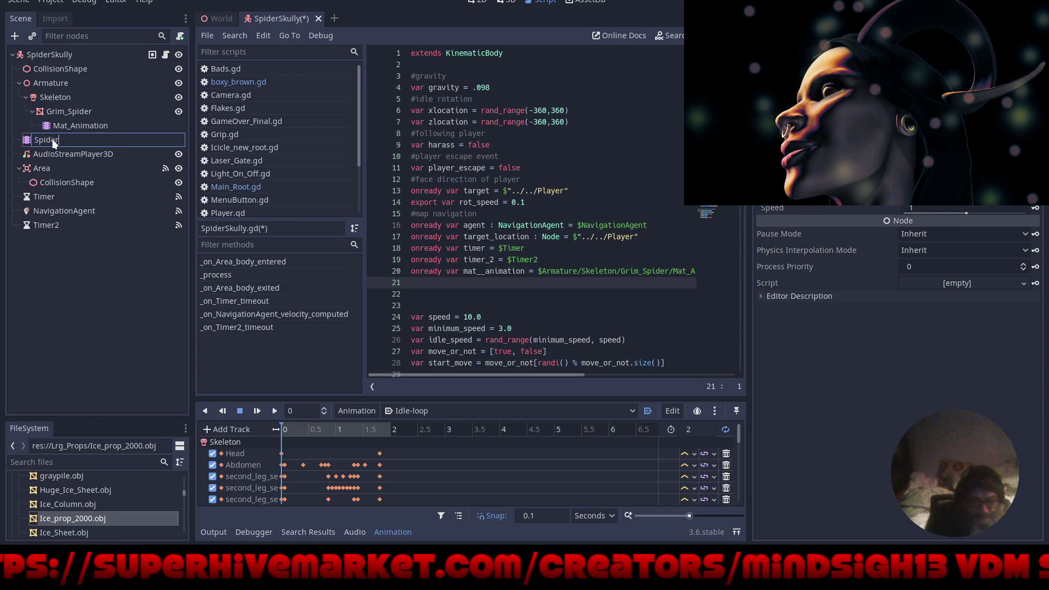
type("_Move")
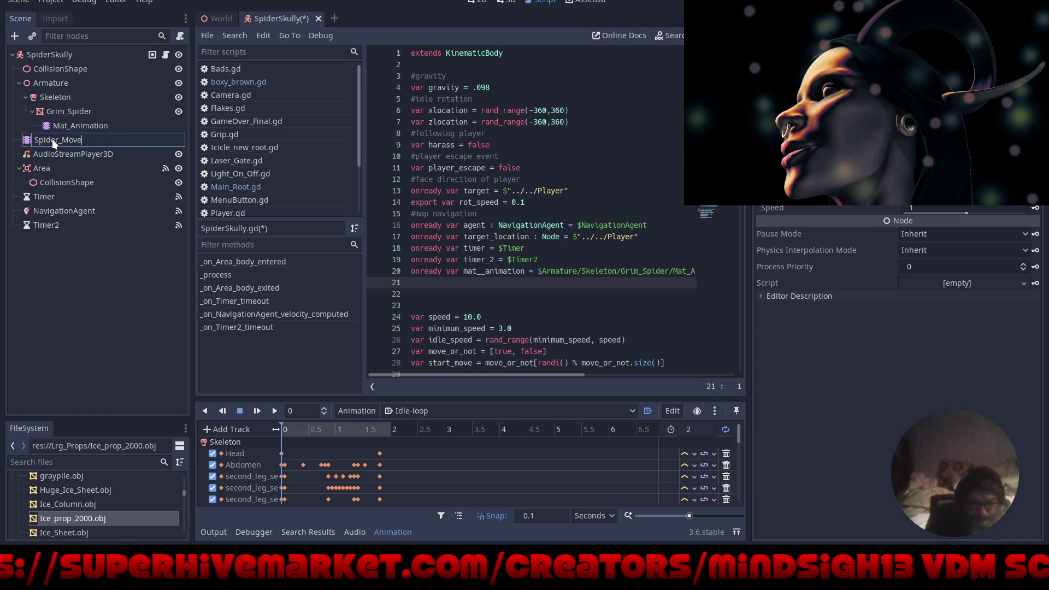
type("ment")
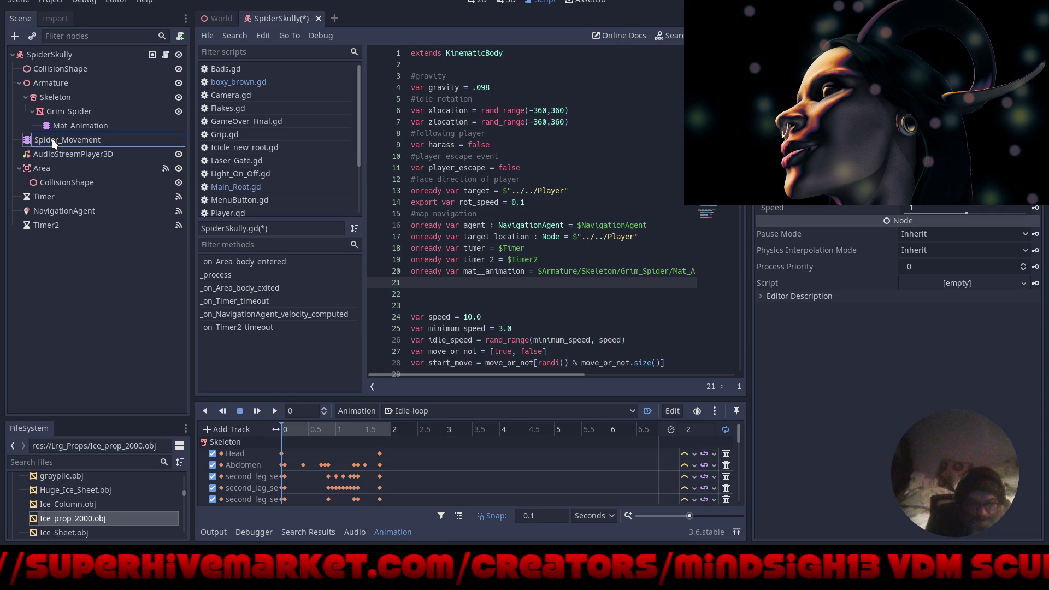
key("Return")
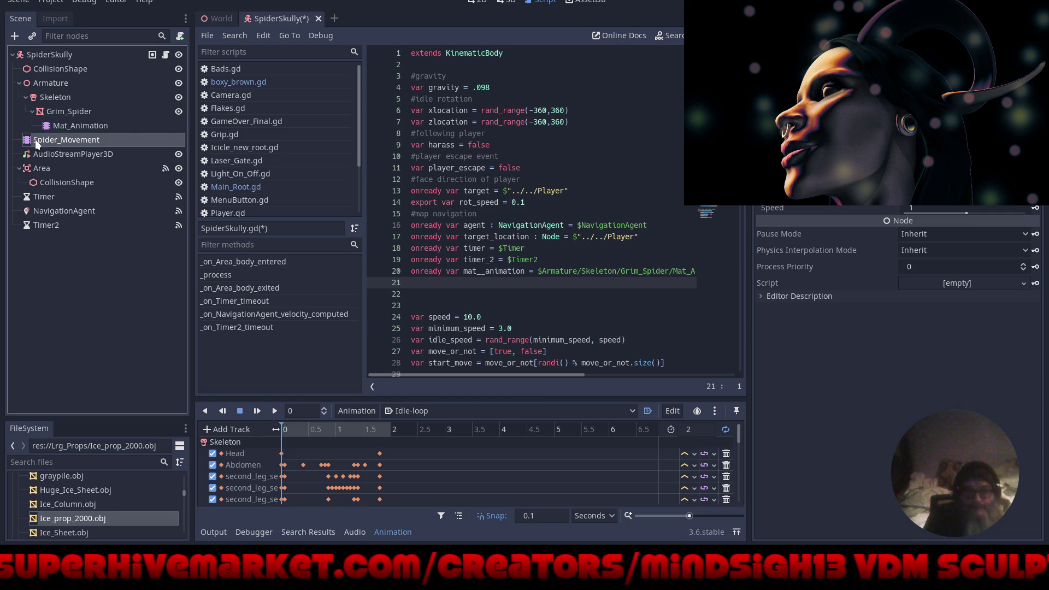
Add an onready spider__movement reference on line 21, check the Output log, then collapse it.
mouse_move(35, 139)
left_mouse_down()
mouse_move(239, 276)
mouse_move(547, 283)
left_mouse_up()
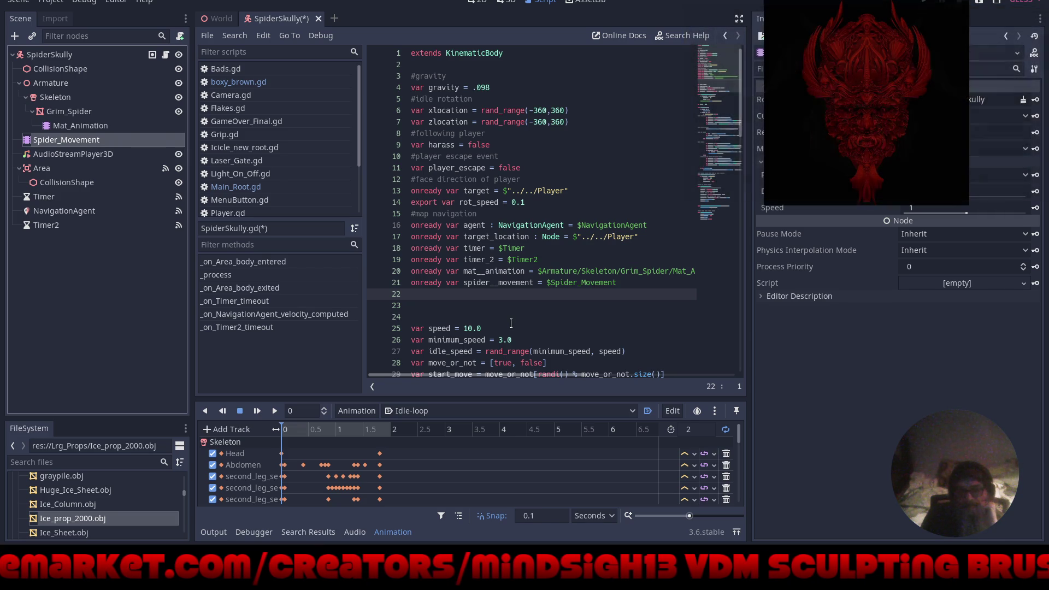
scroll(509, 305, "down", 5)
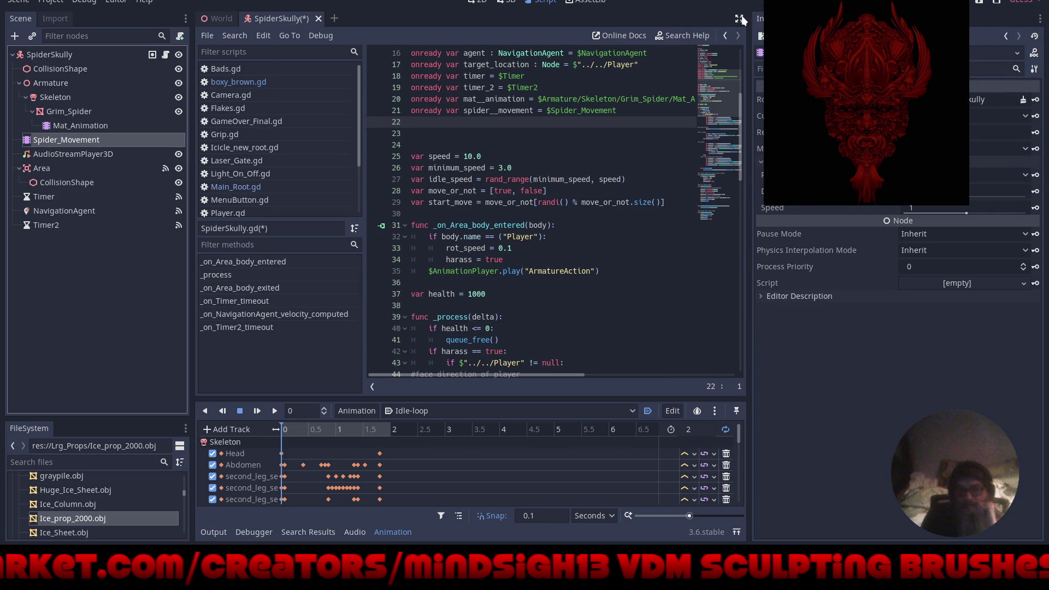
key("ctrl+shift+F11")
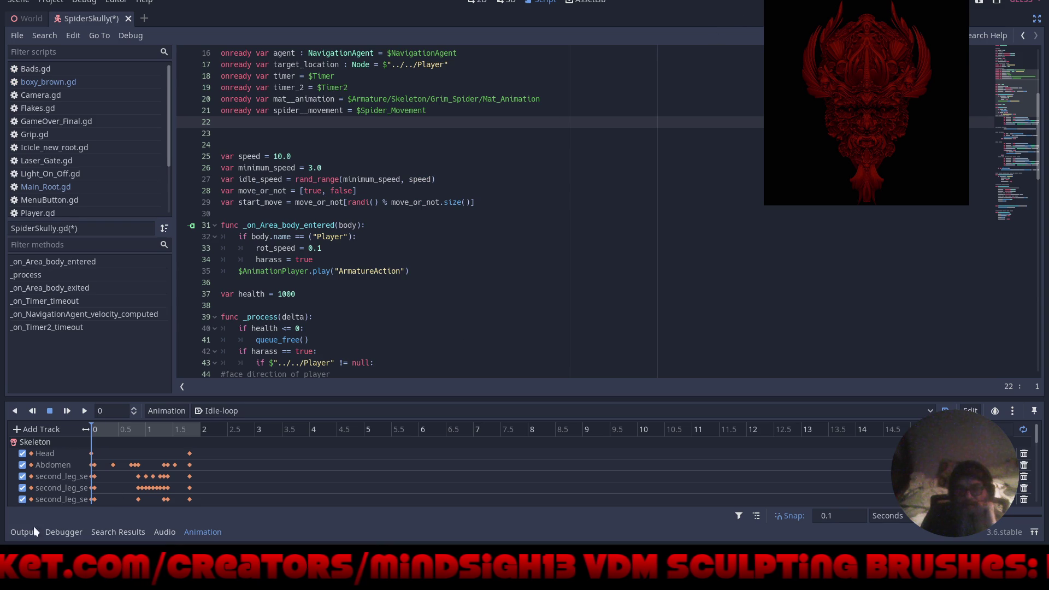
left_click(31, 531)
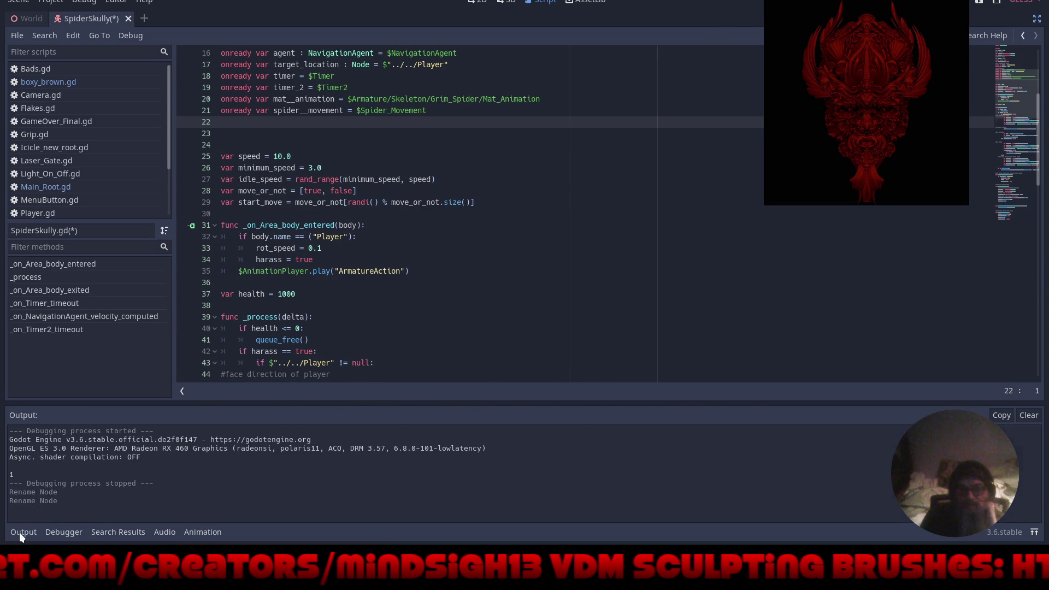
left_click(18, 532)
scroll(465, 291, "up", 4)
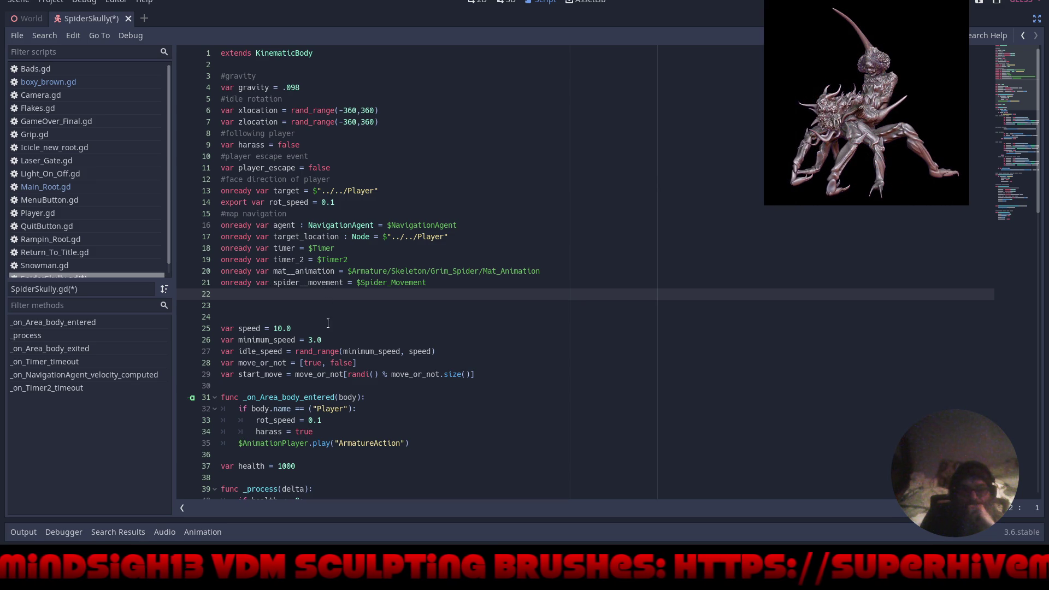
On line 35, replace $AnimationPlayer with $Spider_Movement and review the rest of the script.
left_click_drag(310, 443, 246, 445)
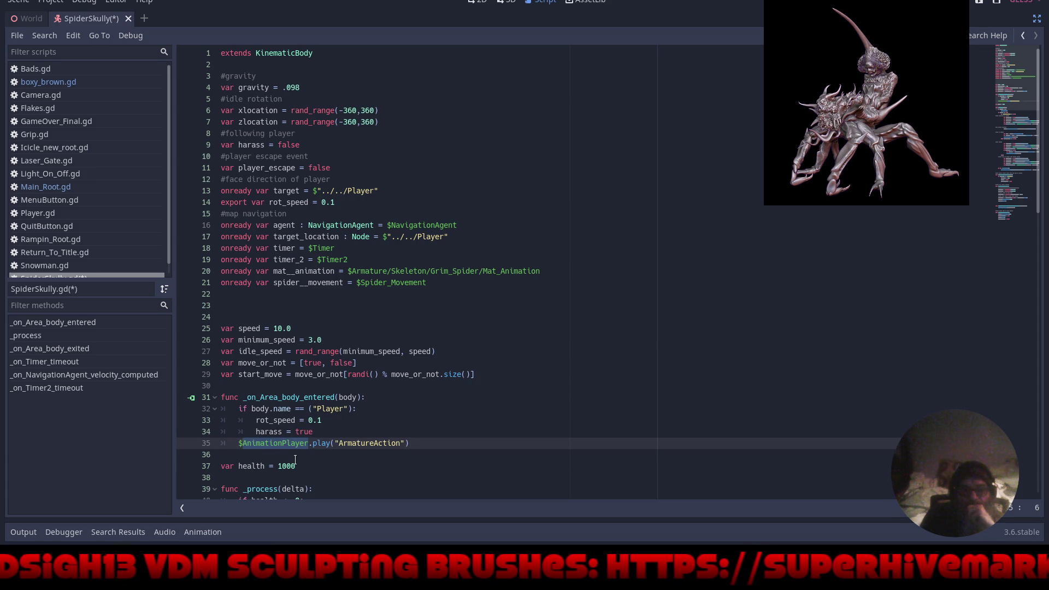
type("sp")
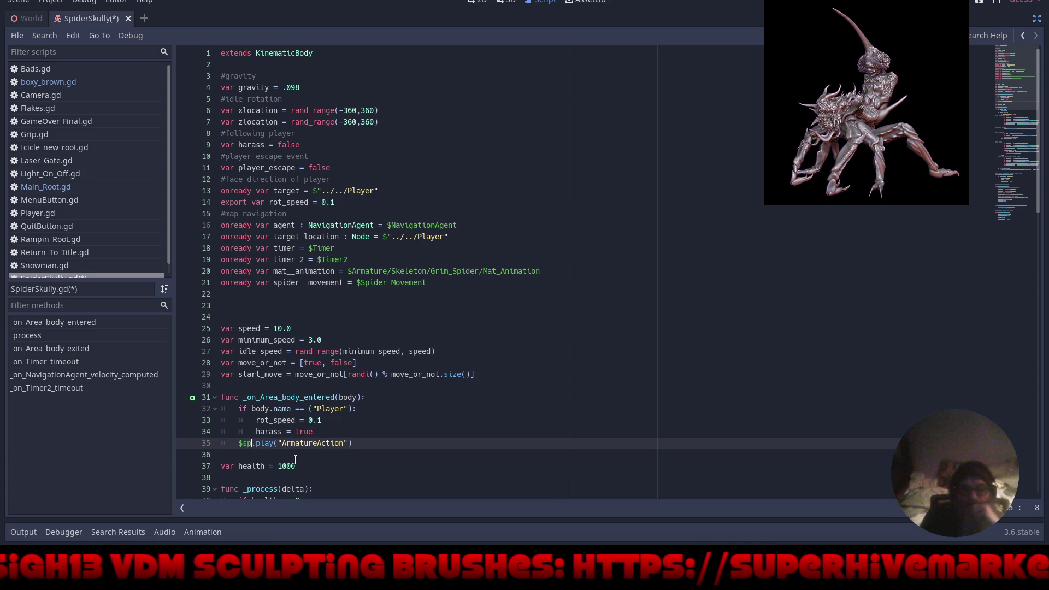
key("Return")
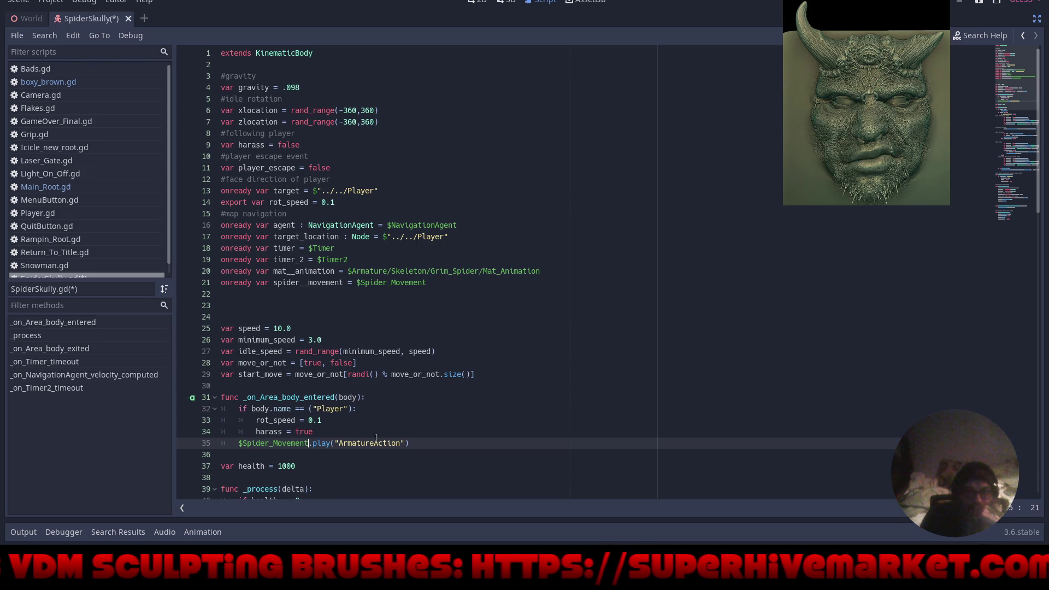
left_click(419, 399)
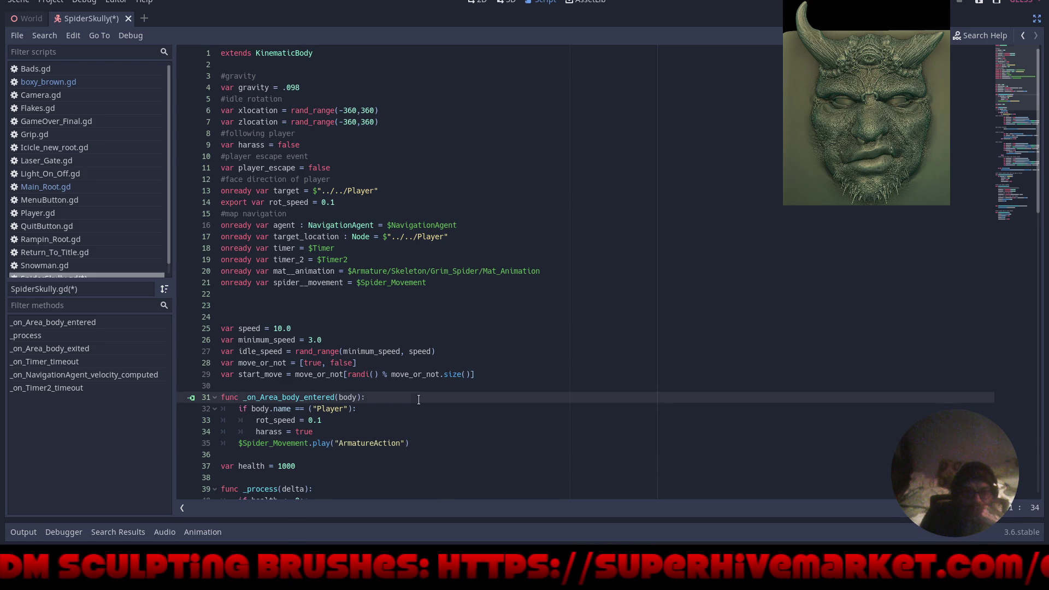
scroll(418, 399, "down", 8)
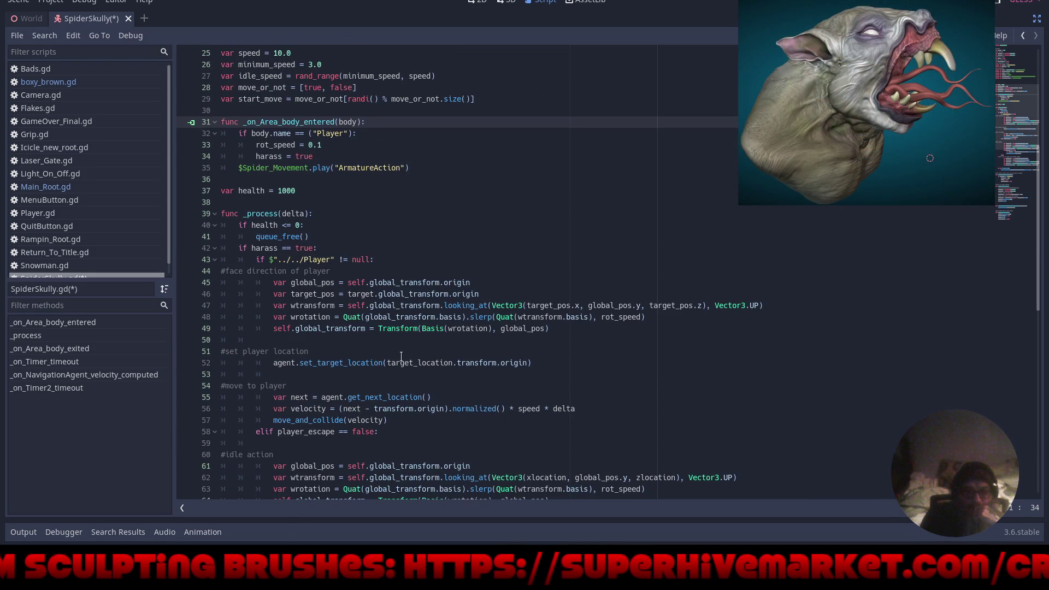
scroll(362, 289, "down", 5)
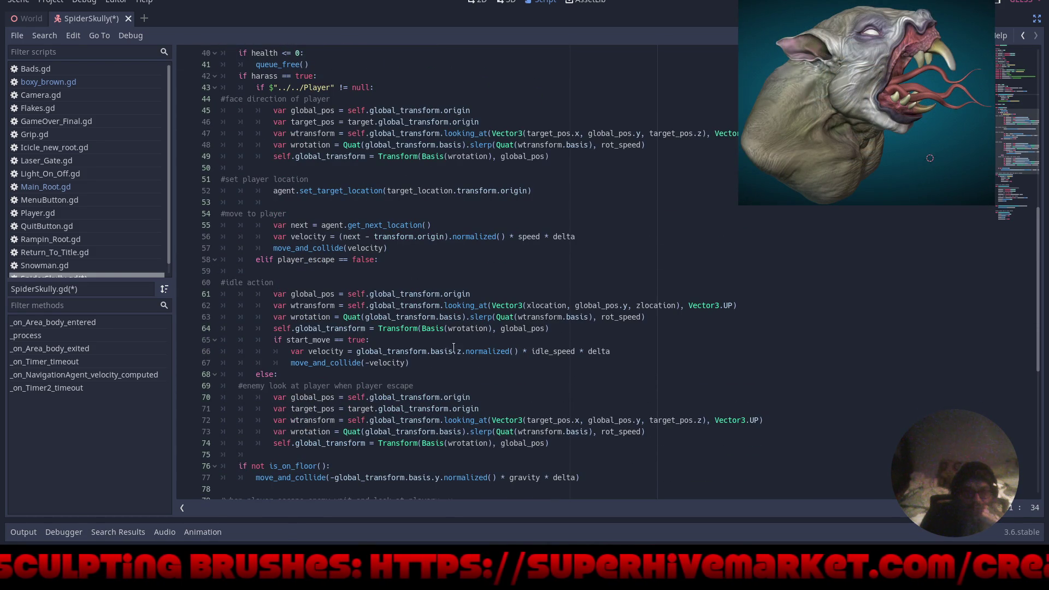
scroll(454, 350, "down", 6)
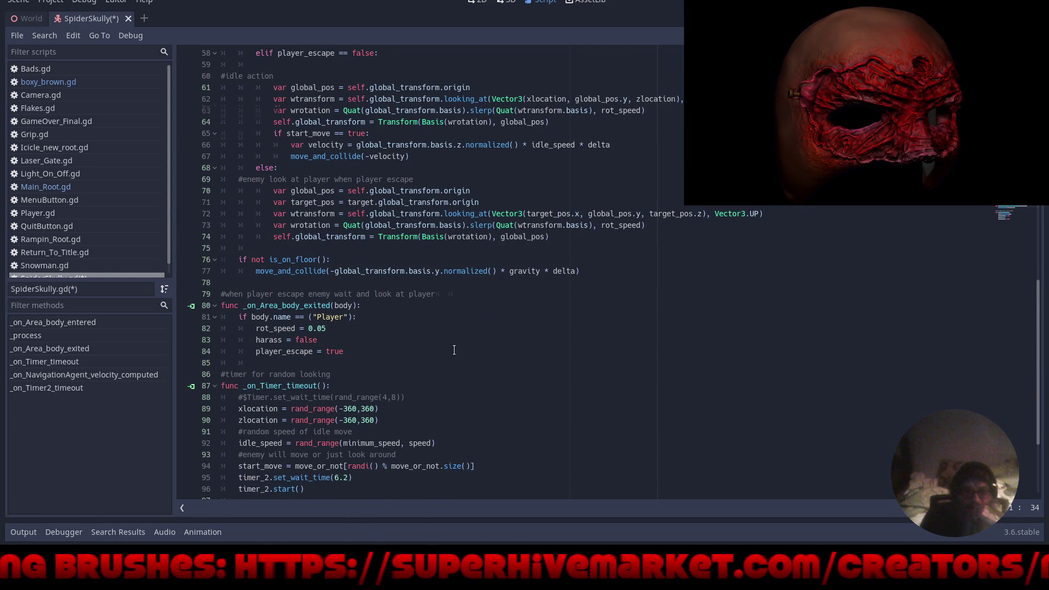
scroll(454, 350, "down", 4)
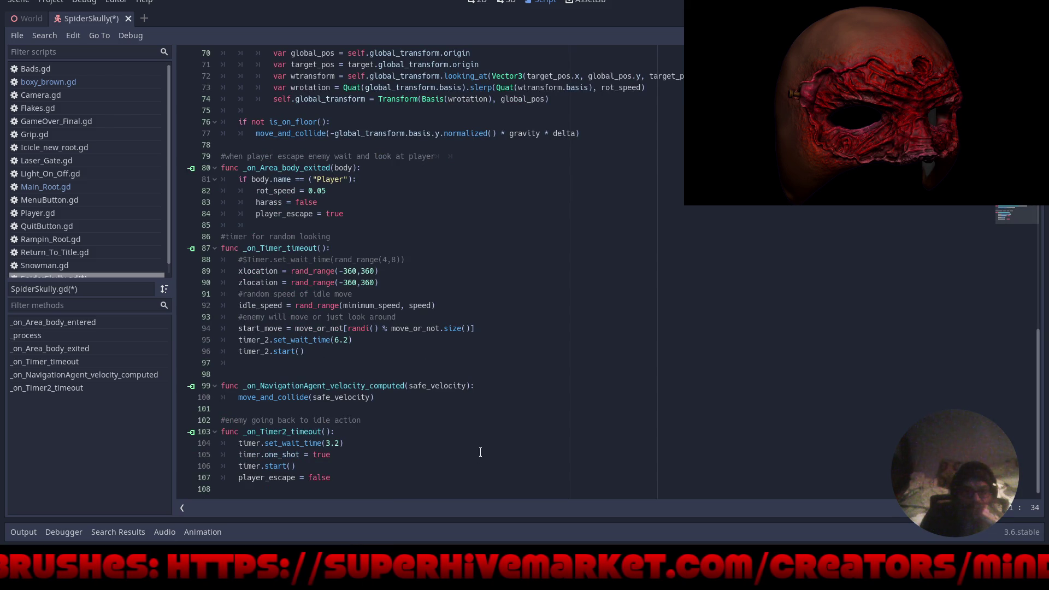
scroll(555, 390, "up", 12)
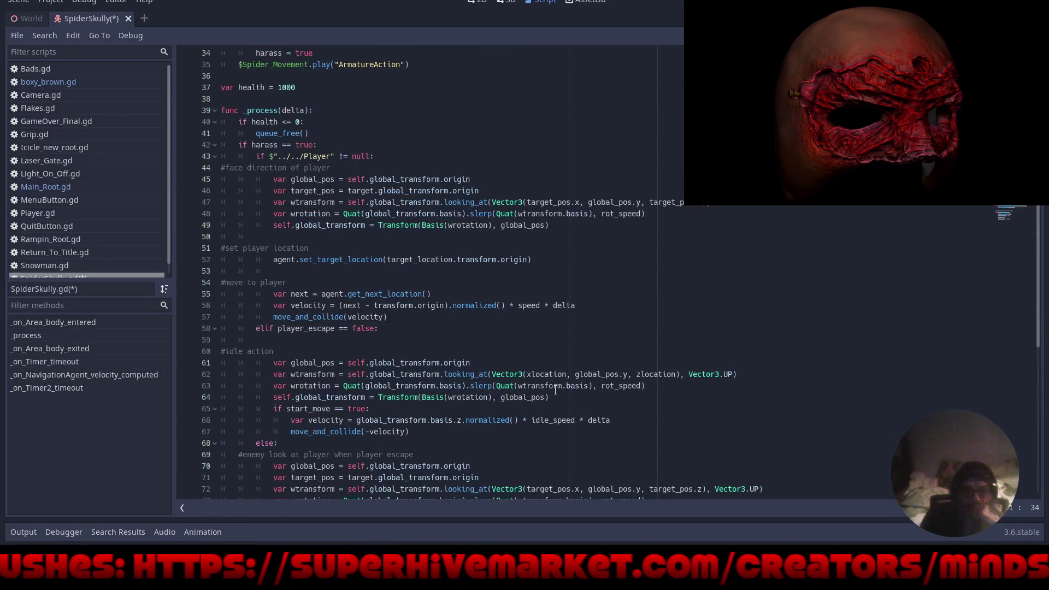
scroll(555, 390, "up", 10)
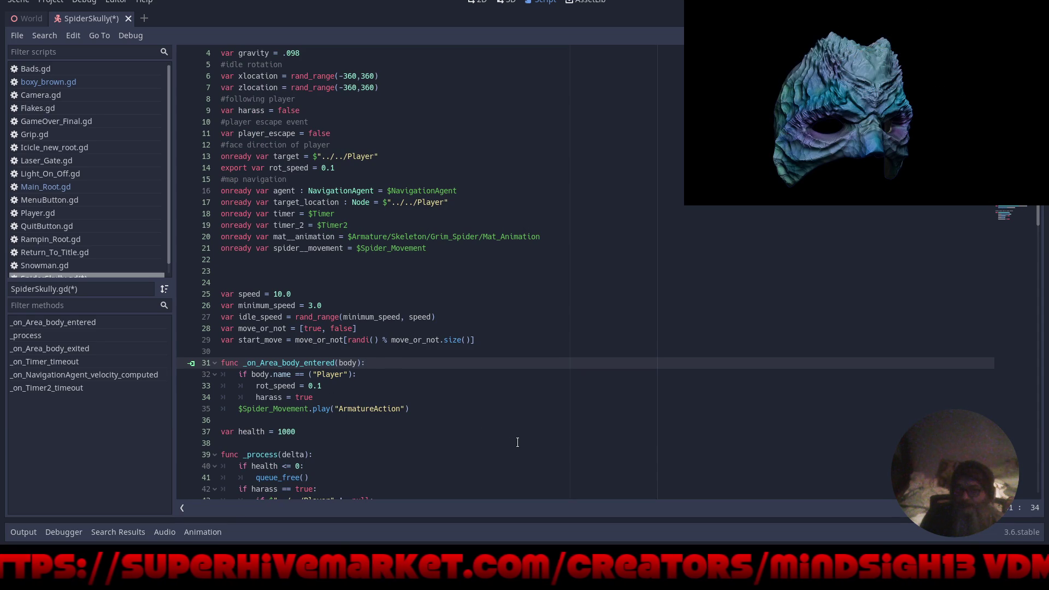
scroll(519, 443, "up", 1)
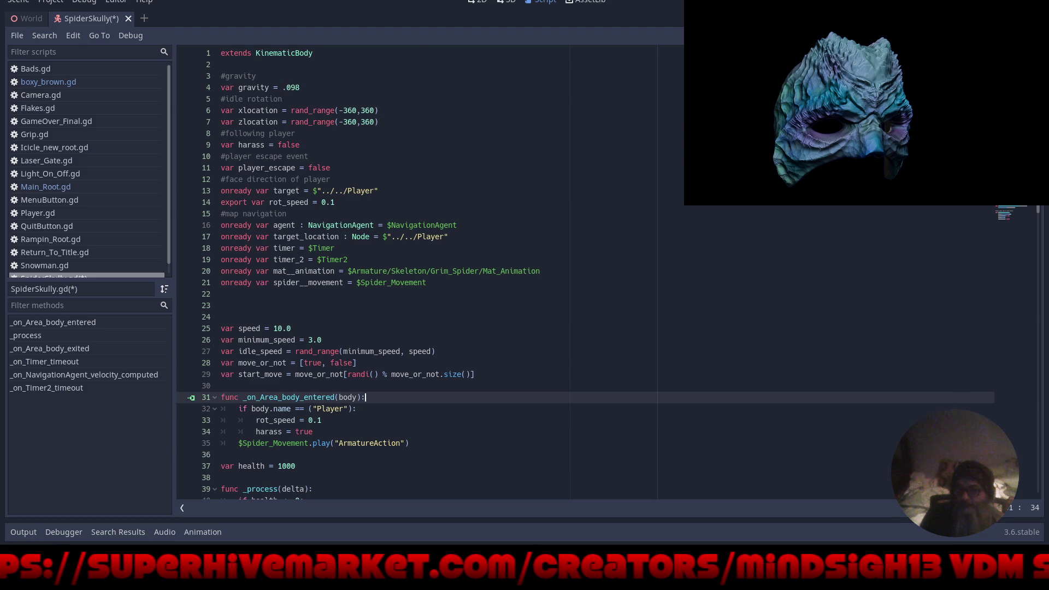
Save SpiderSkully.gd from the File menu and return to the 3D spider view.
left_click(24, 33)
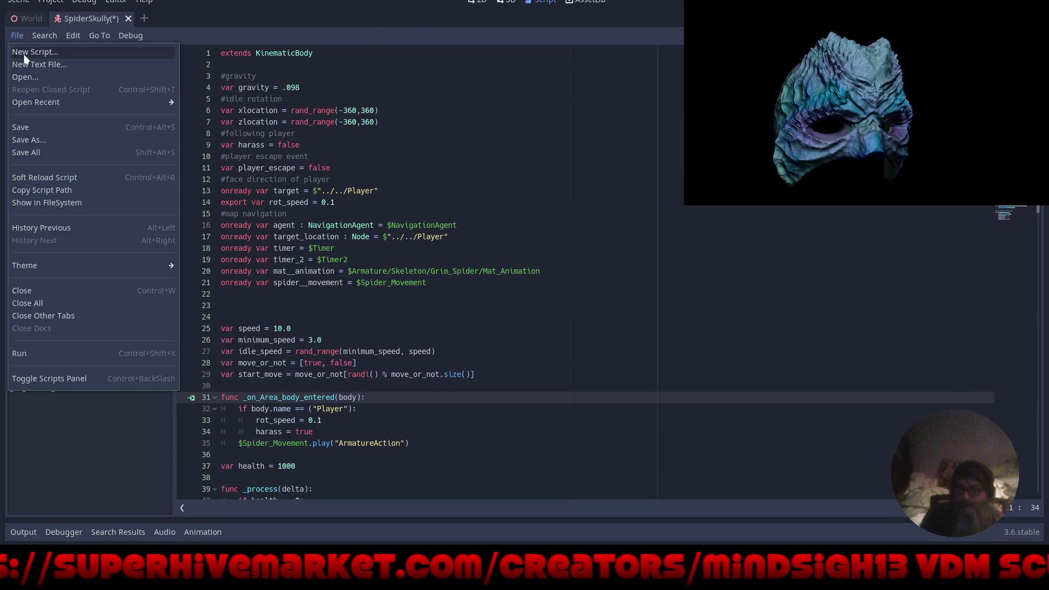
left_click(32, 127)
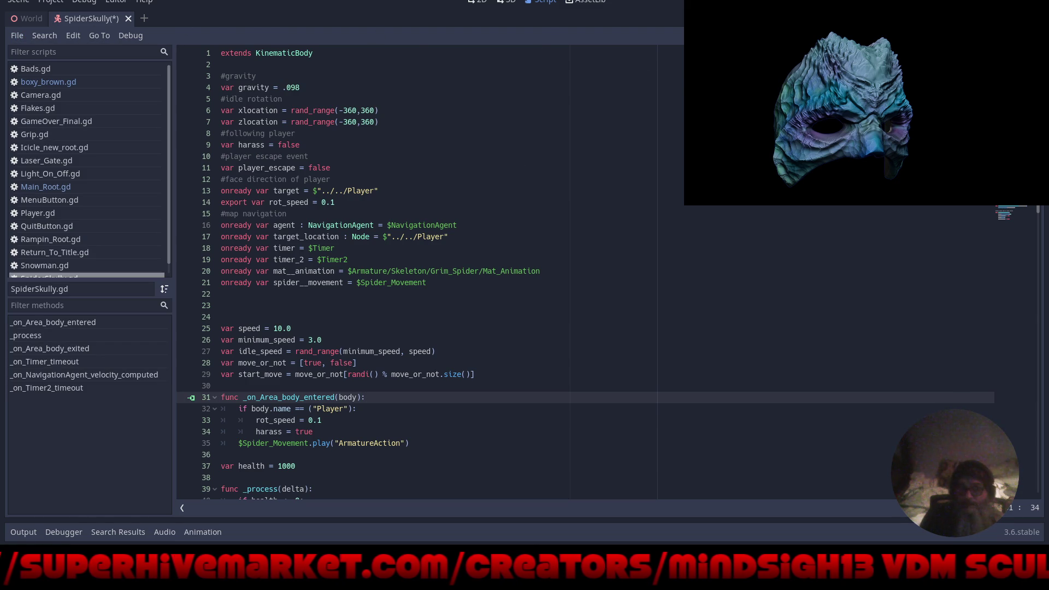
left_click(509, 1)
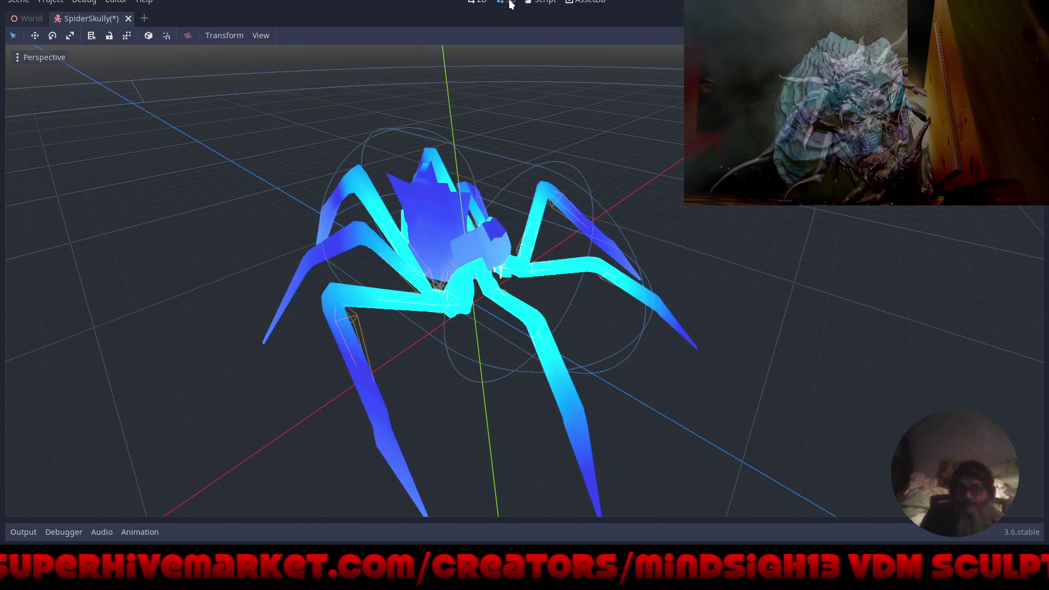
Save and run the project with F5, then start a New Game to test the spider.
key("F5")
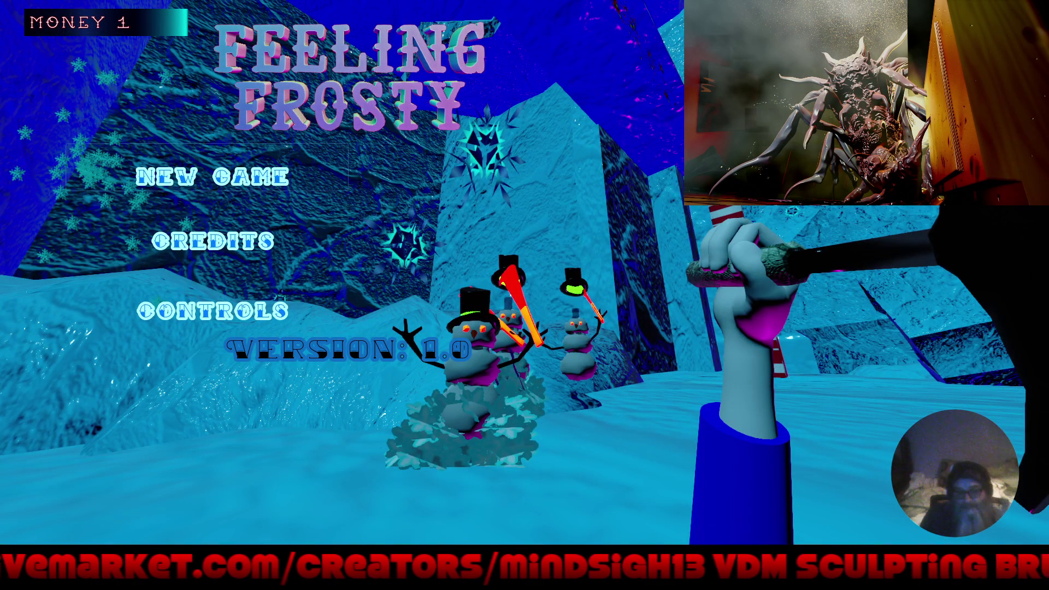
key("Return")
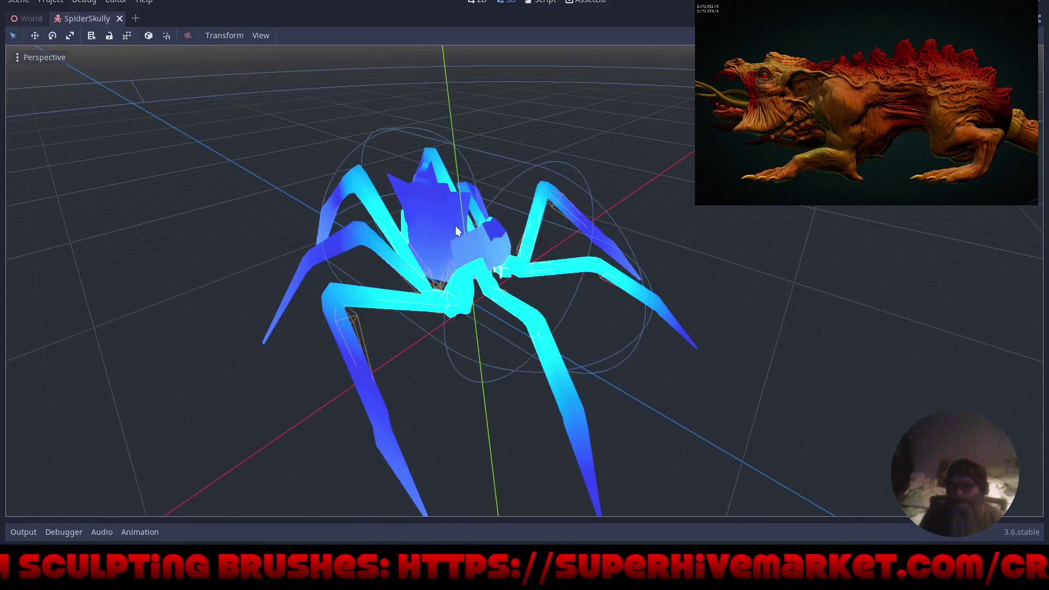
Restore the Scene, FileSystem and Inspector panels, and orbit to see the spider's detection ring.
scroll(541, 170, "down", 10)
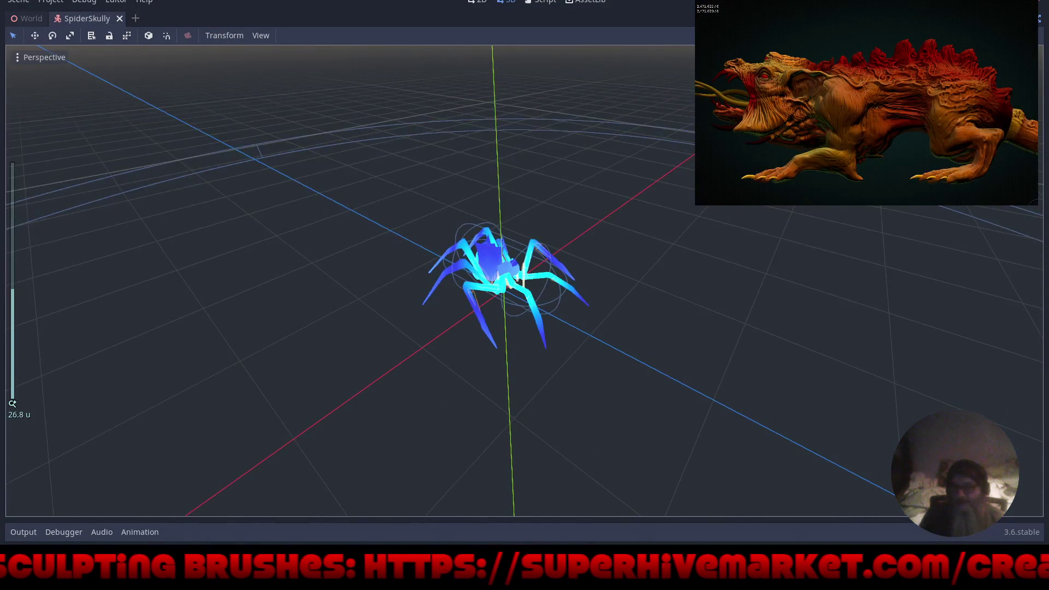
left_click(1040, 20)
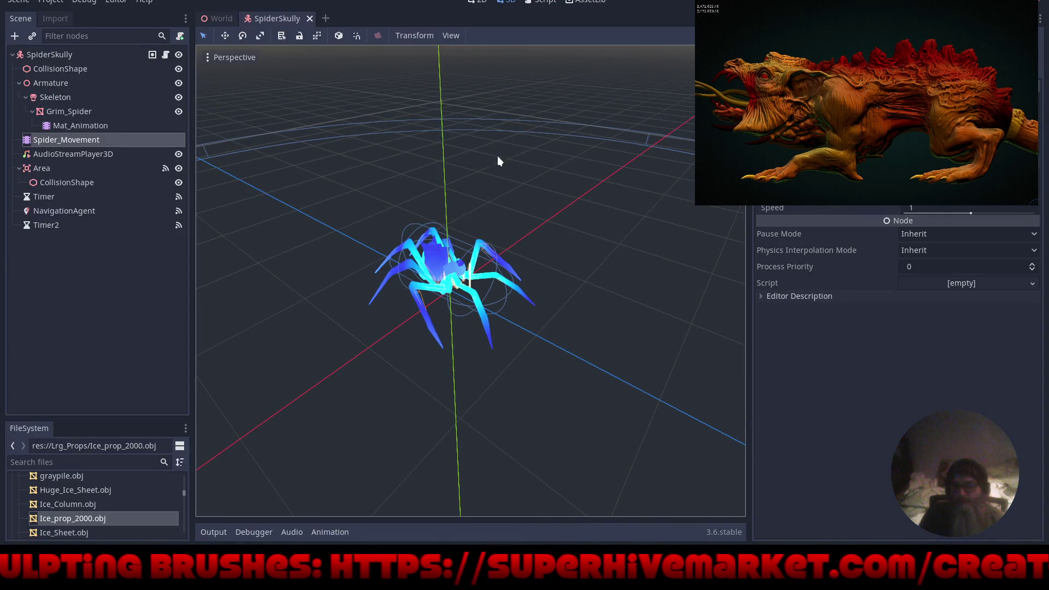
scroll(464, 190, "down", 15)
left_click_drag(515, 248, 500, 188)
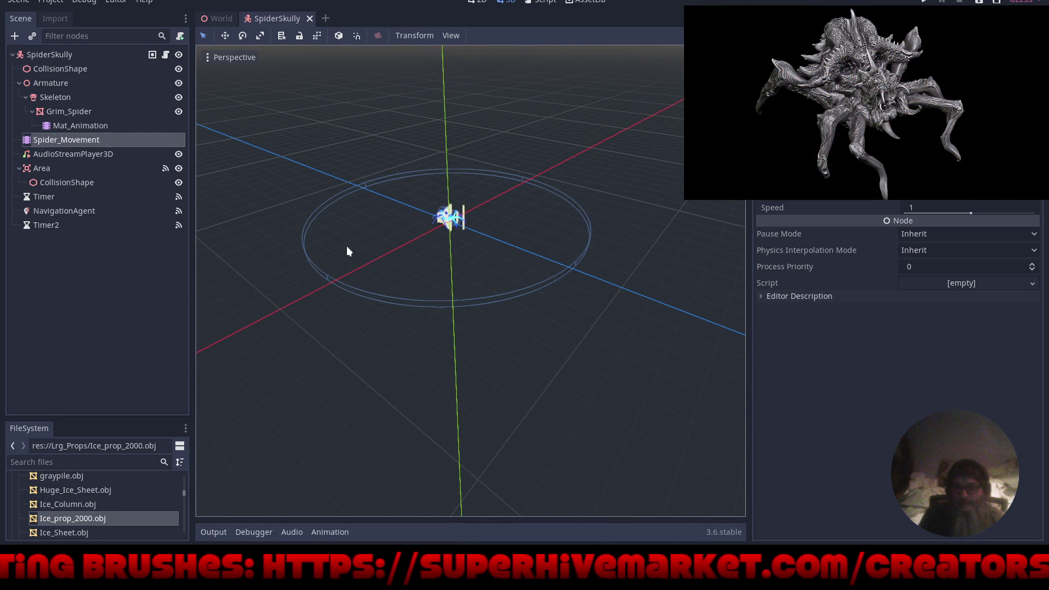
Shrink the Area CollisionShape cylinder radius to about 31.24, then select the SpiderSkully root node.
left_click(48, 165)
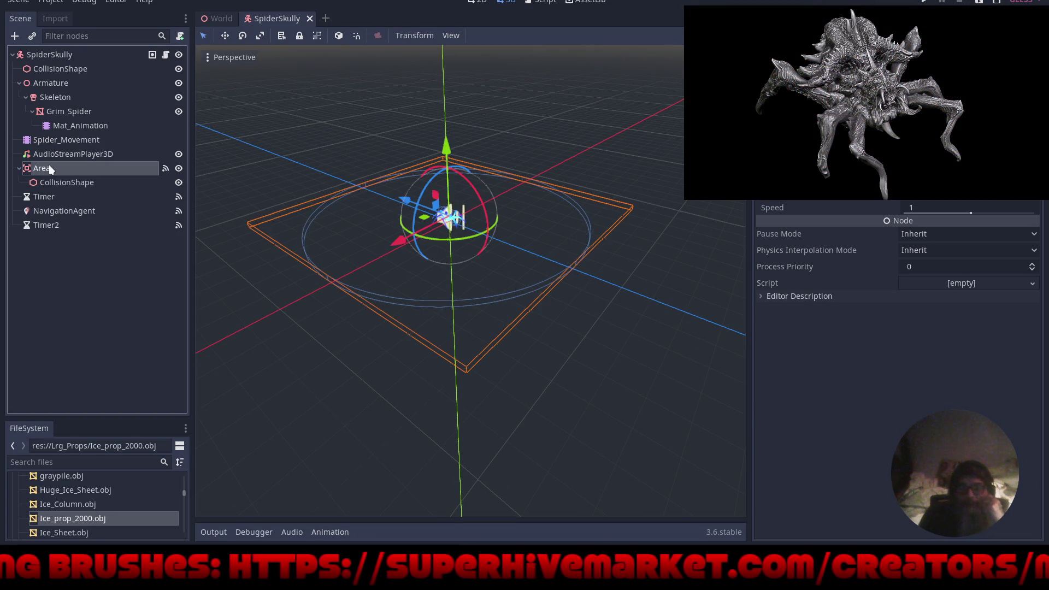
left_click(53, 180)
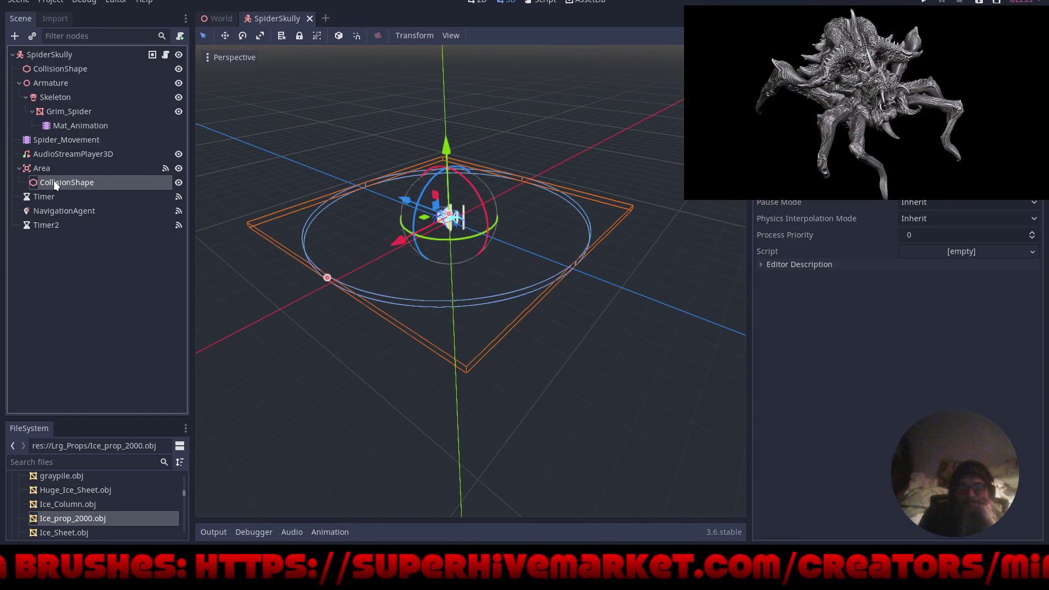
left_click_drag(326, 279, 391, 255)
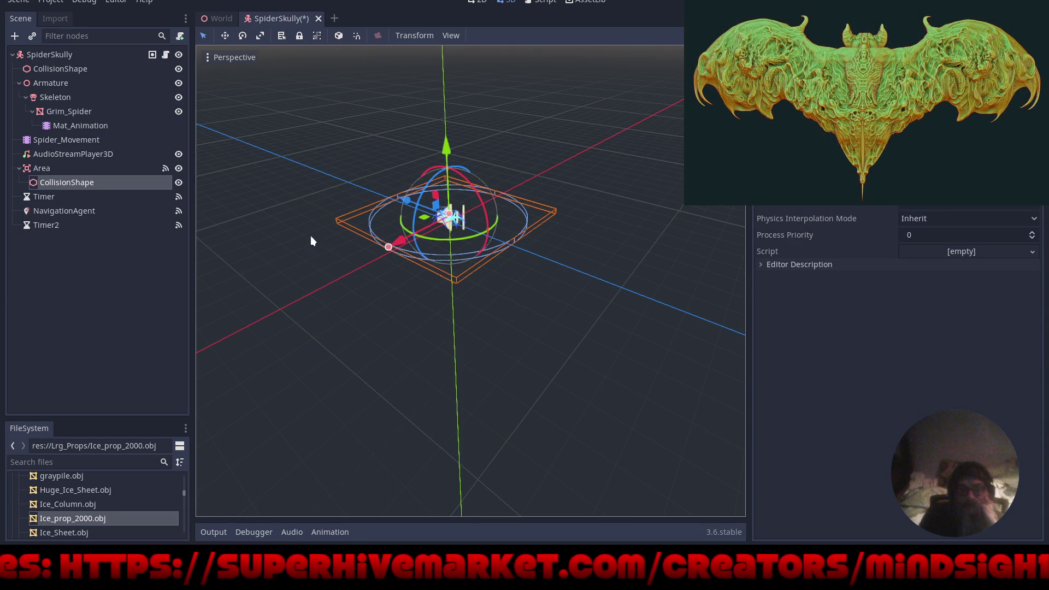
left_click(64, 70)
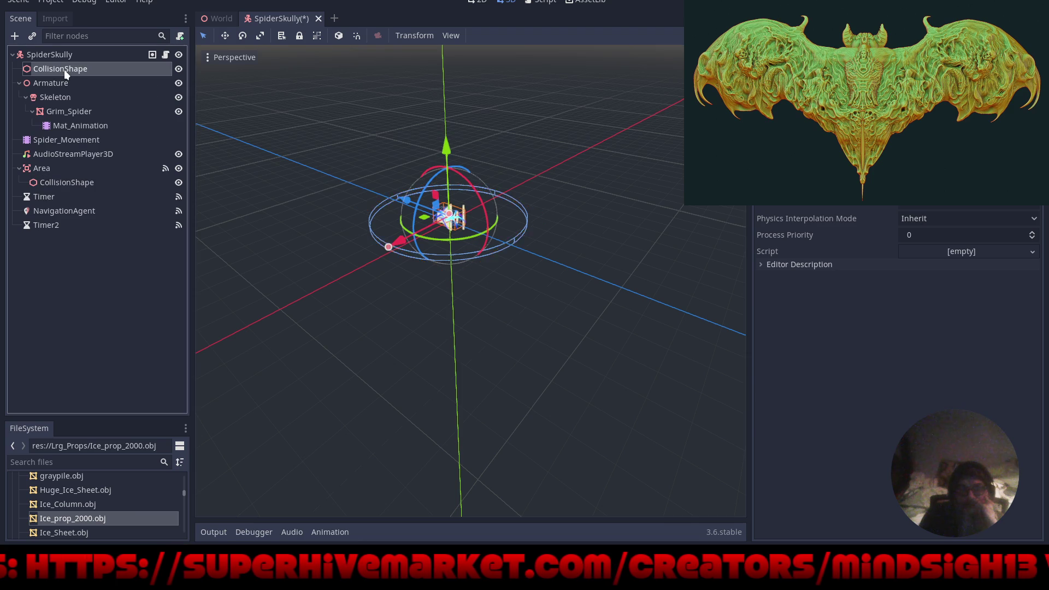
left_click(66, 54)
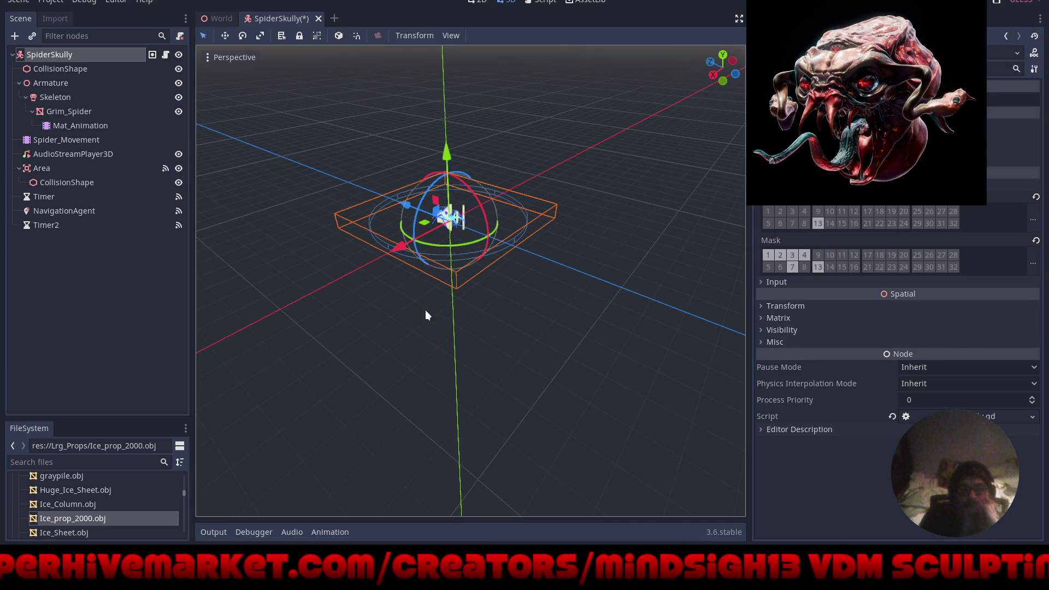
Zoom in close on the SpiderSkully model and show its Idle-loop animation tracks.
scroll(438, 166, "up", 5)
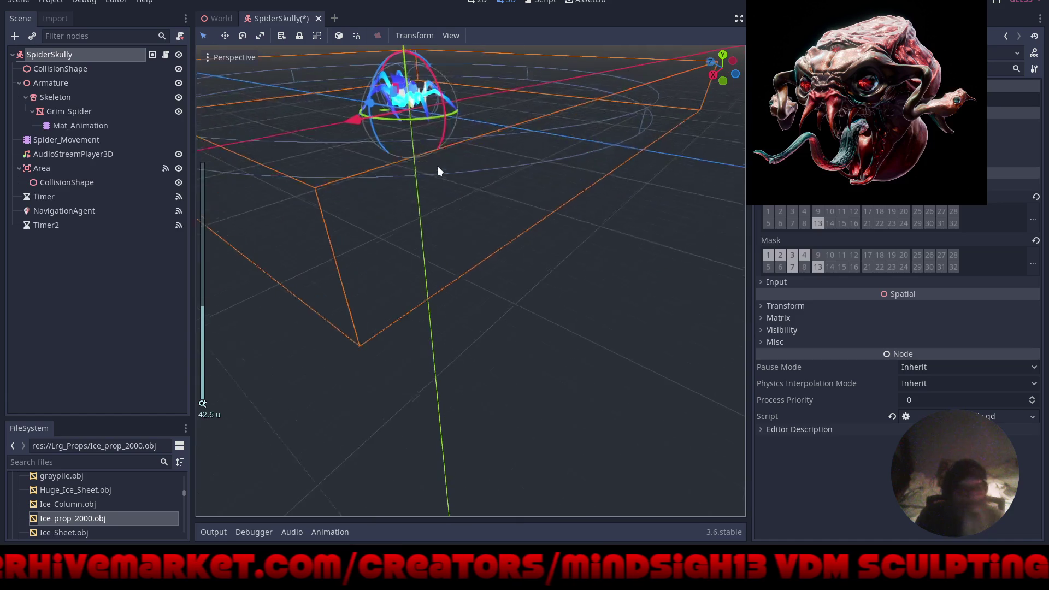
key("f")
scroll(533, 254, "up", 3)
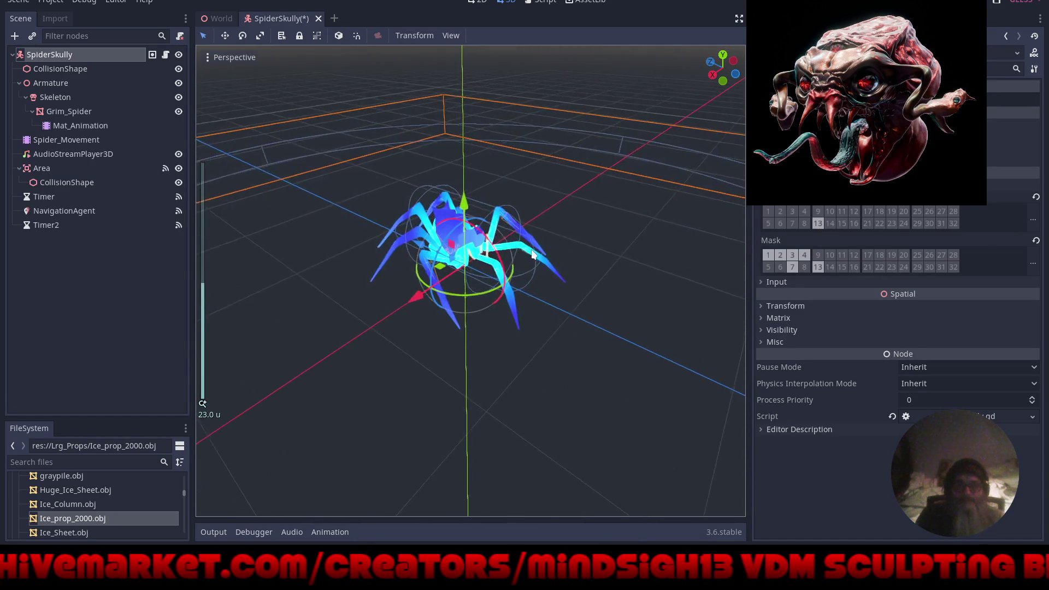
mouse_move(533, 254)
left_mouse_down()
mouse_move(422, 297)
mouse_move(353, 277)
mouse_move(331, 305)
mouse_move(361, 291)
mouse_move(414, 307)
mouse_move(533, 264)
mouse_move(507, 250)
mouse_move(515, 260)
left_mouse_up()
scroll(361, 291, "up", 4)
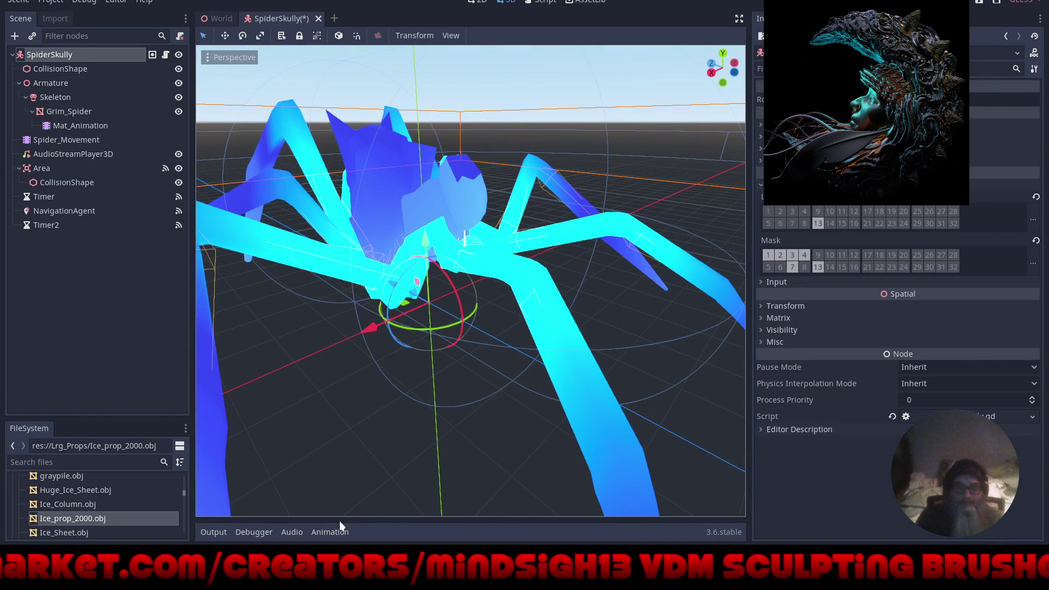
left_click(329, 533)
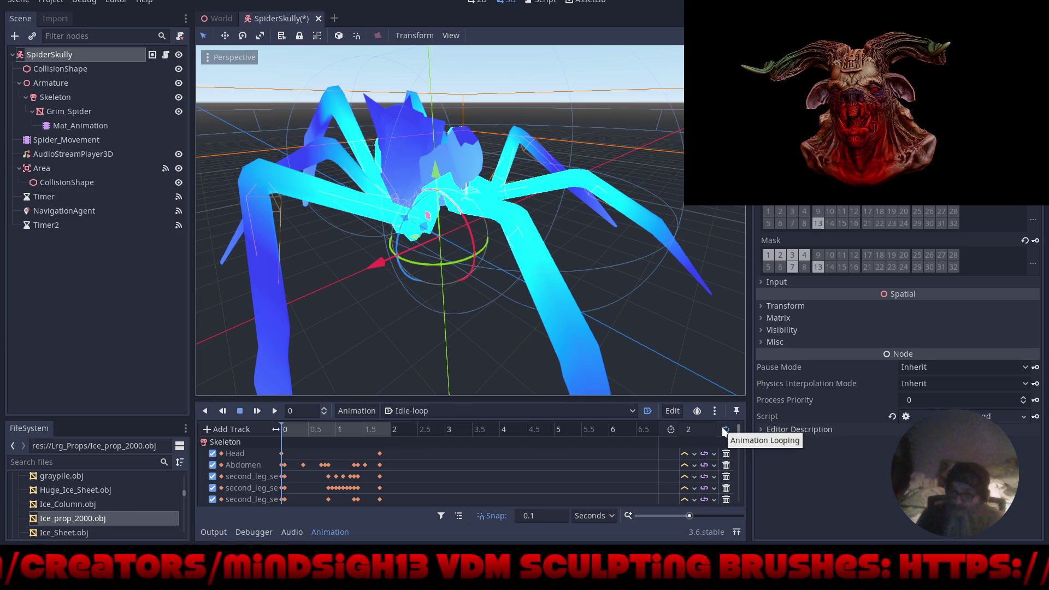
left_click(673, 410)
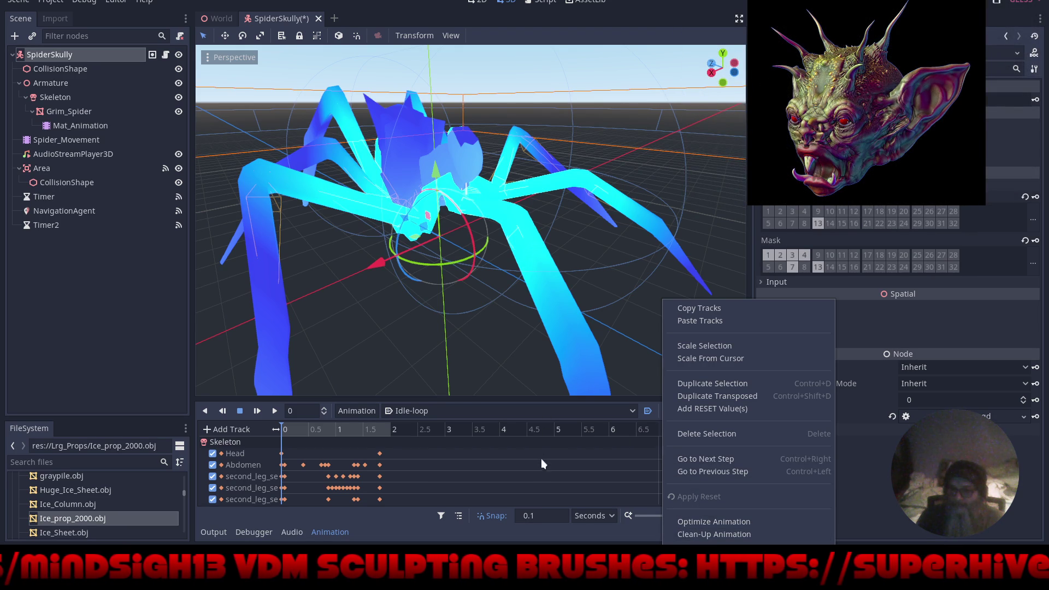
left_click(408, 524)
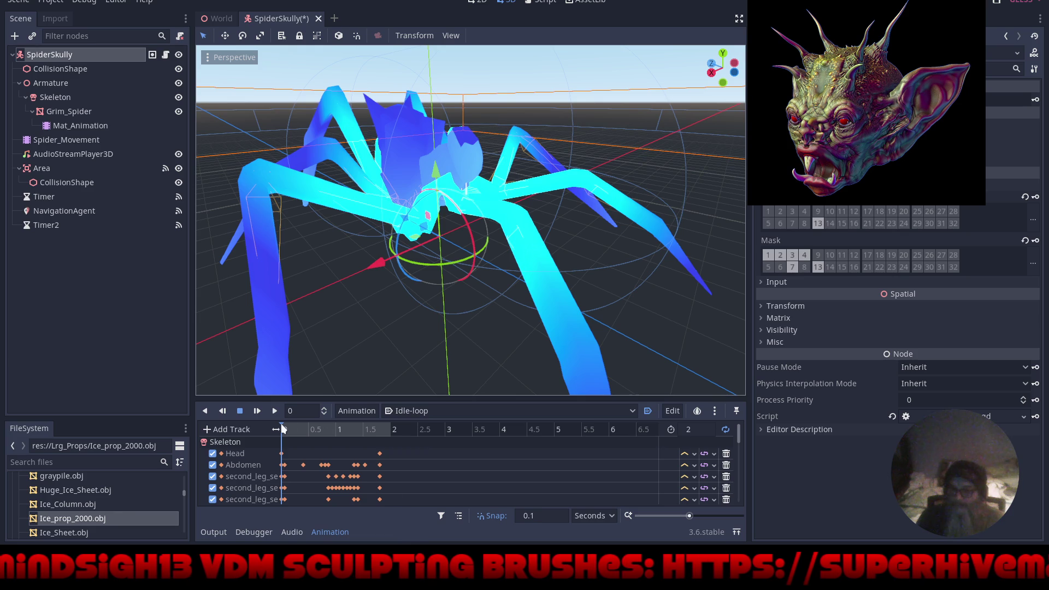
mouse_move(283, 430)
left_mouse_down()
mouse_move(368, 443)
mouse_move(334, 435)
mouse_move(349, 424)
mouse_move(282, 429)
left_mouse_up()
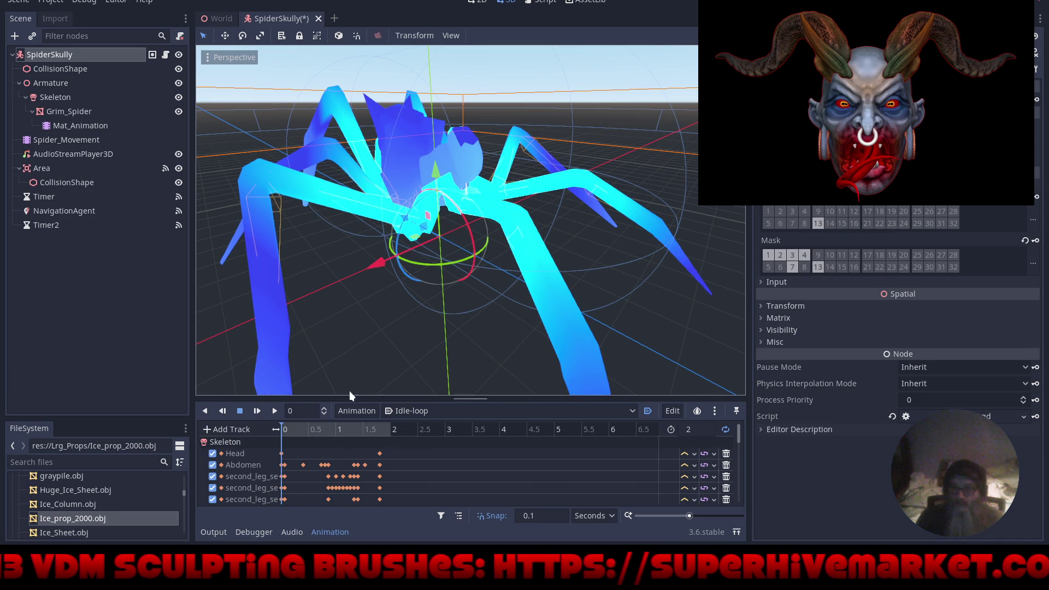
mouse_move(382, 355)
left_mouse_down()
mouse_move(507, 266)
mouse_move(489, 264)
left_mouse_up()
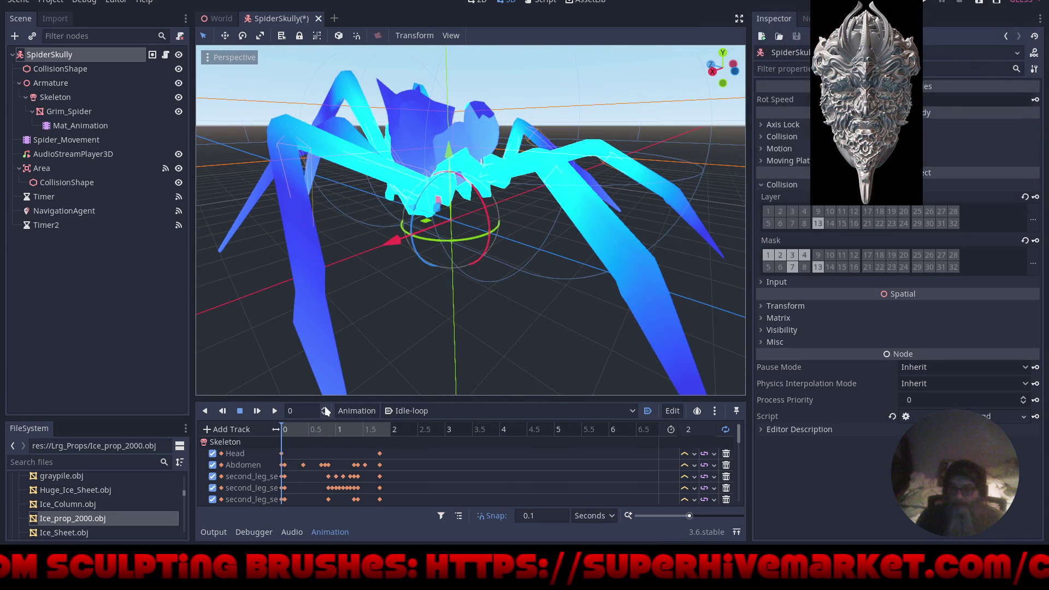
left_click(401, 410)
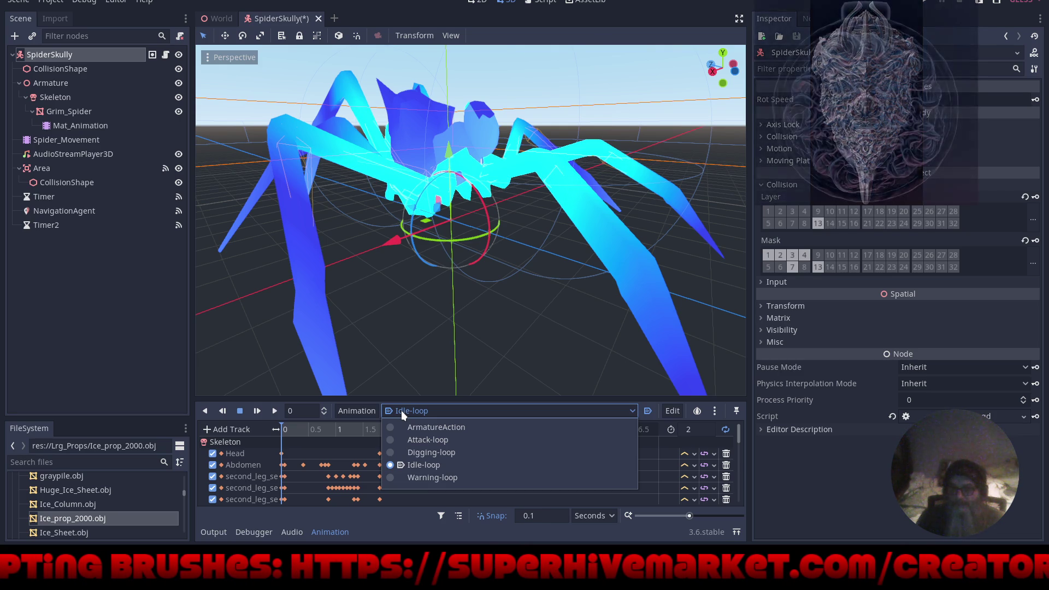
left_click(401, 411)
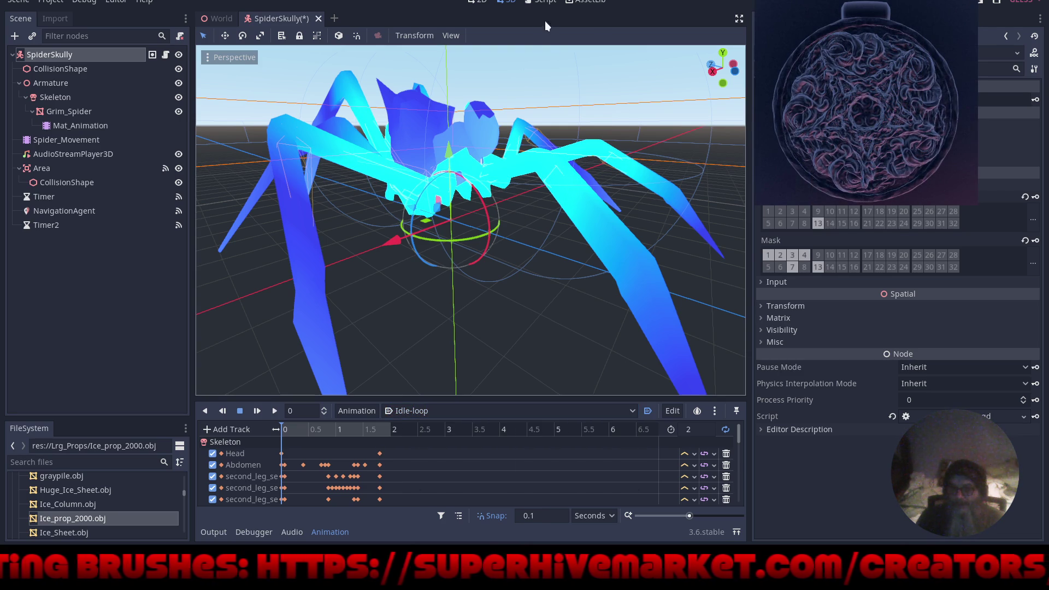
Open SpiderSkully.gd, scroll down through its code, then return to the top.
left_click(544, 3)
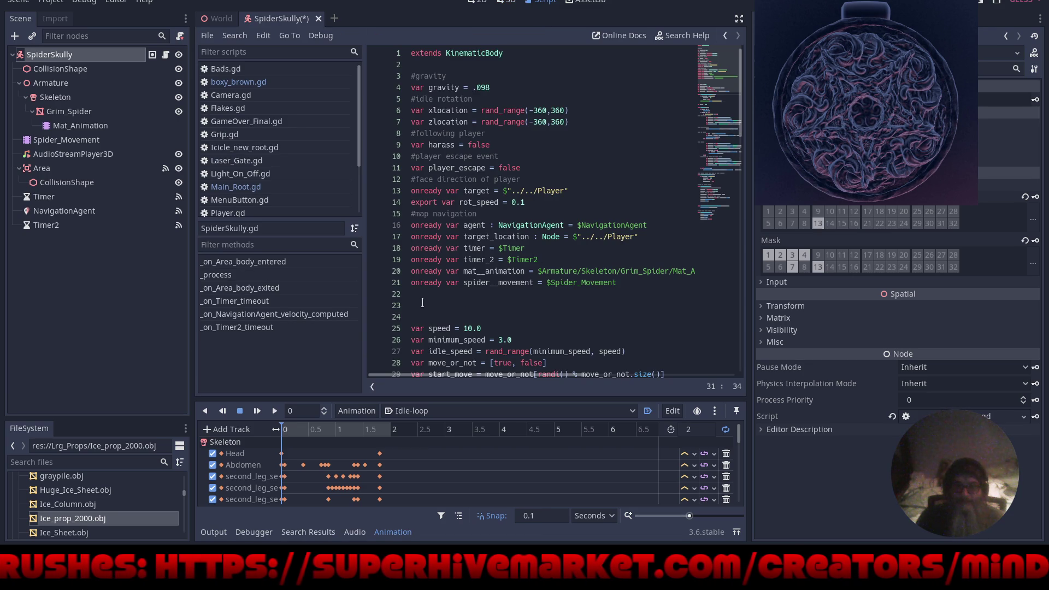
scroll(486, 308, "down", 5)
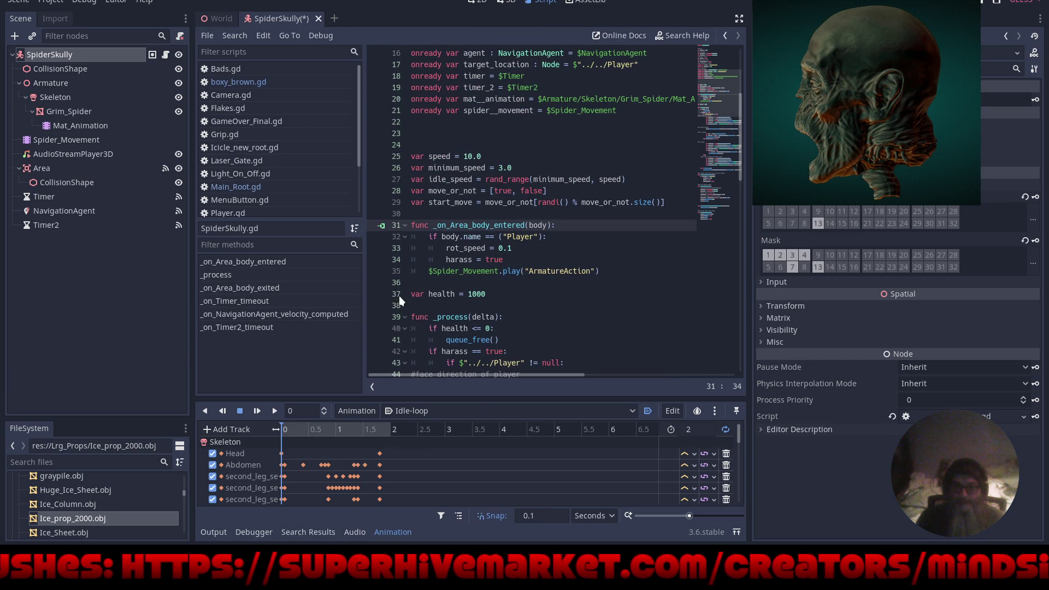
scroll(526, 302, "down", 3)
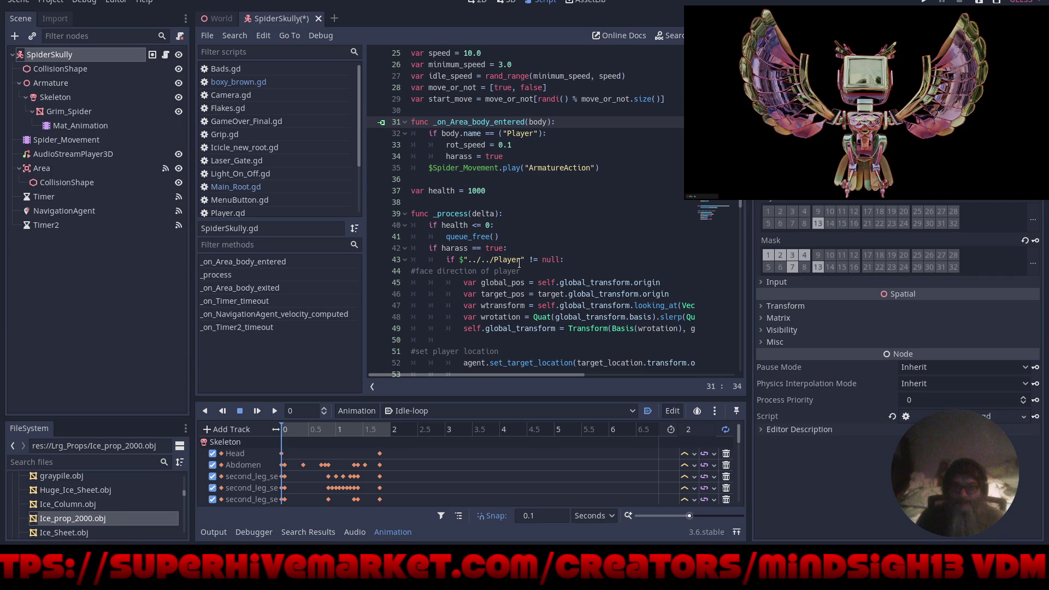
scroll(519, 263, "up", 2)
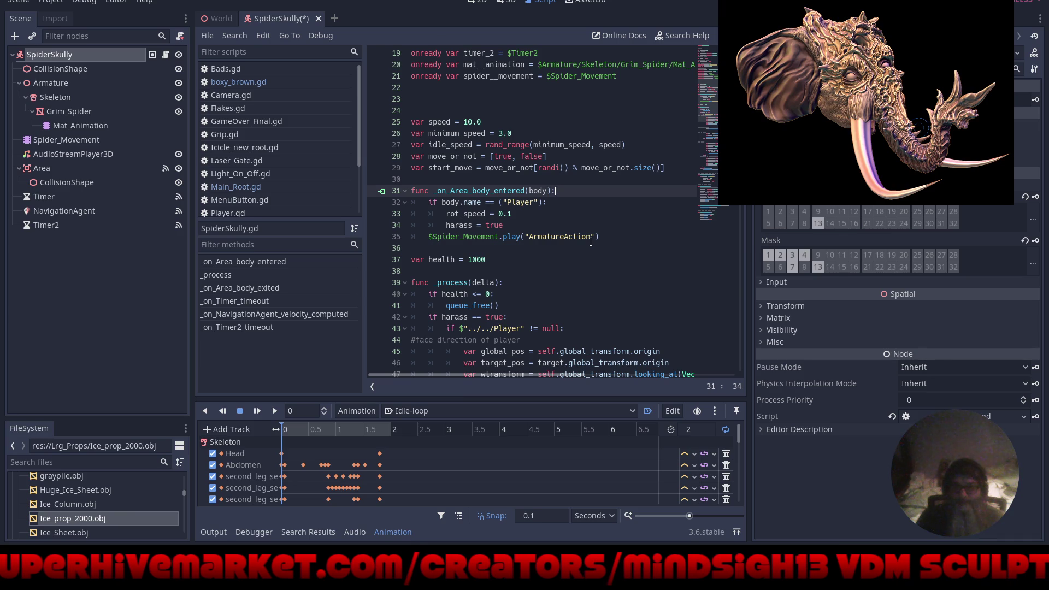
scroll(498, 263, "up", 3)
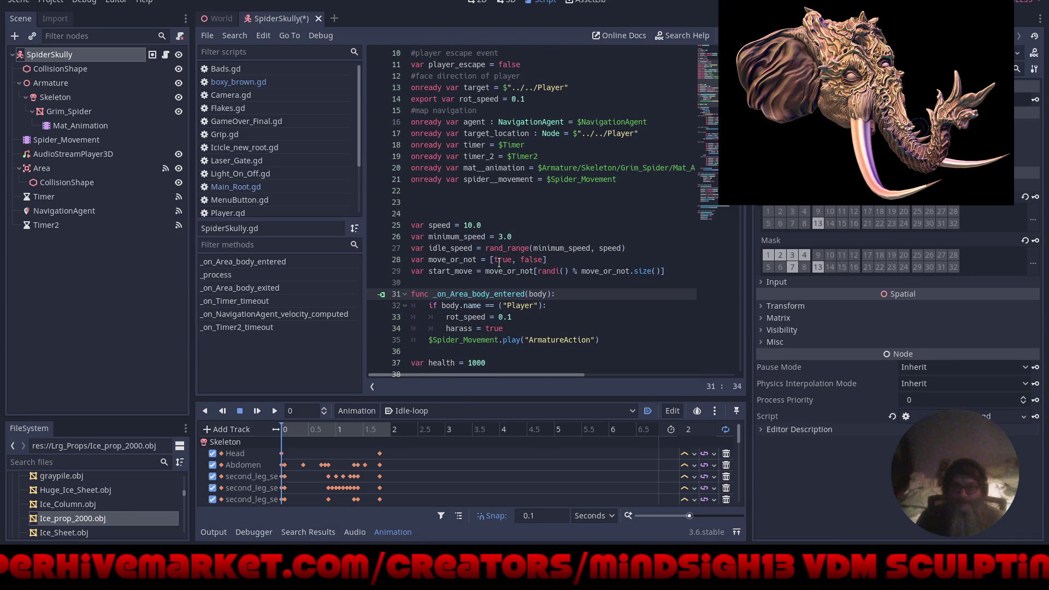
scroll(498, 262, "up", 2)
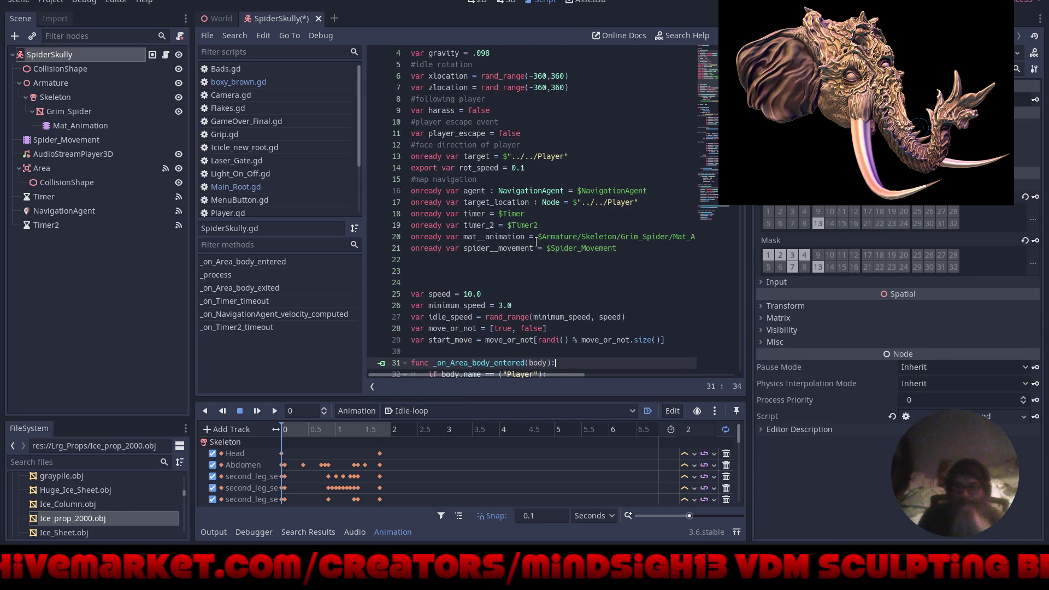
scroll(539, 272, "up", 1)
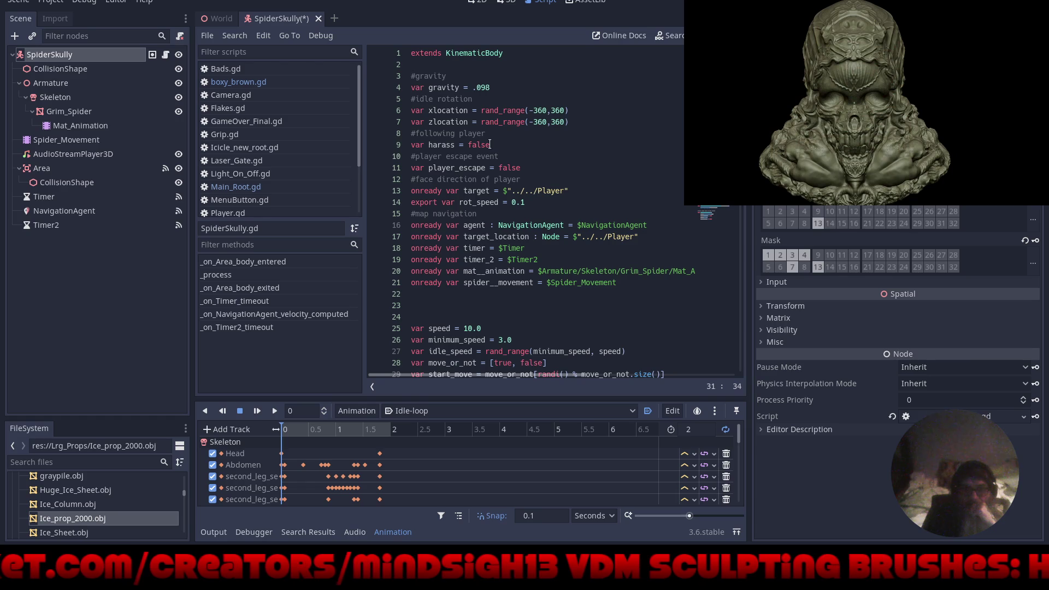
Change line 9's harass default from false to true, then save and run the game.
left_click(488, 145)
left_click(468, 144)
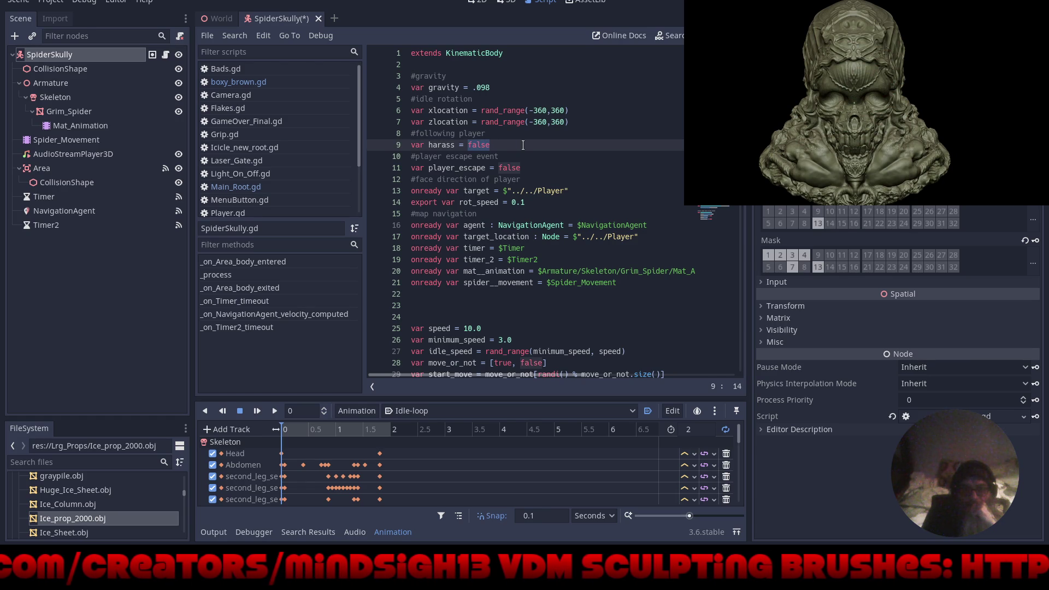
type("tru")
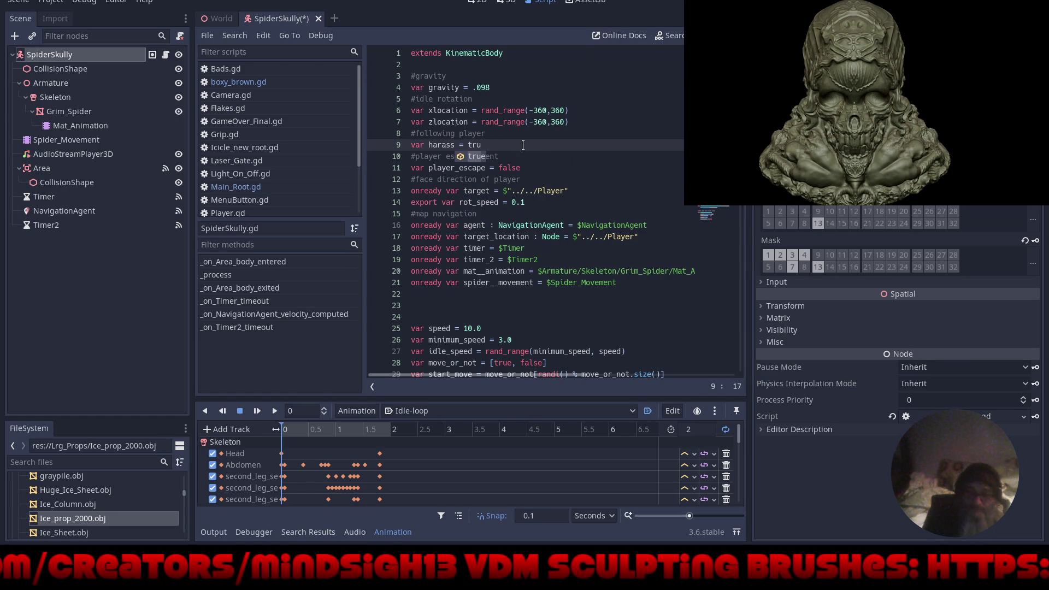
type("e")
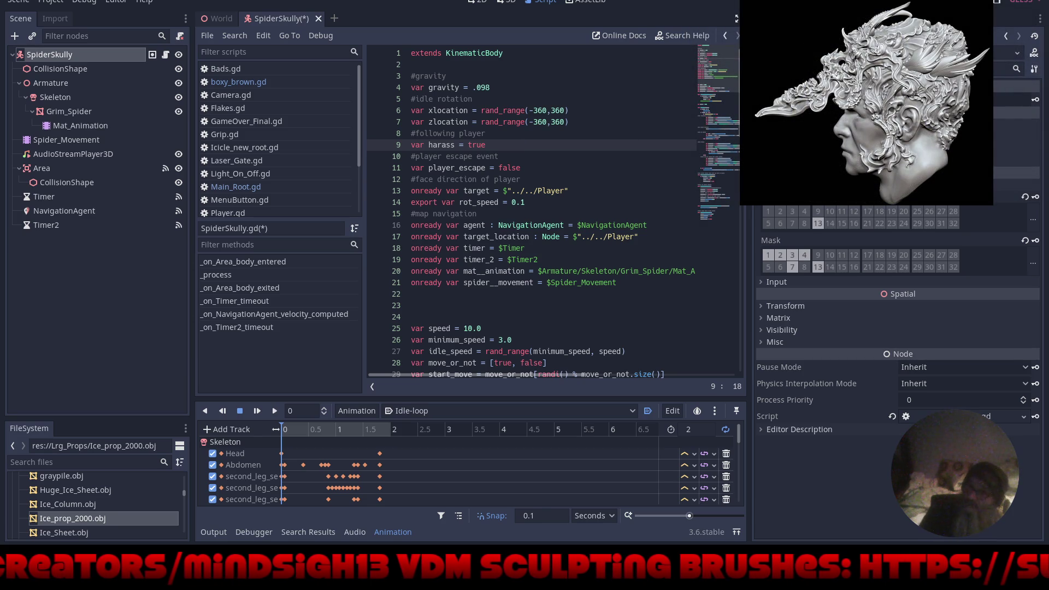
key("F5")
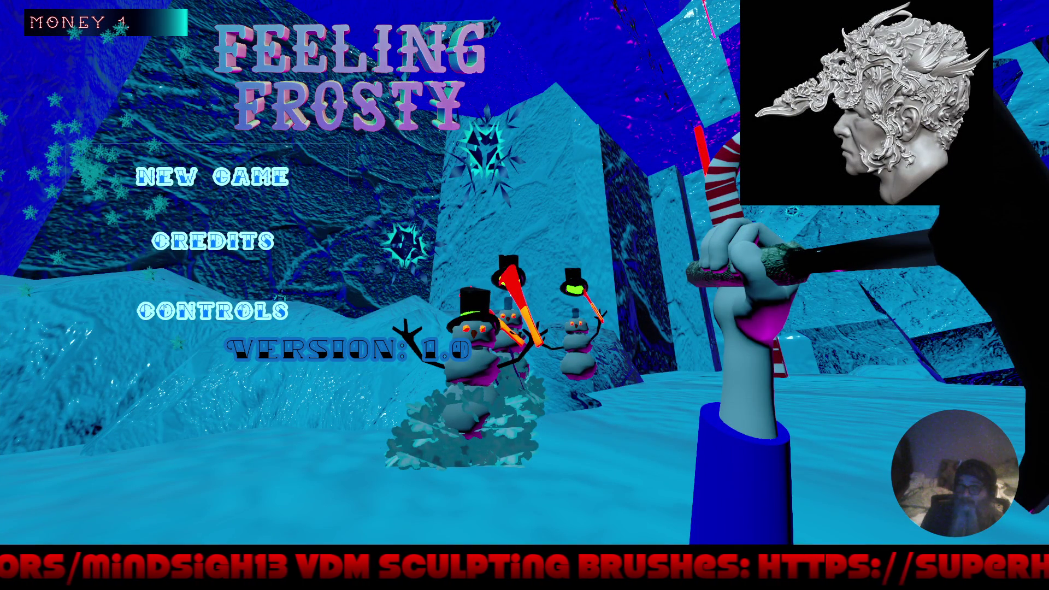
Start a new game from the Feeling Frosty title menu to test the harassing spider.
key("Return")
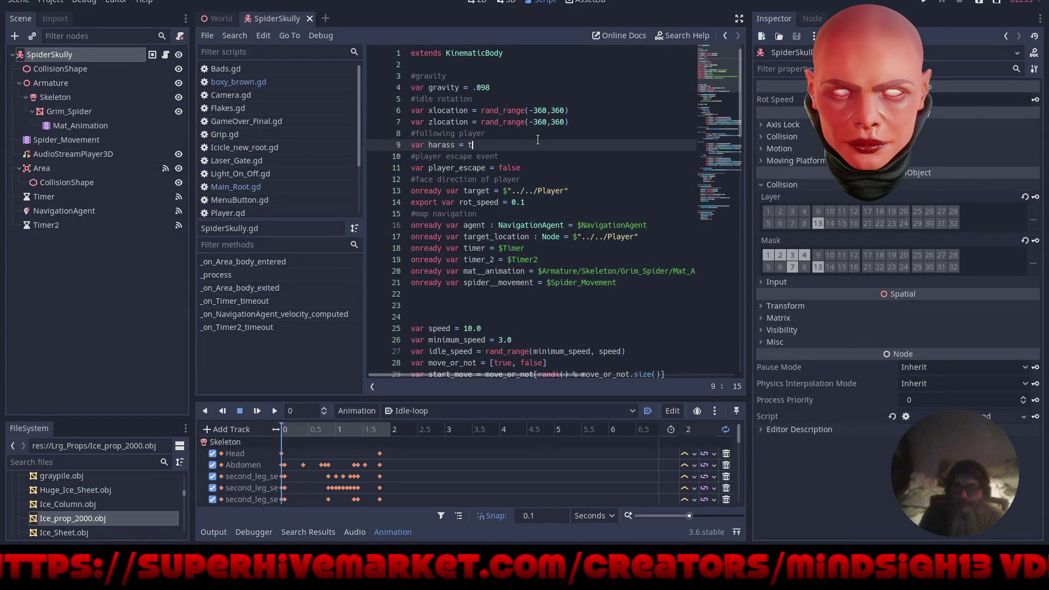
Set harass back to false and player_escape on line 12 to true, then run the game.
type("alse")
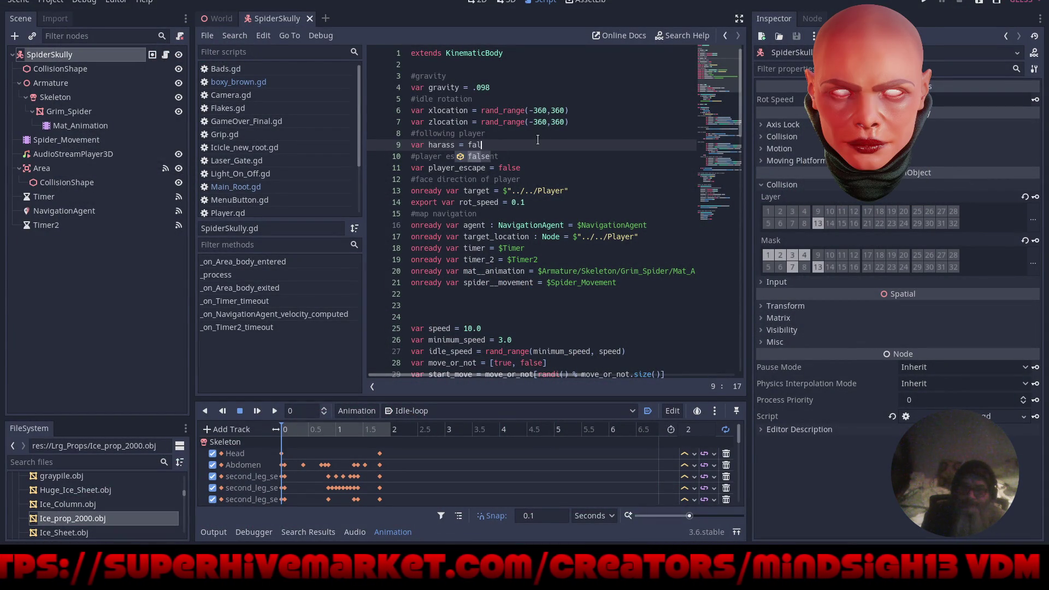
key("Return")
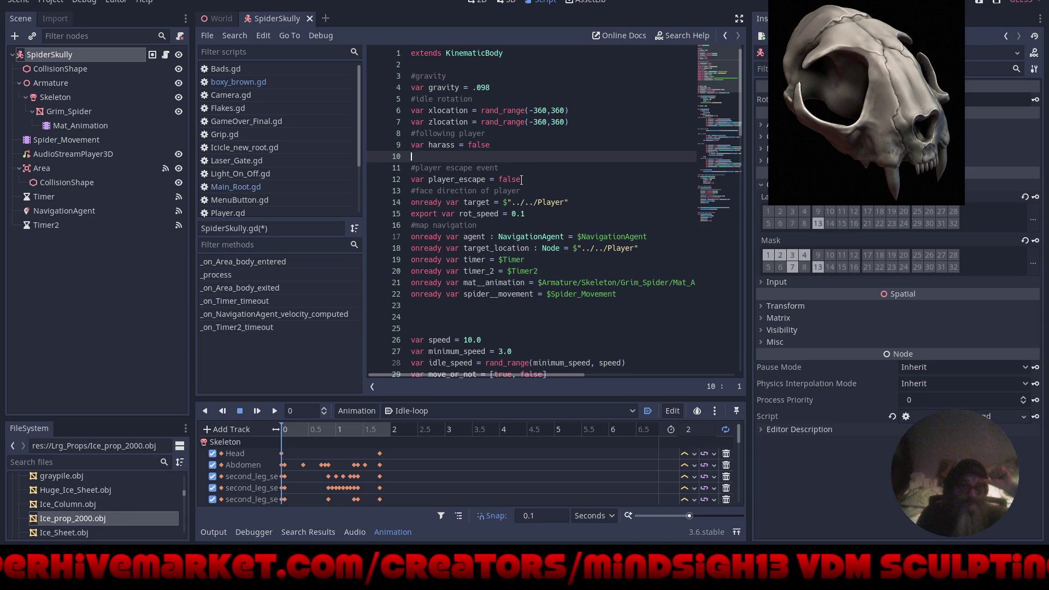
left_click(522, 180)
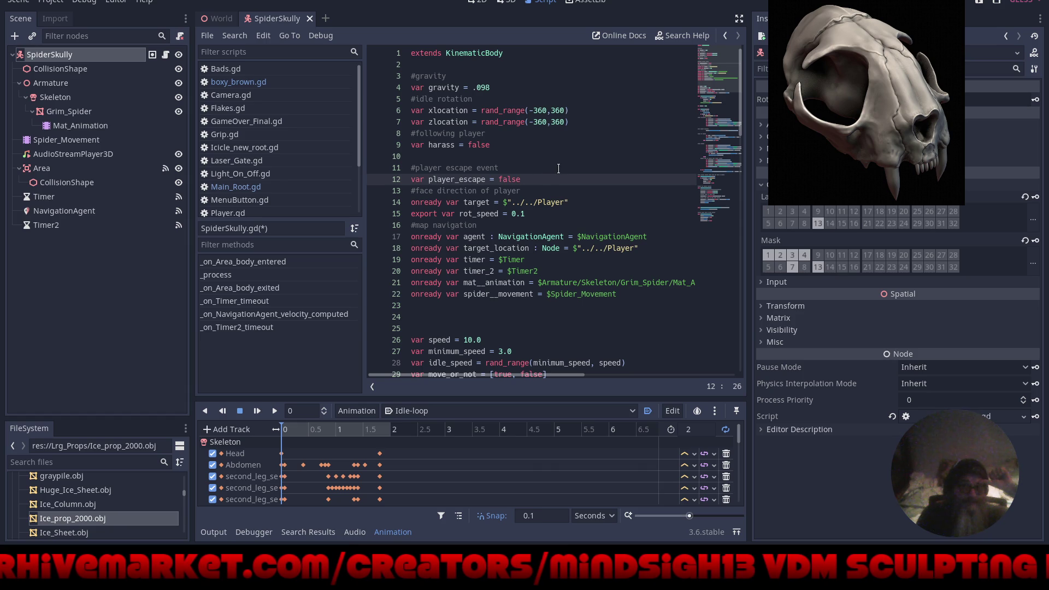
key("BackSpace")
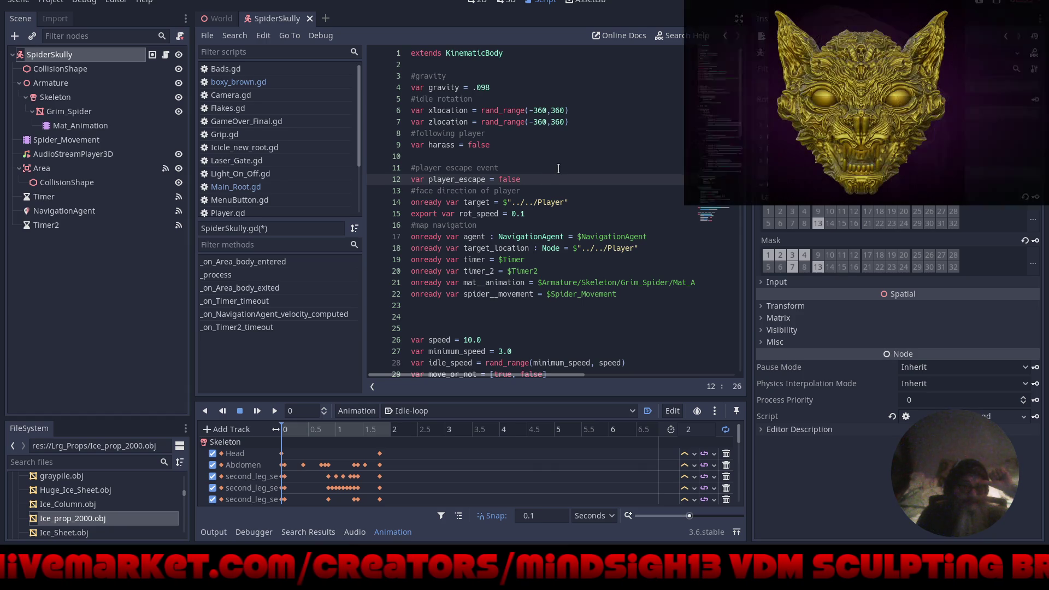
key("BackSpace")
key("BackSpace")
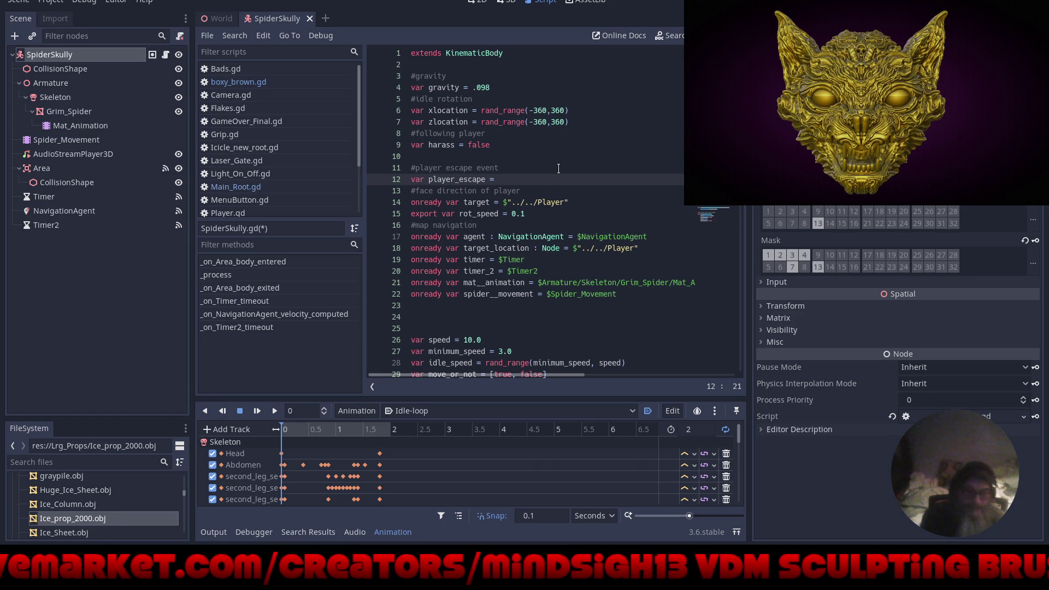
type("true")
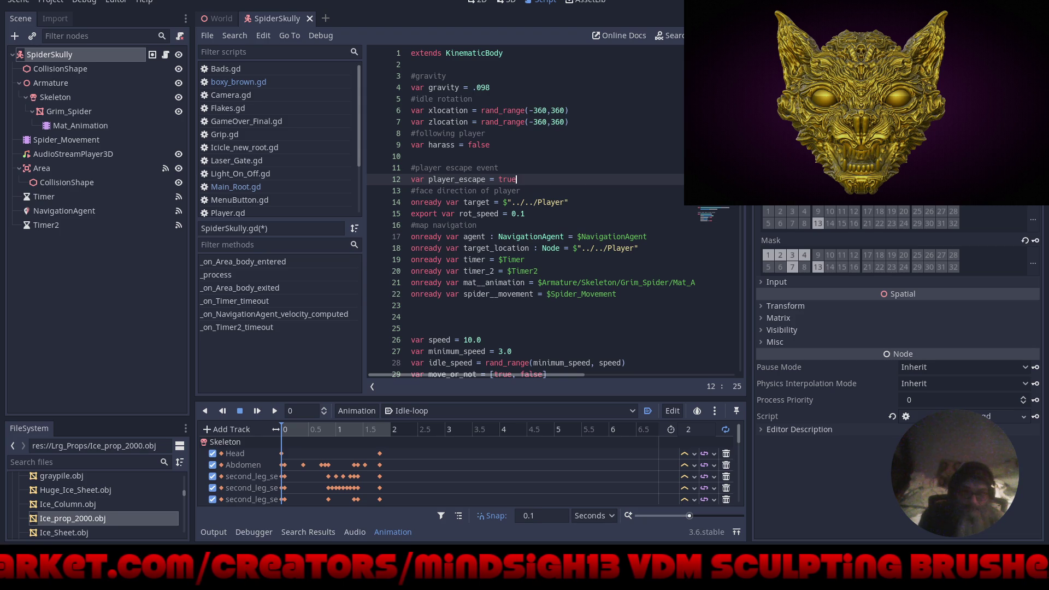
key("F5")
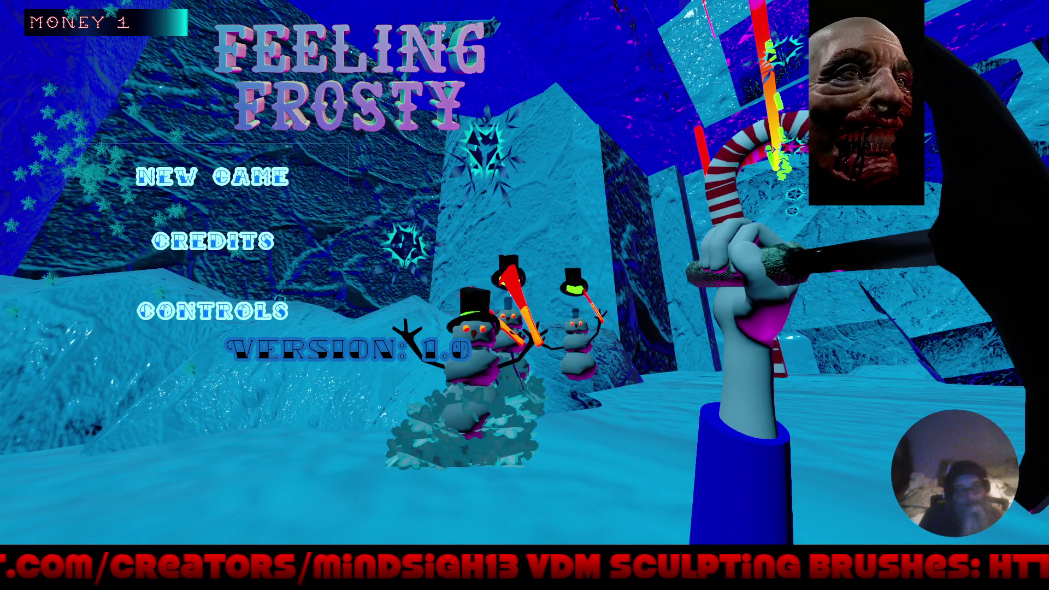
Start a New Game to watch the spider with player_escape enabled, then stop the run with F8.
left_click(213, 176)
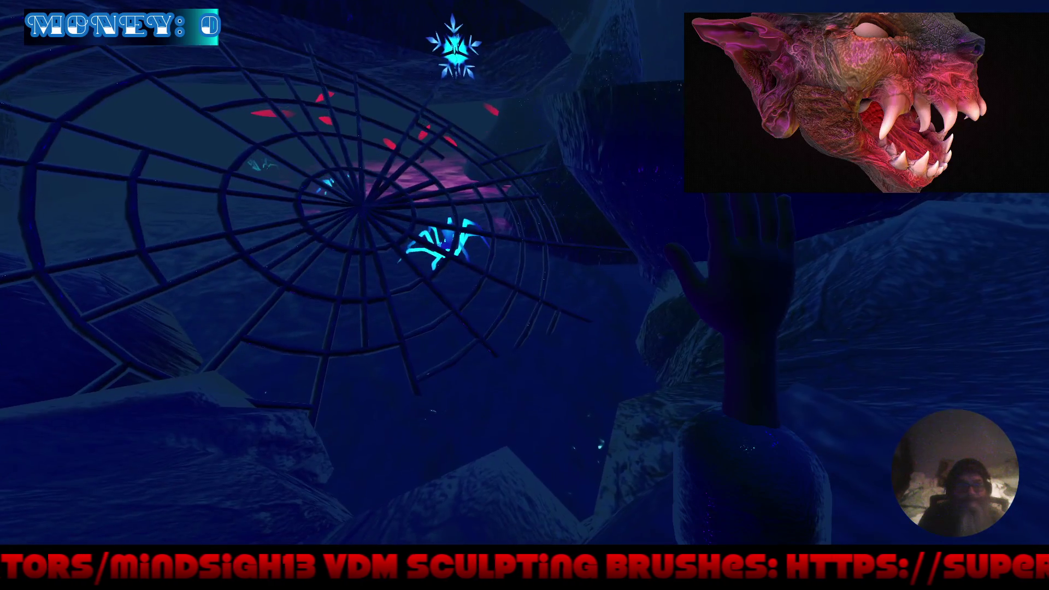
key("F8")
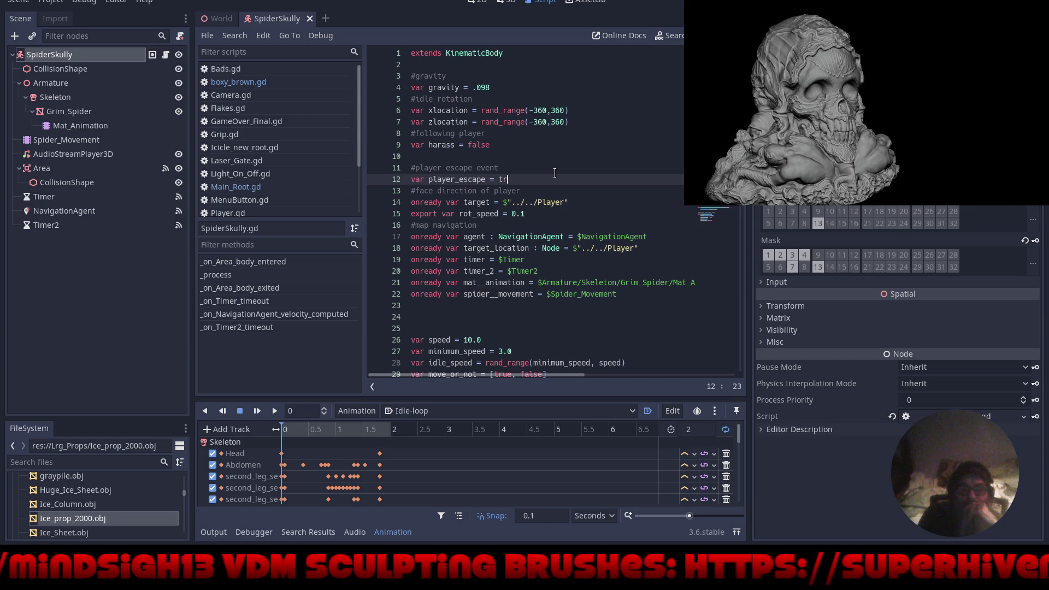
Change line 12's player_escape value back to false and add a blank line after it.
key("BackSpace")
type("fal")
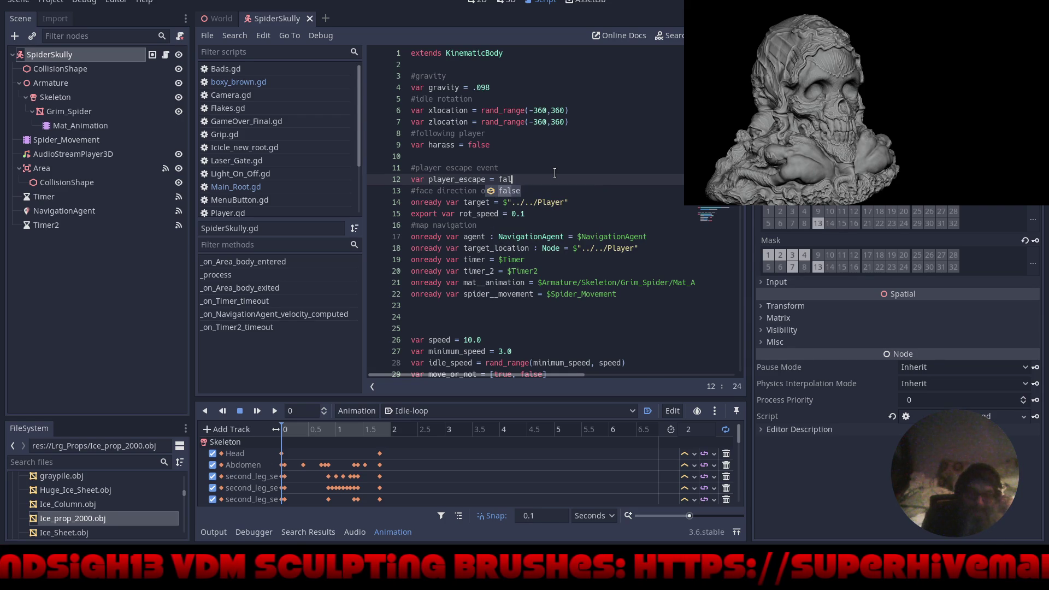
key("Return")
key("Return")
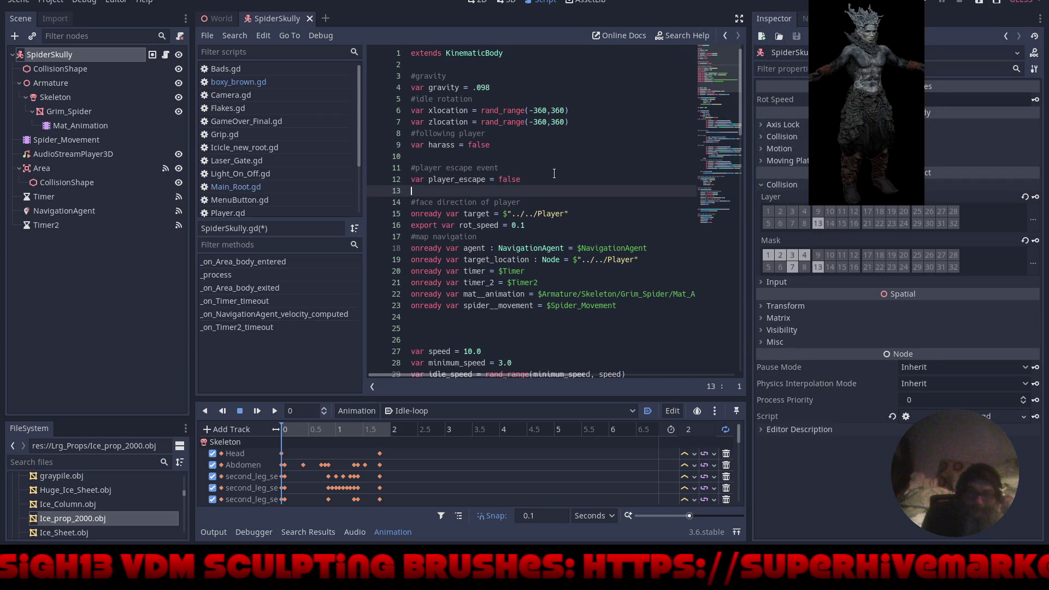
scroll(577, 289, "down", 11)
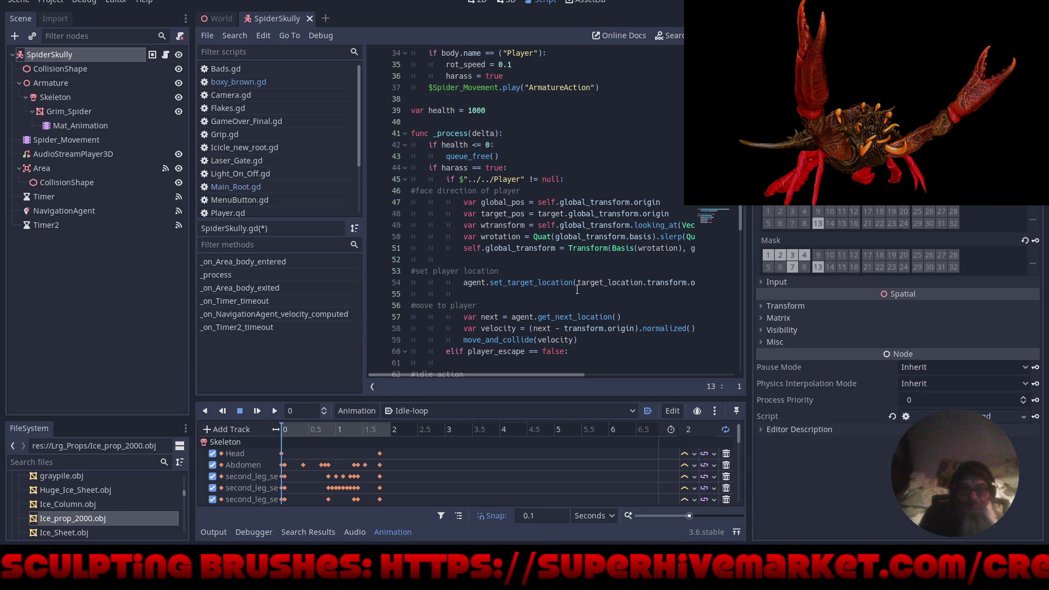
Switch to the SpiderSkully 3D view with the Idle-loop animation tracks showing below.
scroll(577, 290, "down", 9)
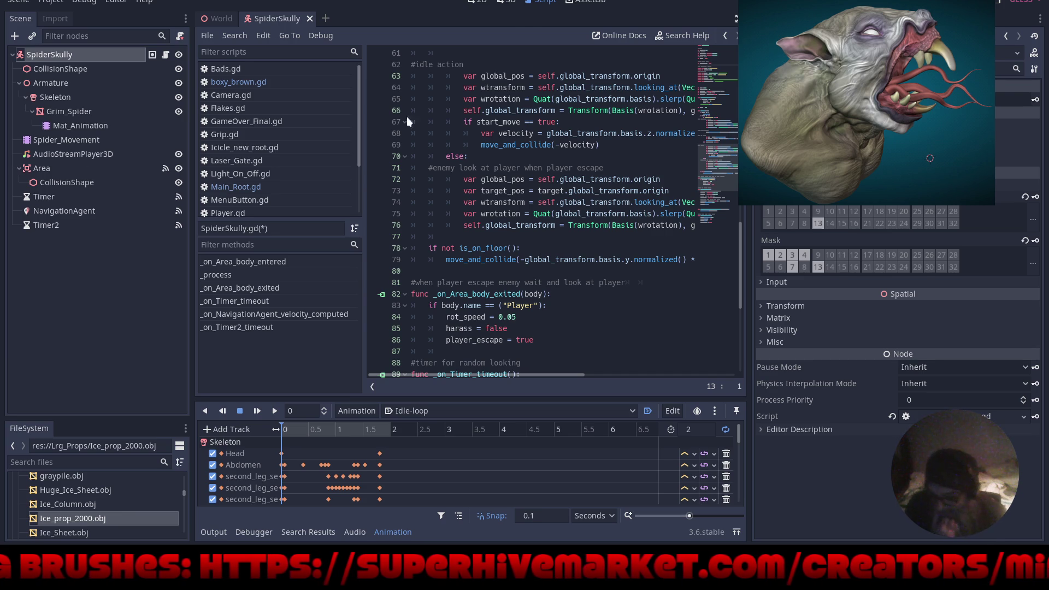
left_click(508, 4)
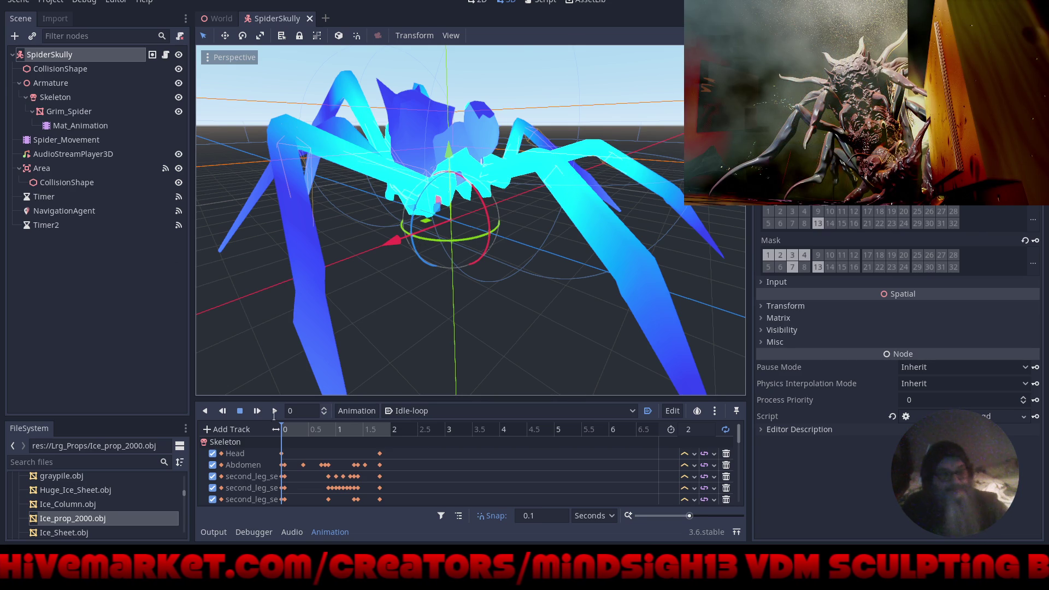
Play the Idle-loop animation, keep it selected, stop and rewind it to 0, then open the script.
left_click(274, 411)
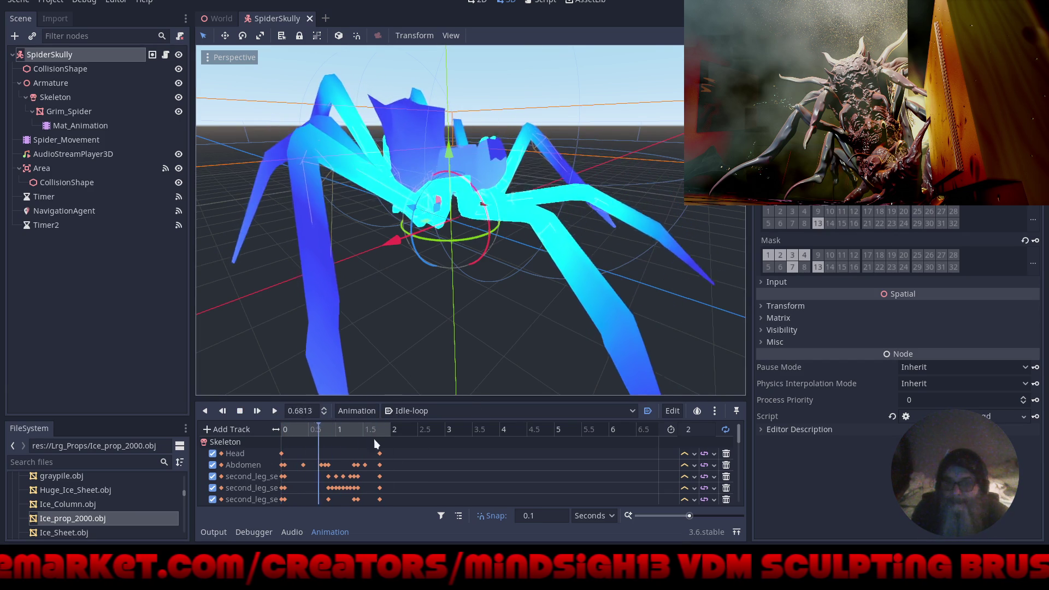
left_click(391, 414)
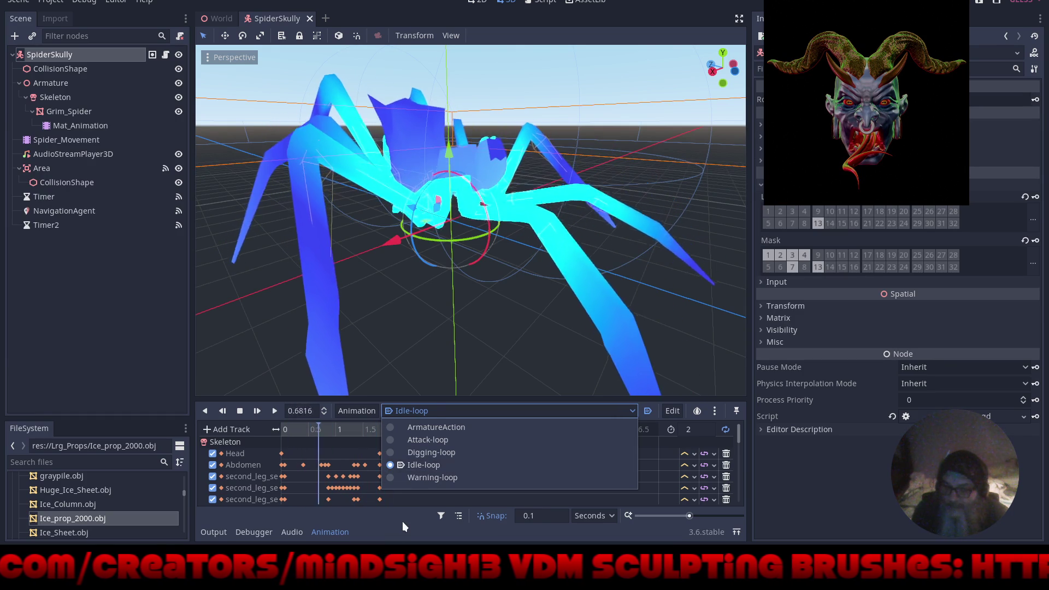
left_click(402, 521)
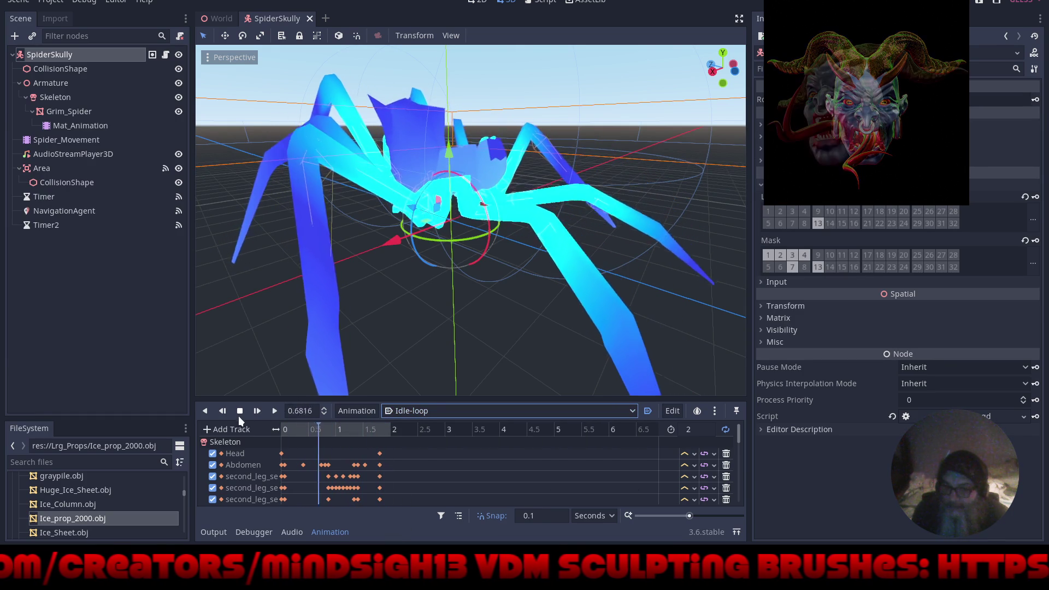
left_click(239, 412)
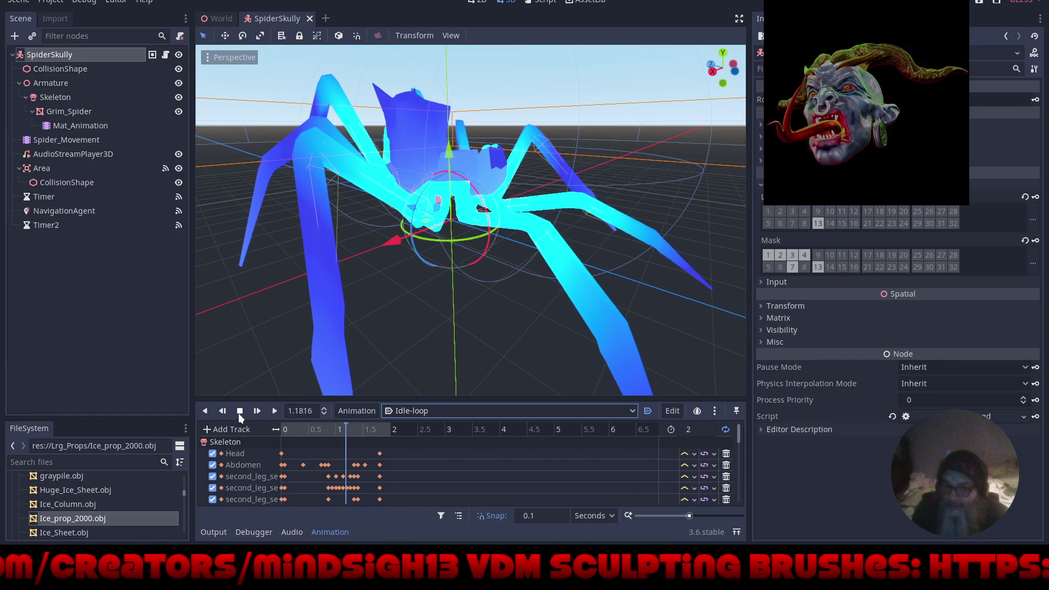
left_click(206, 411)
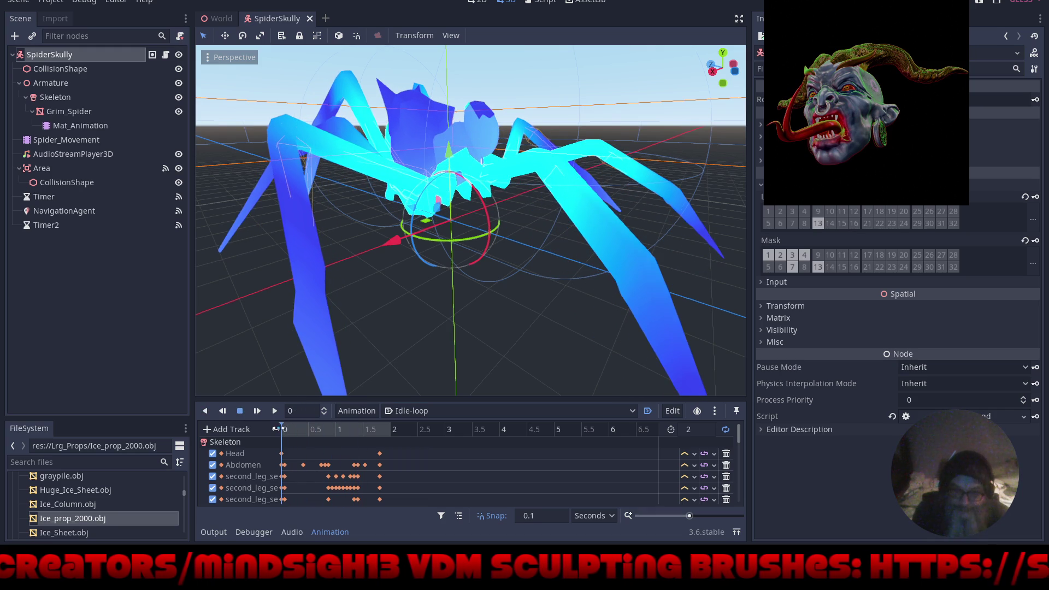
left_click(553, 2)
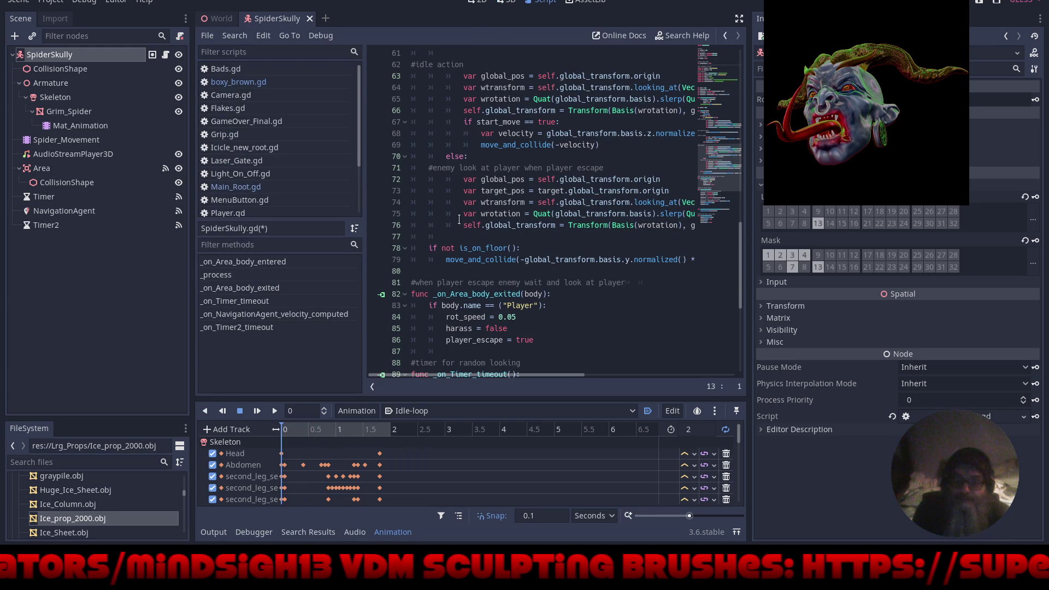
Show SpiderSkully.gd from line 1 in distraction-free mode with the bottom panel collapsed, caret on empty line 32.
scroll(502, 260, "up", 8)
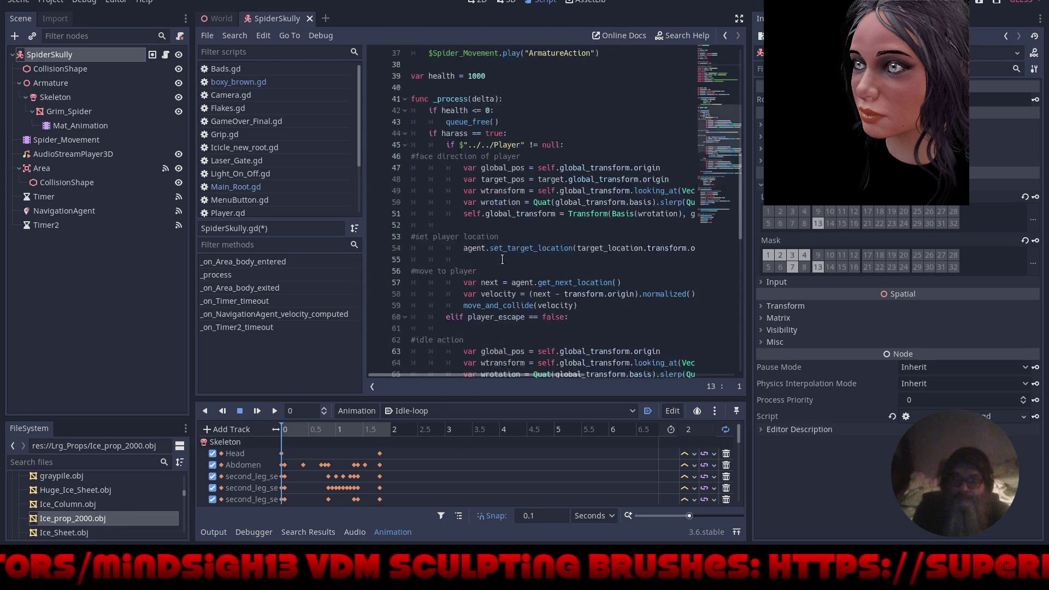
scroll(502, 259, "up", 12)
key("ctrl+shift+F11")
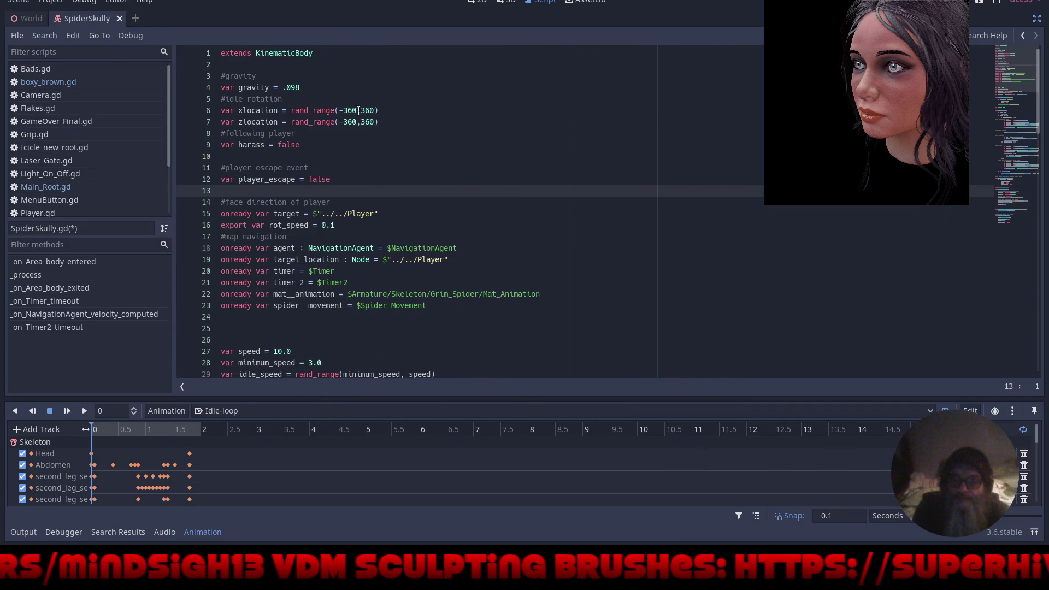
left_click(24, 533)
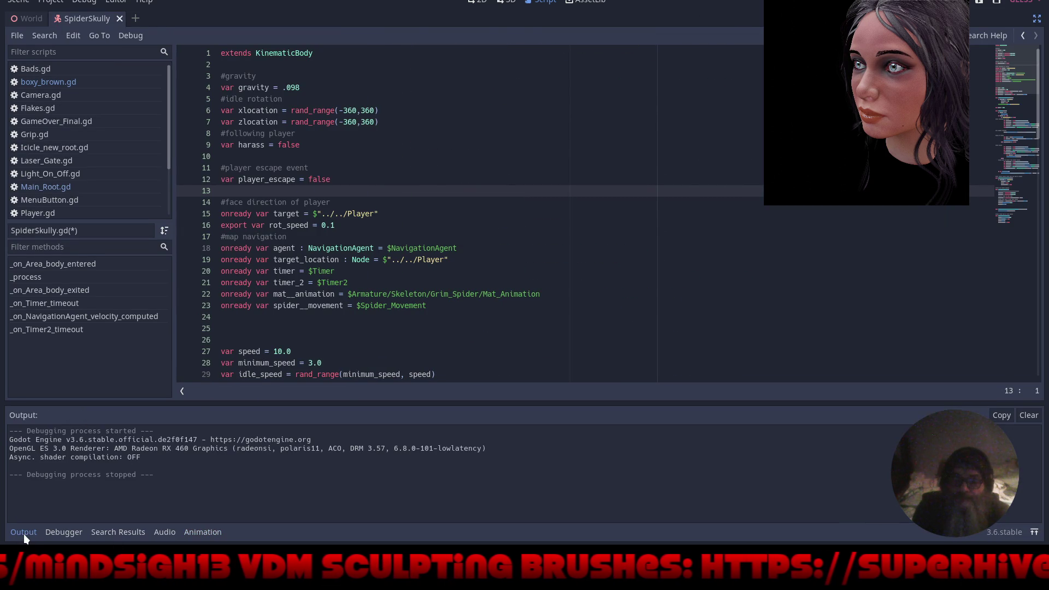
left_click(22, 531)
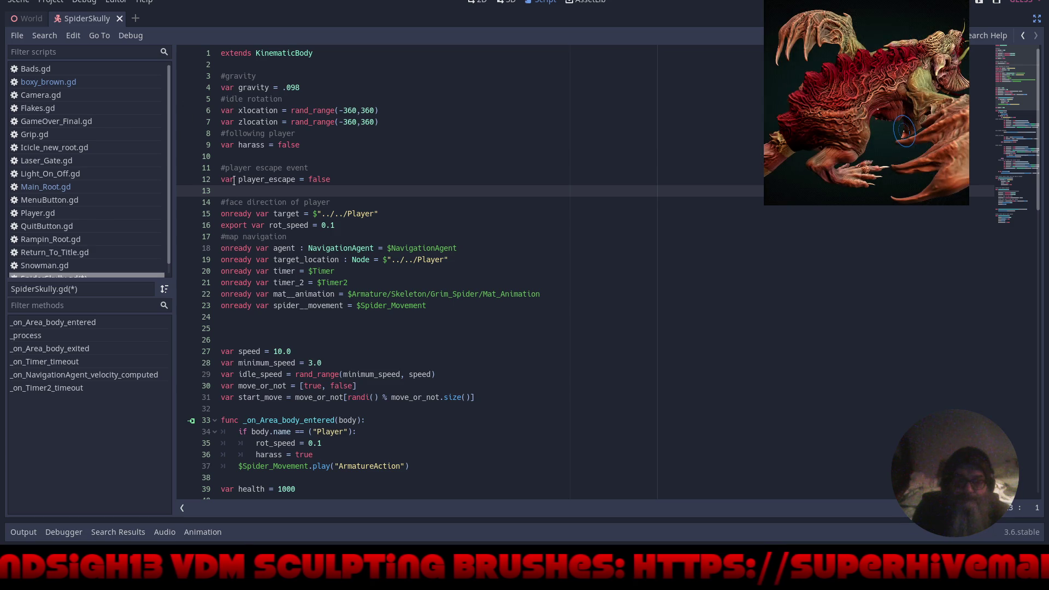
left_click(223, 317)
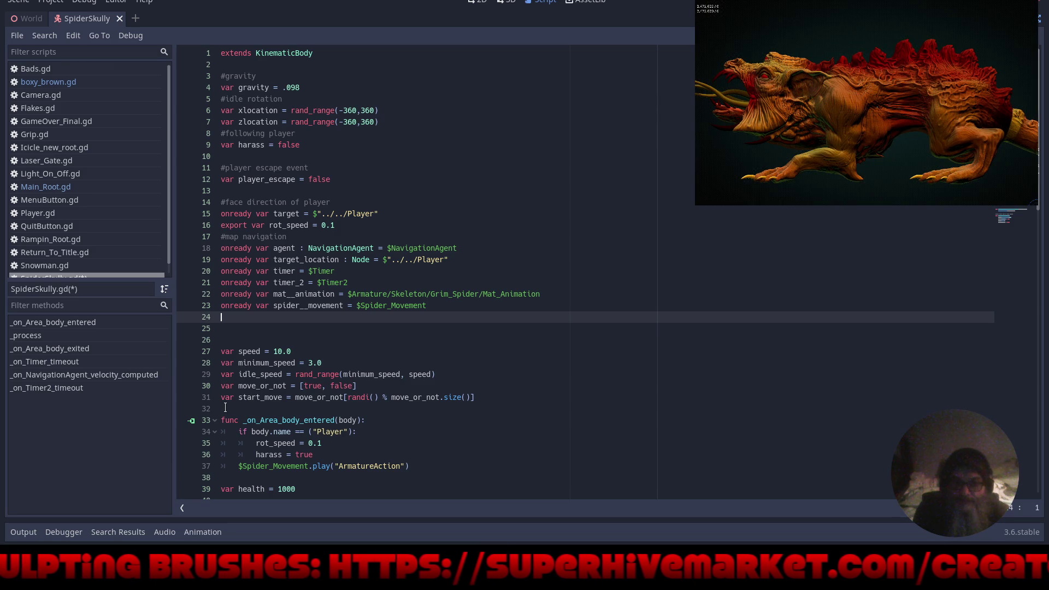
left_click(224, 408)
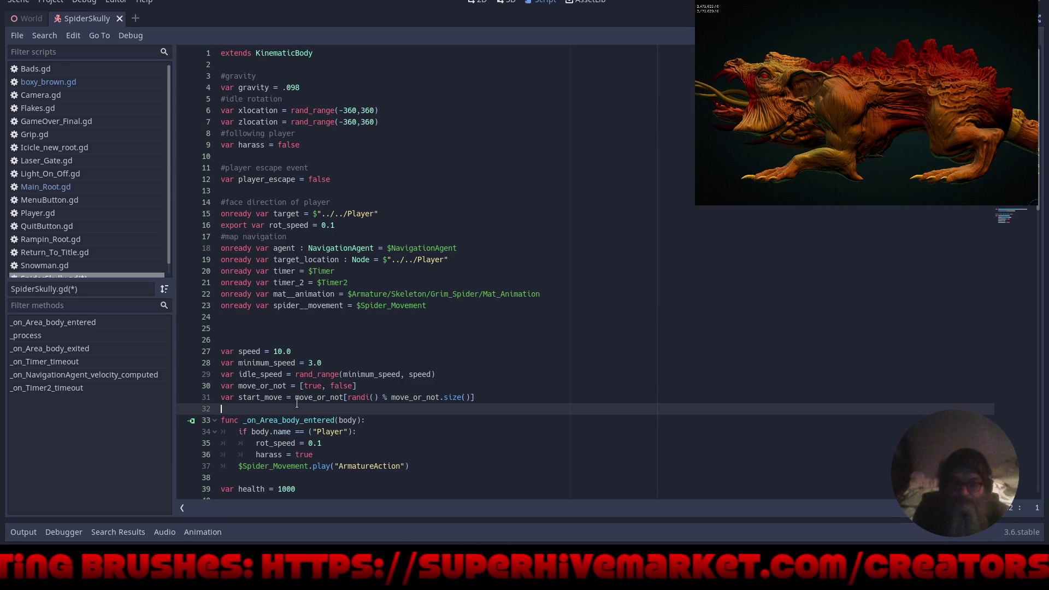
type("re")
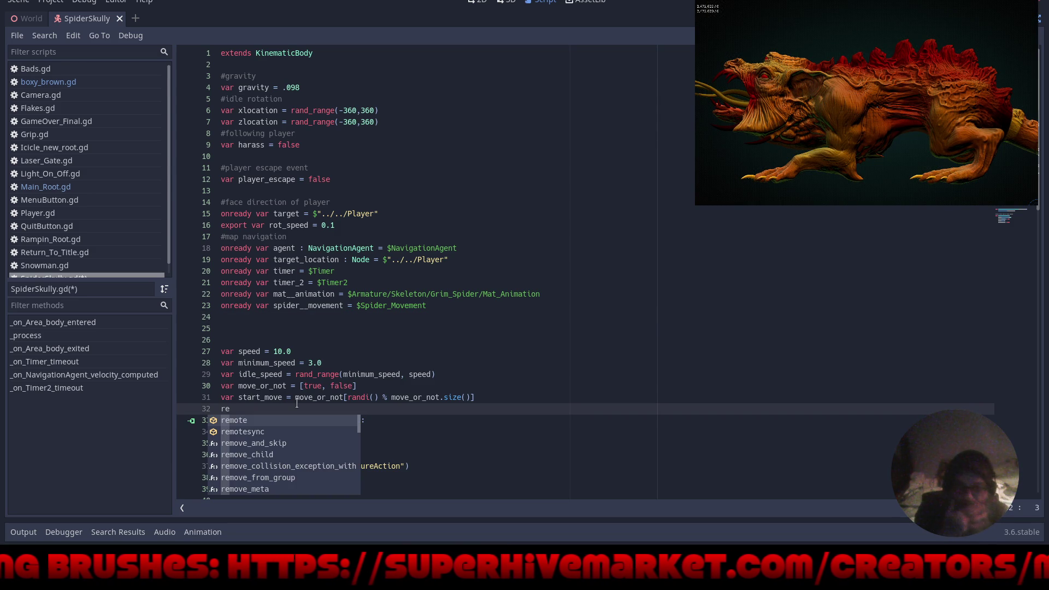
type("ad")
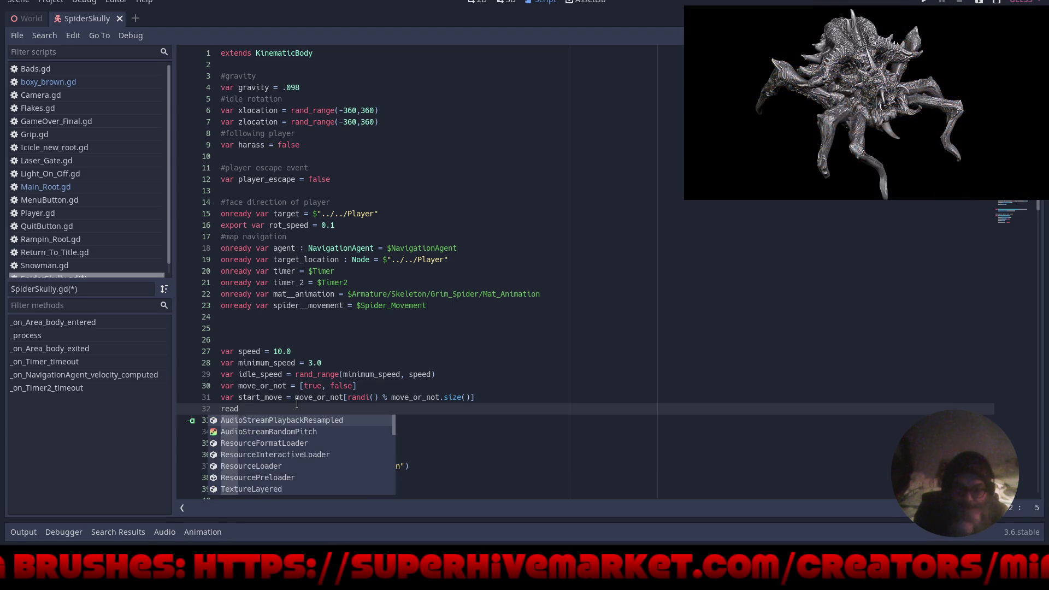
key("BackSpace")
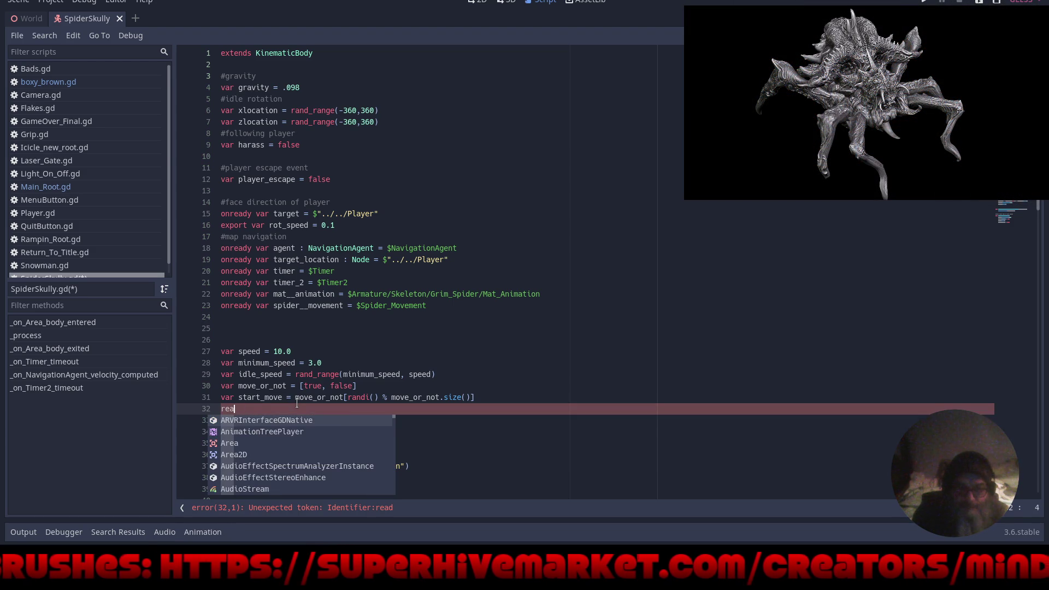
key("BackSpace")
key("BackSpace")
key("BackSpace")
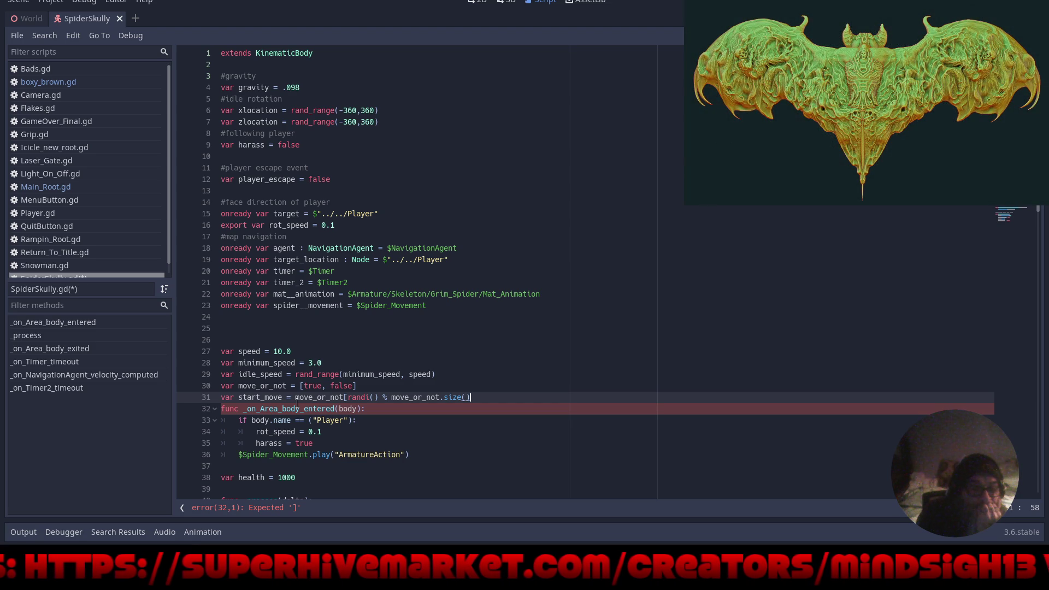
type("]")
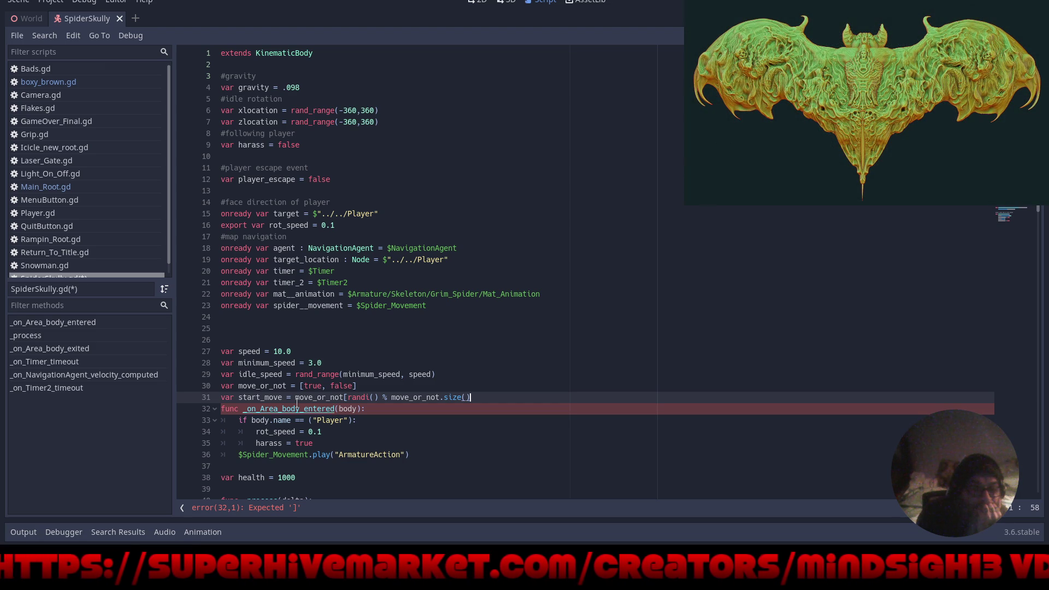
key("Return")
type("read")
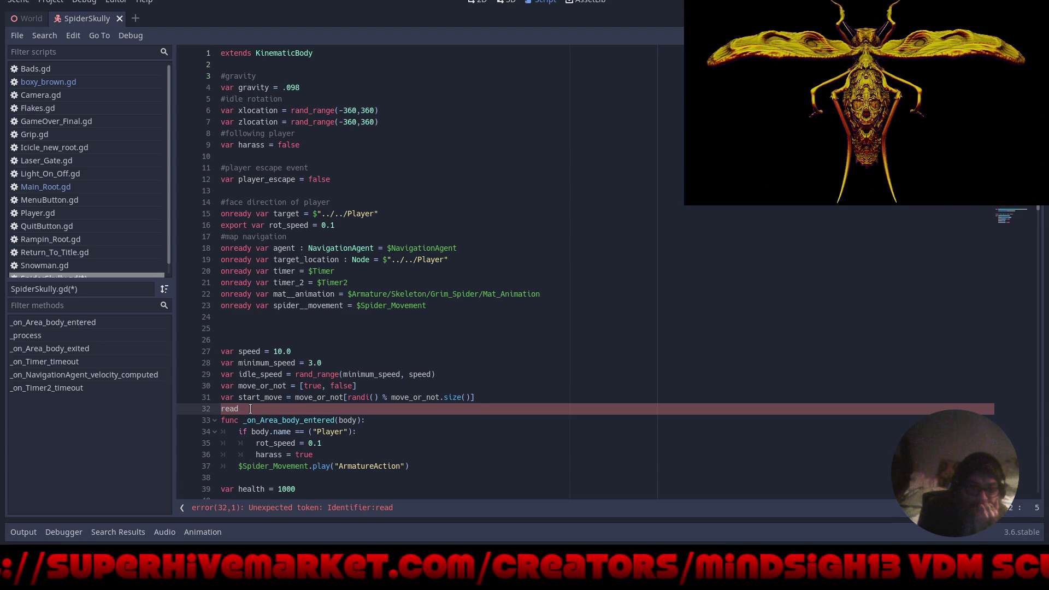
key("BackSpace")
key("BackSpace")
key("BackSpace")
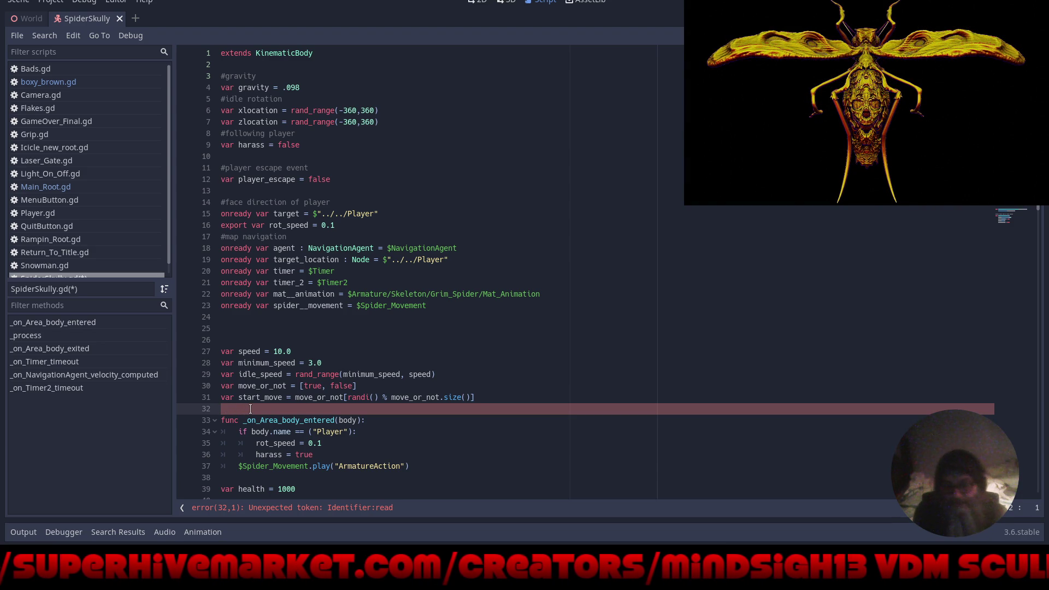
left_click(377, 420)
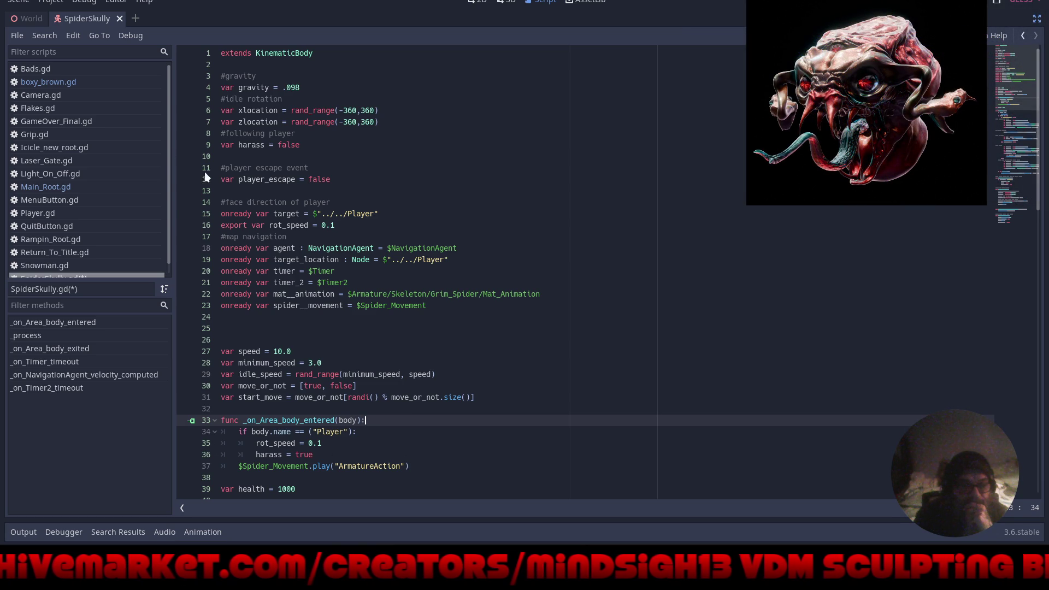
Copy the 'func _ready():' line from Camera.gd, restore the side docks, and reopen SpiderSkully.gd.
left_click(28, 97)
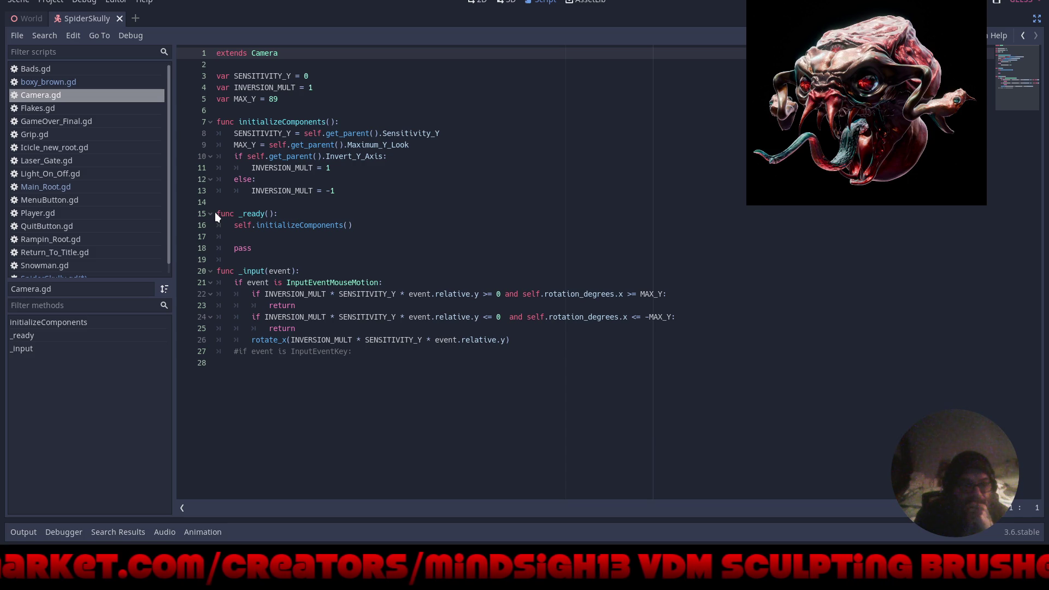
left_click_drag(277, 213, 214, 213)
key("ctrl+c")
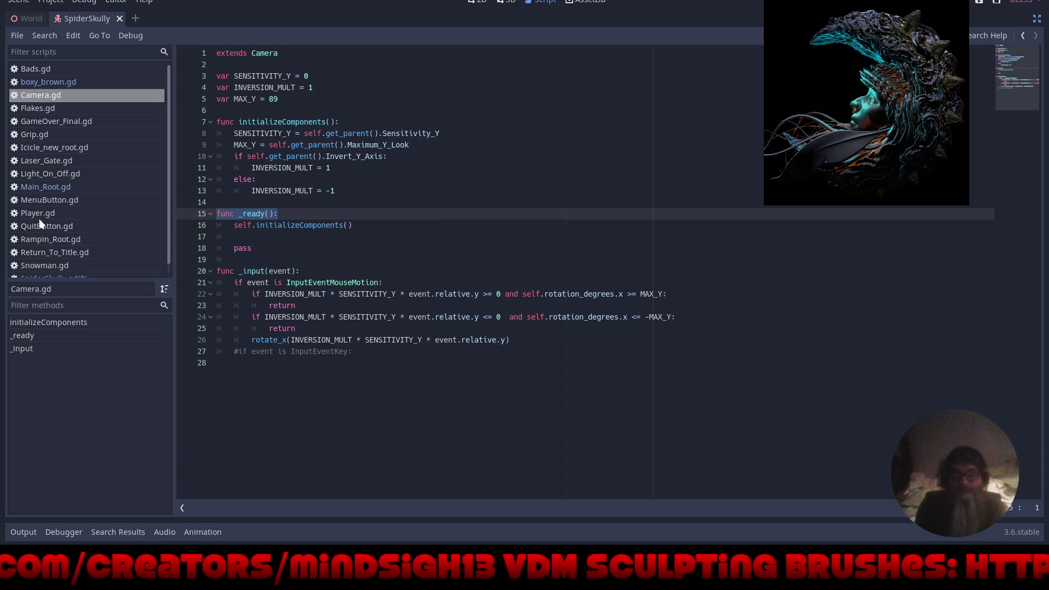
left_click(501, 4)
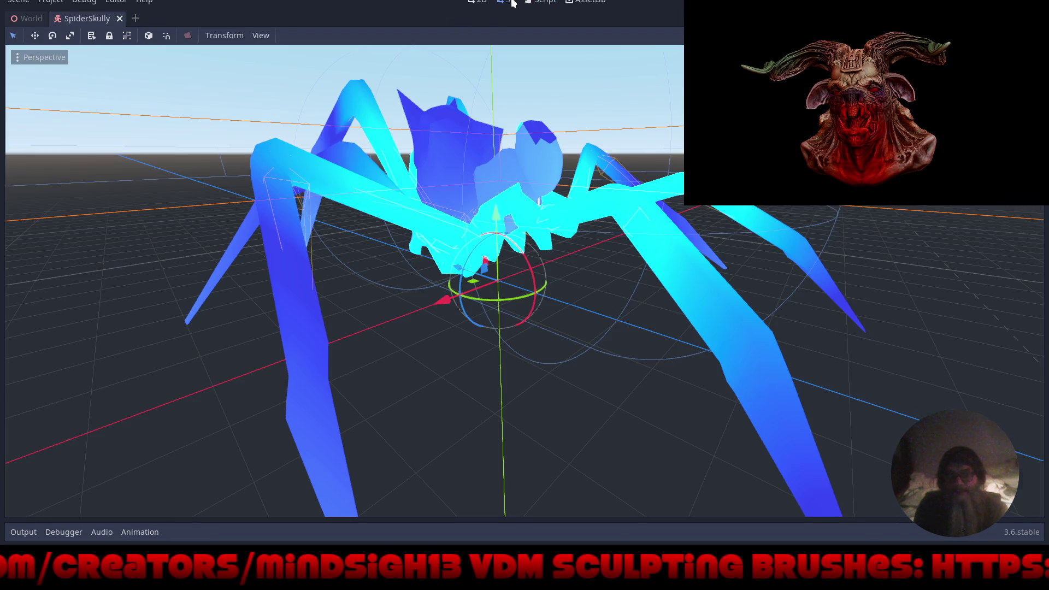
left_click(468, 143)
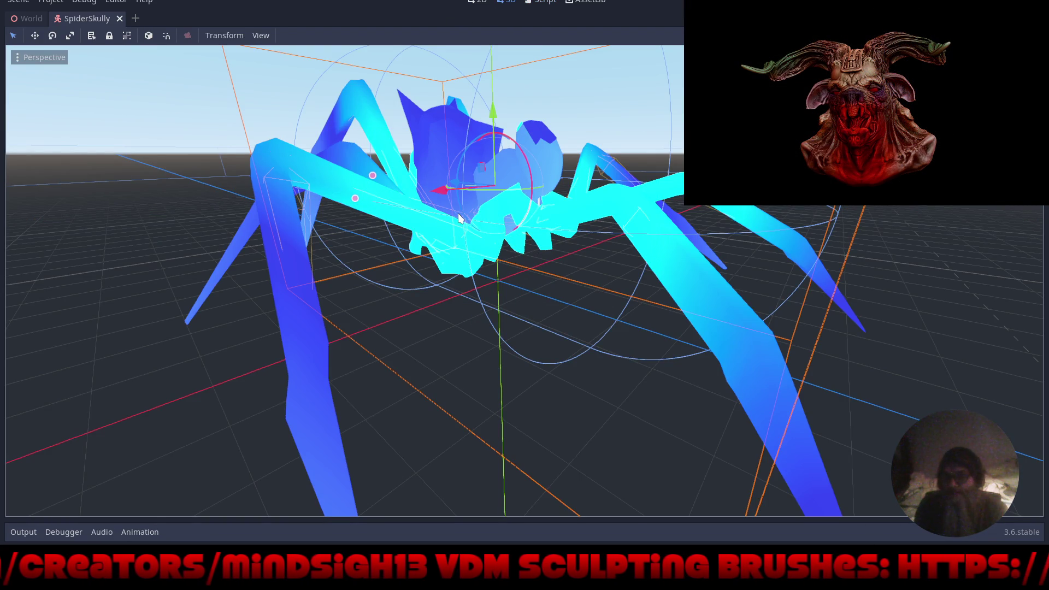
left_click(1037, 18)
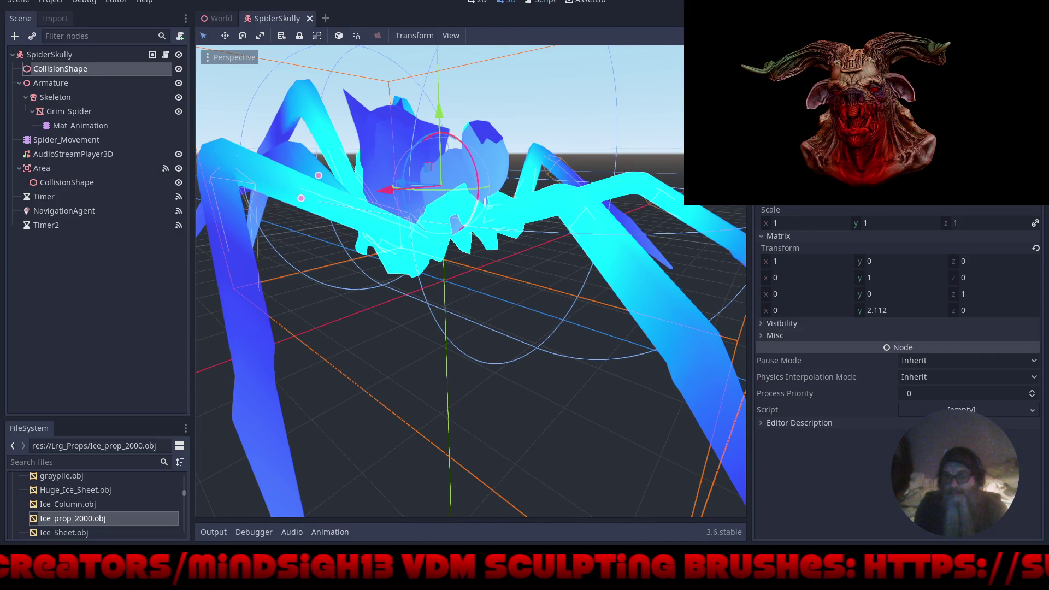
left_click(165, 55)
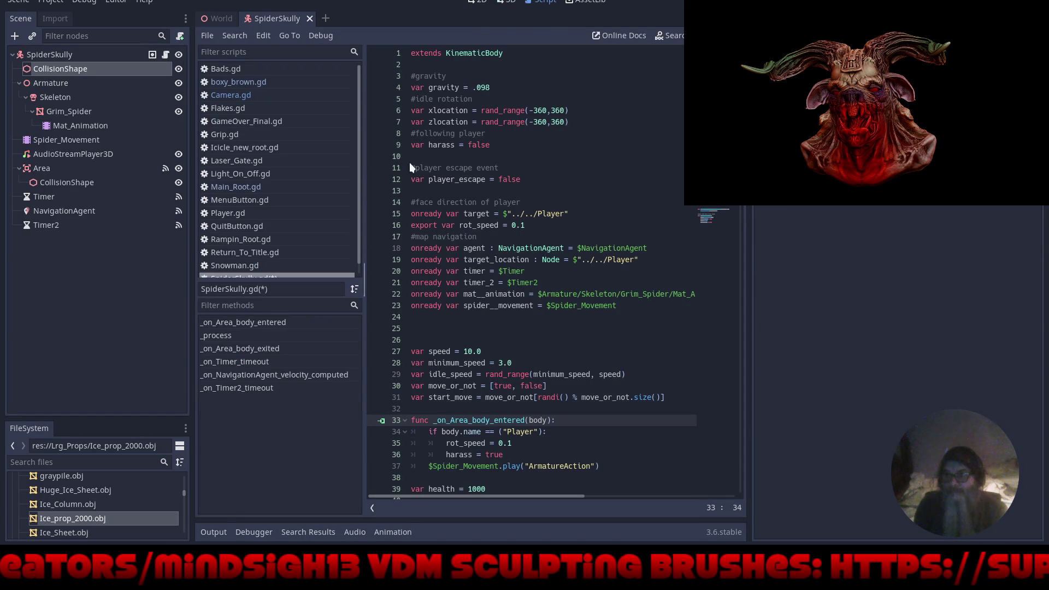
Paste 'func _ready():' onto a new blank line 33 below the variables.
scroll(461, 403, "down", 1)
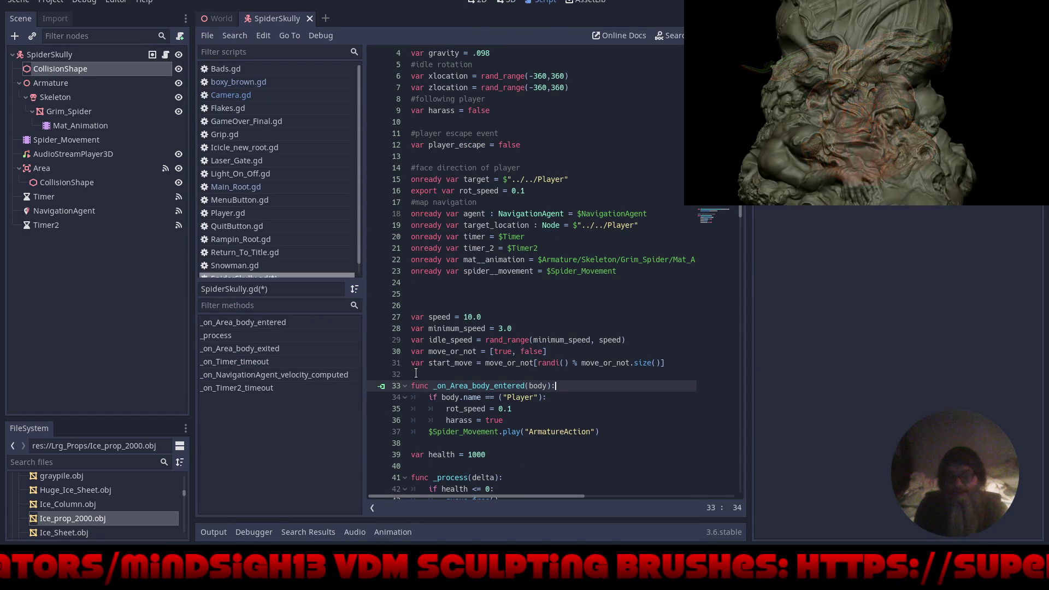
left_click(445, 367)
key("Return")
key("Return")
key("Return")
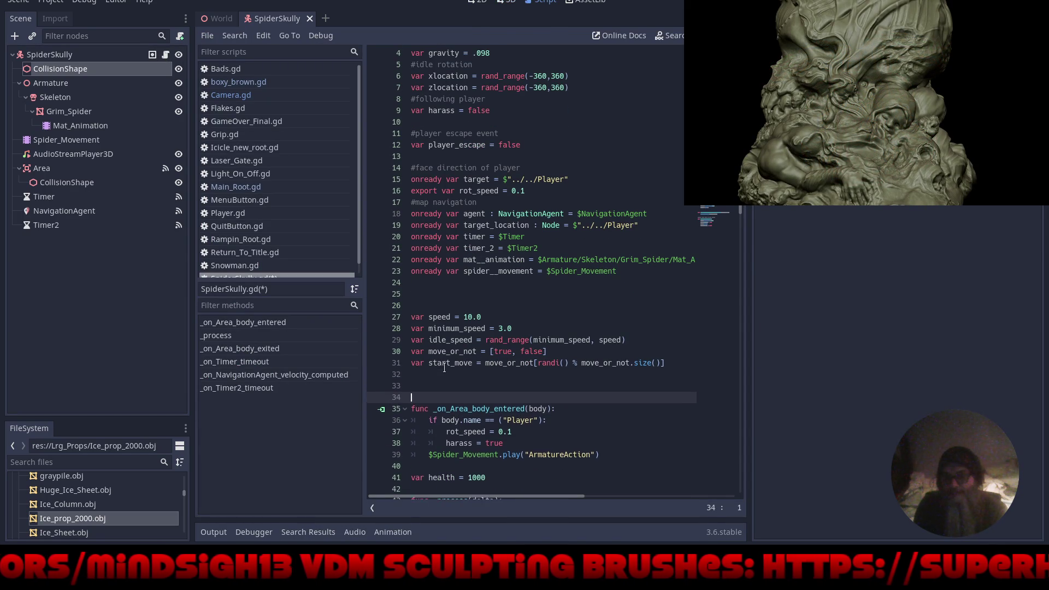
key("Up")
key("Up")
key("Up")
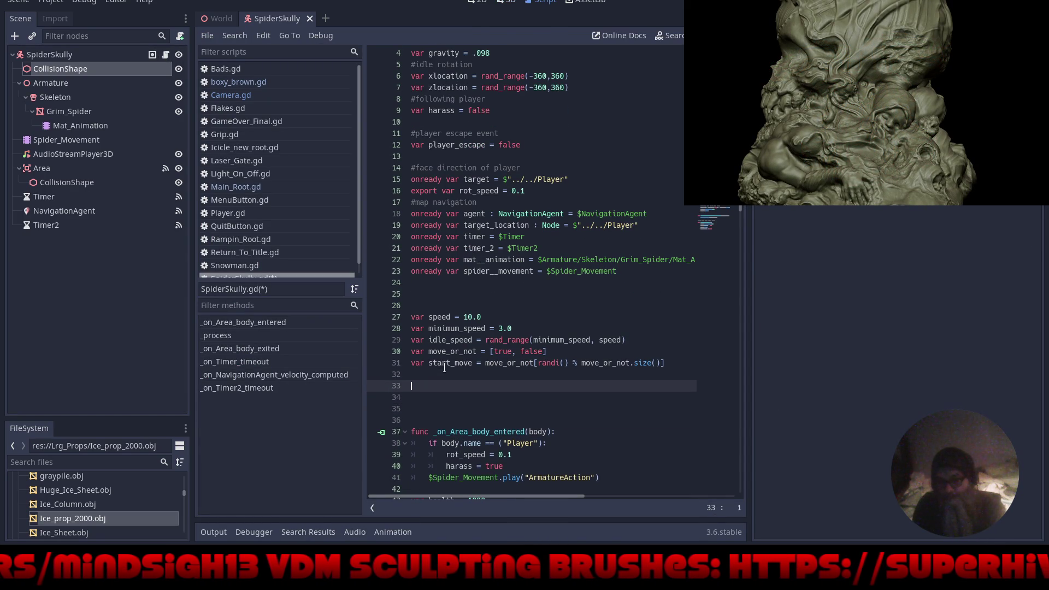
right_click(422, 376)
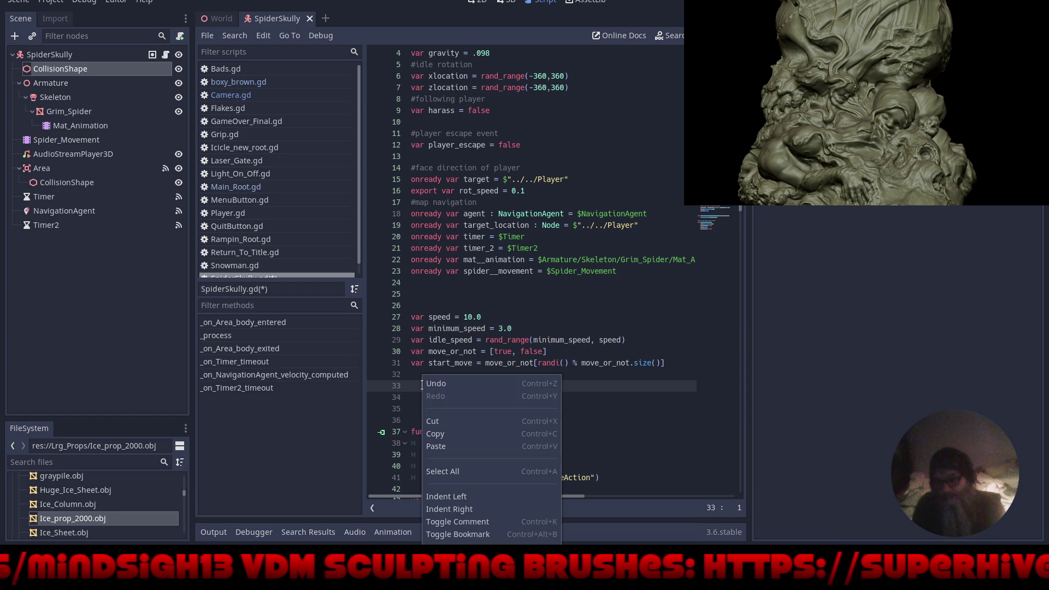
left_click(446, 446)
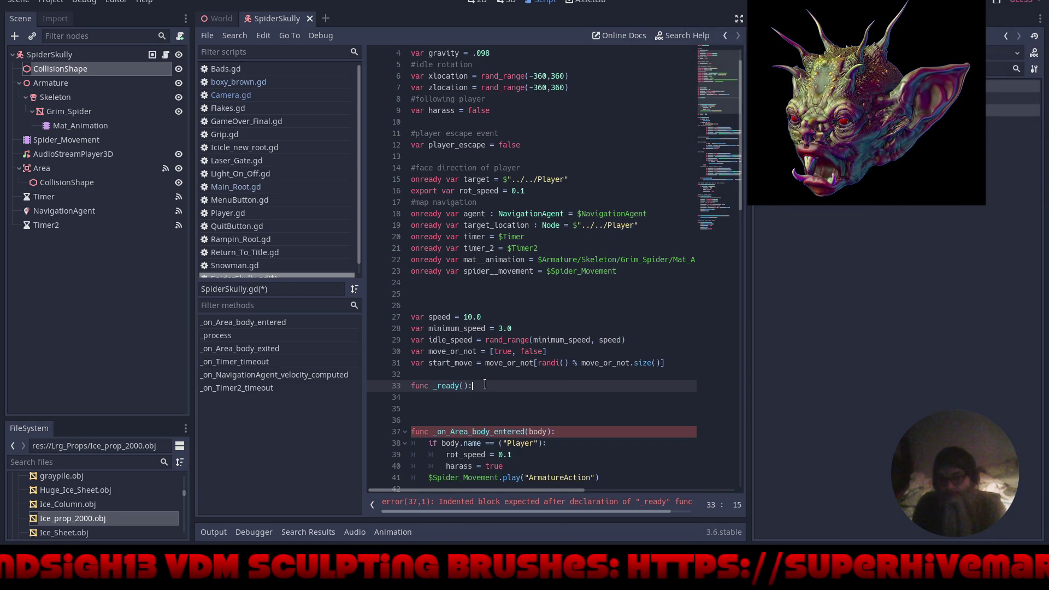
key("Return")
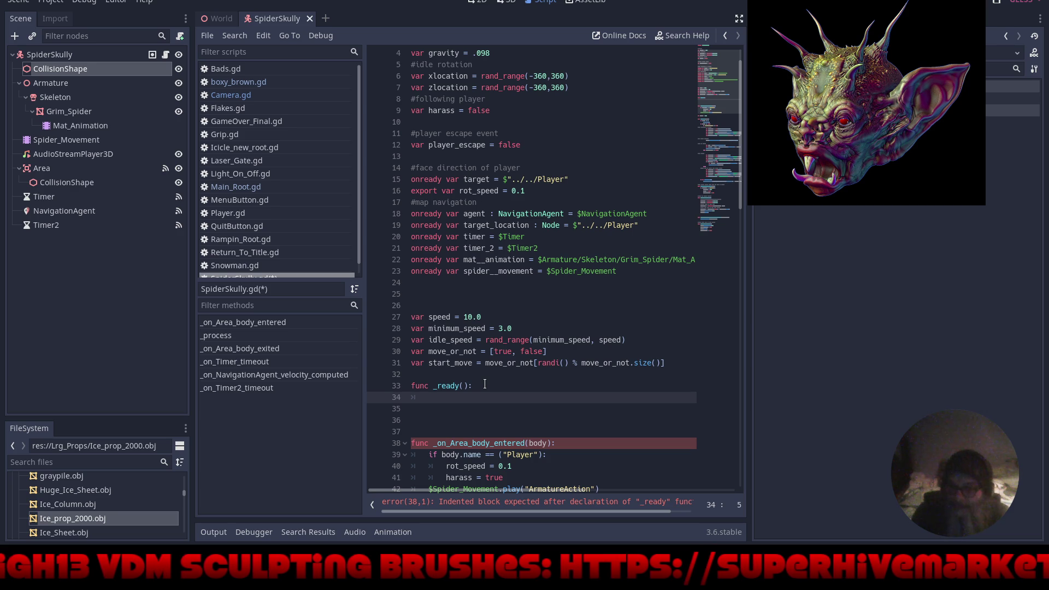
Inside _ready, call $Spider_Movement.play("Idle-loop") via autocomplete, then save and run the game.
type("$")
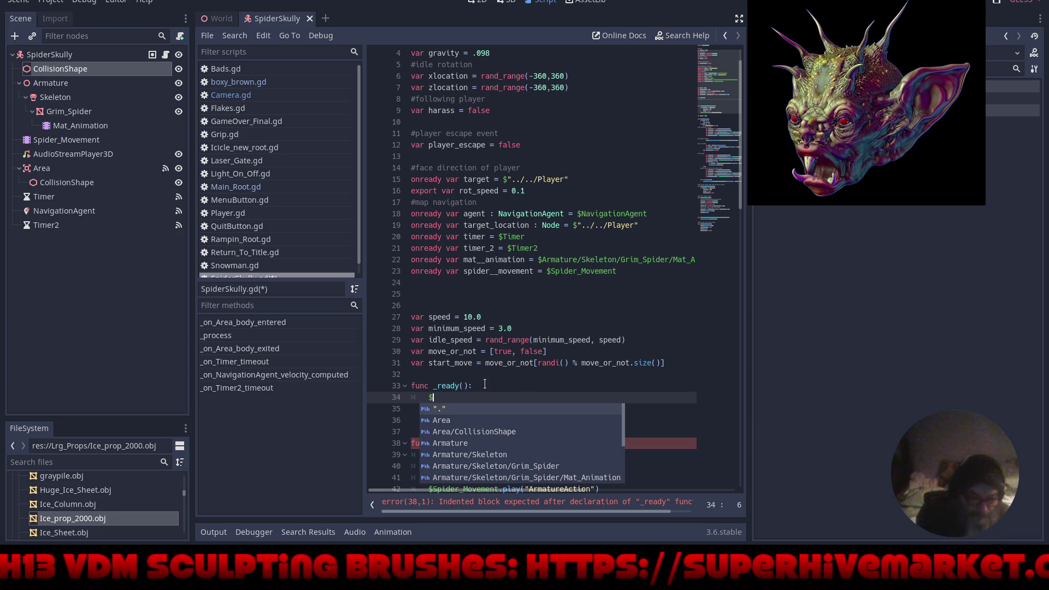
type("sp")
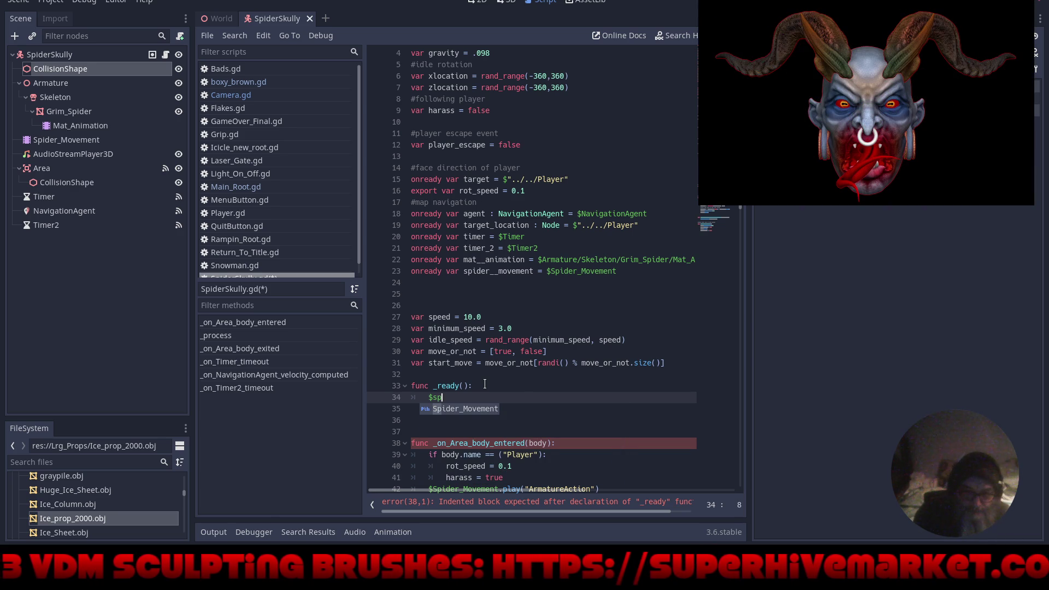
key("Return")
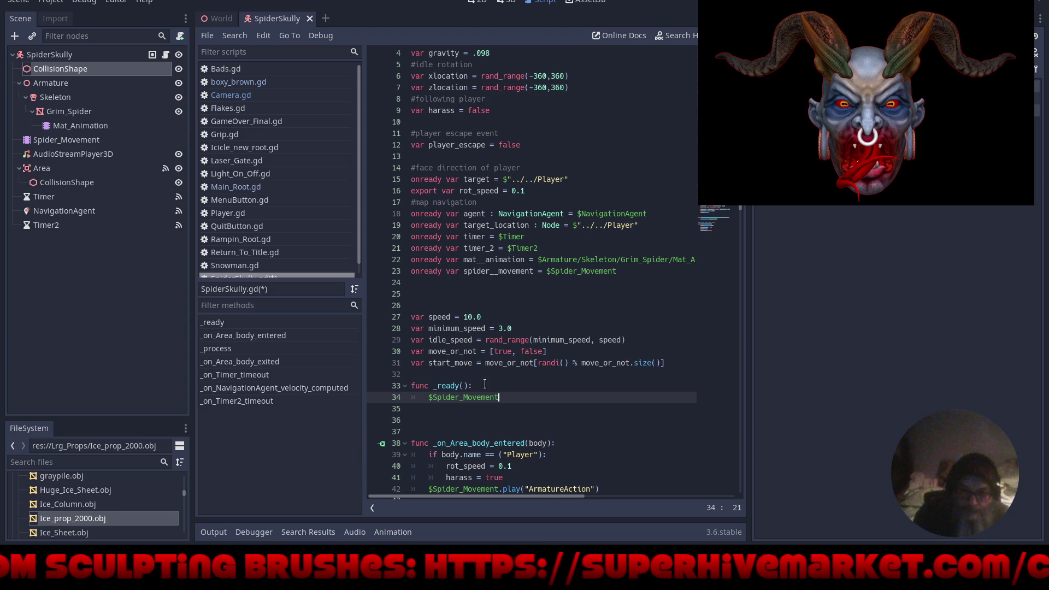
type(".play")
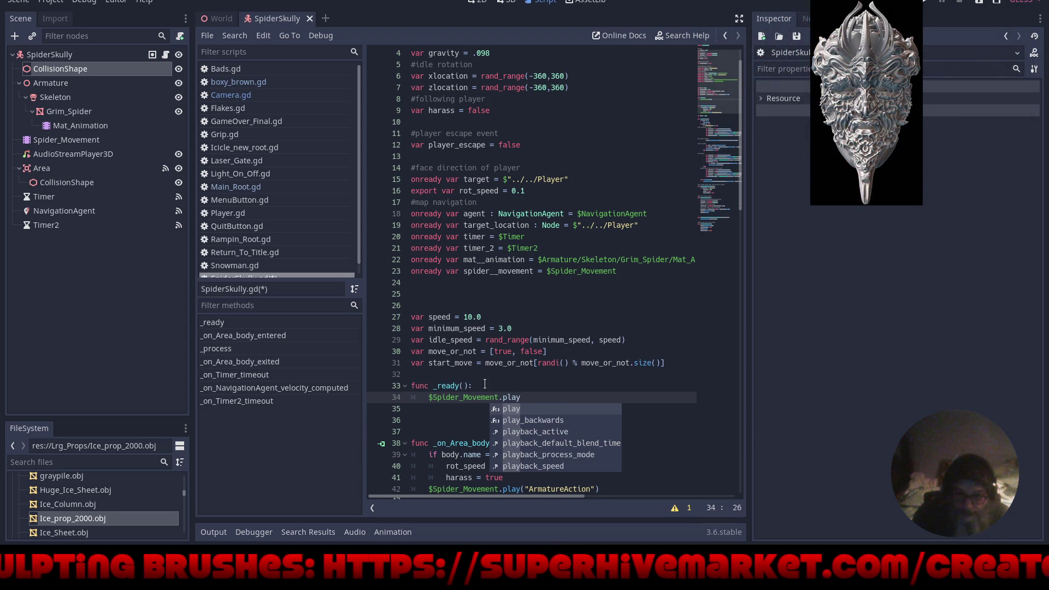
type("(")
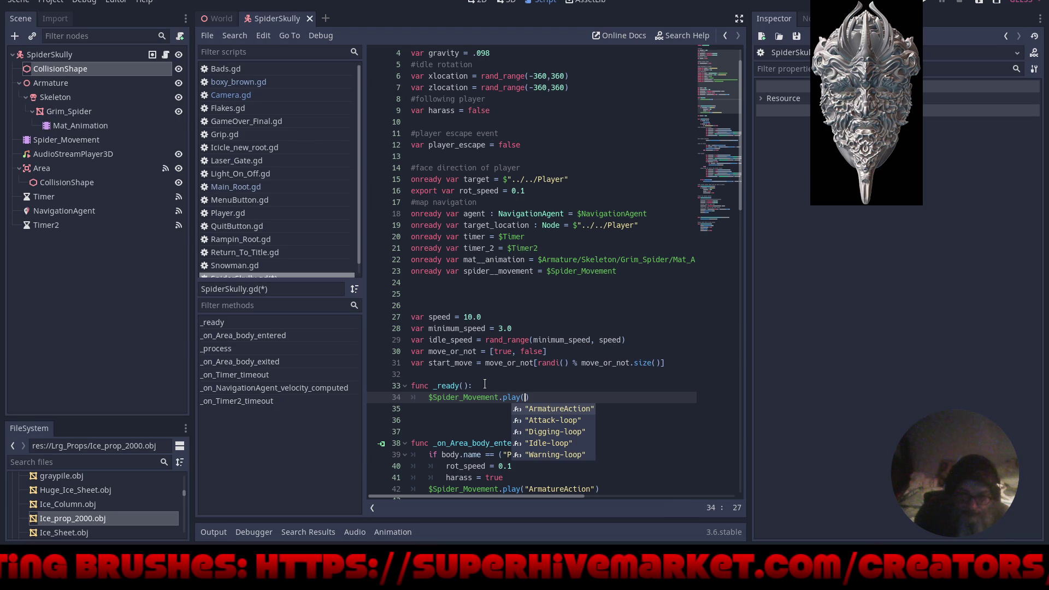
key("Down")
key("Down")
key("Down")
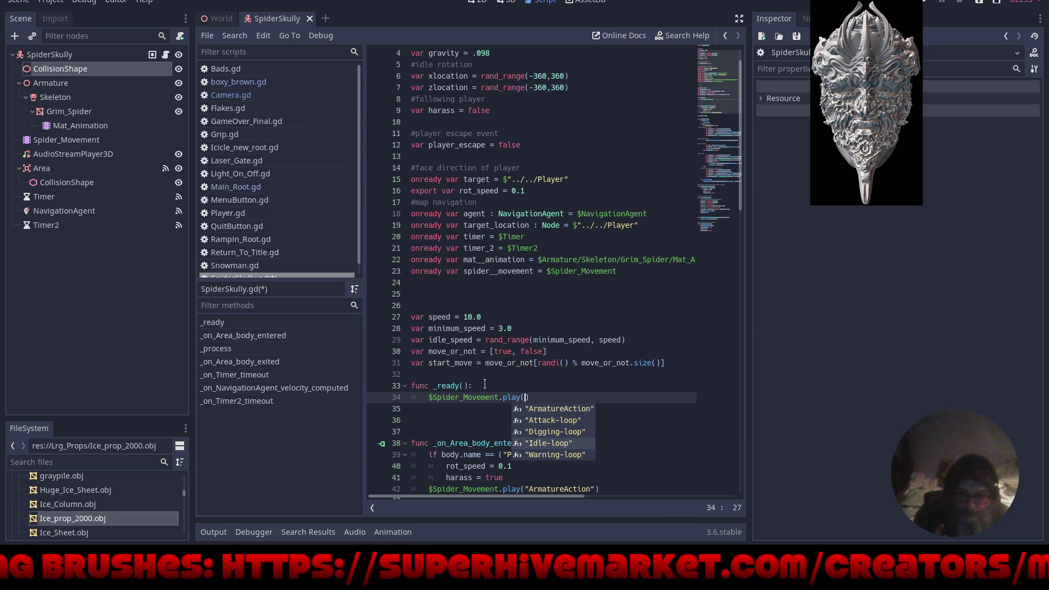
key("Return")
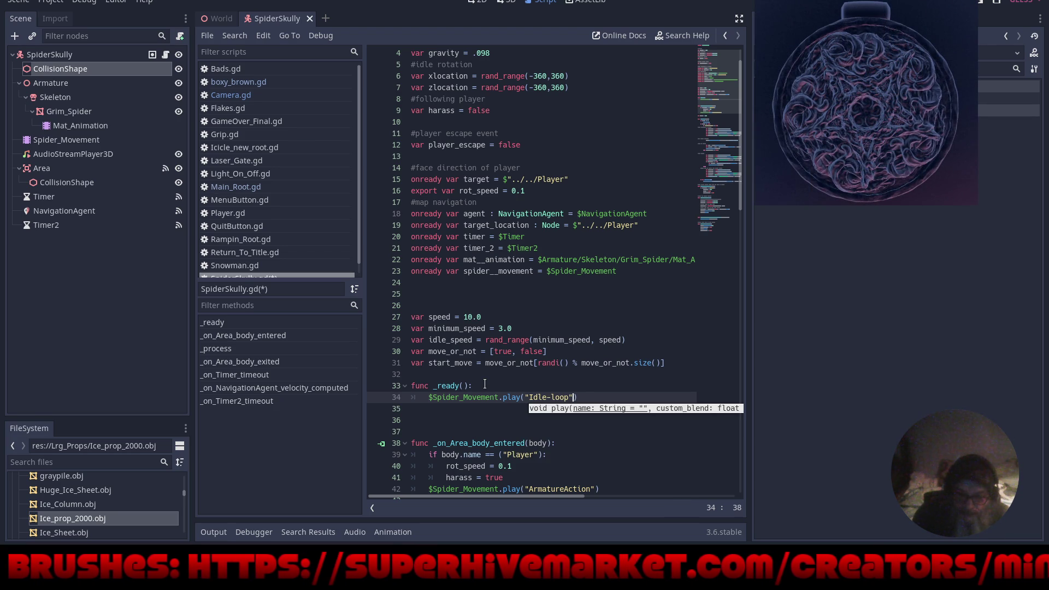
left_click(598, 400)
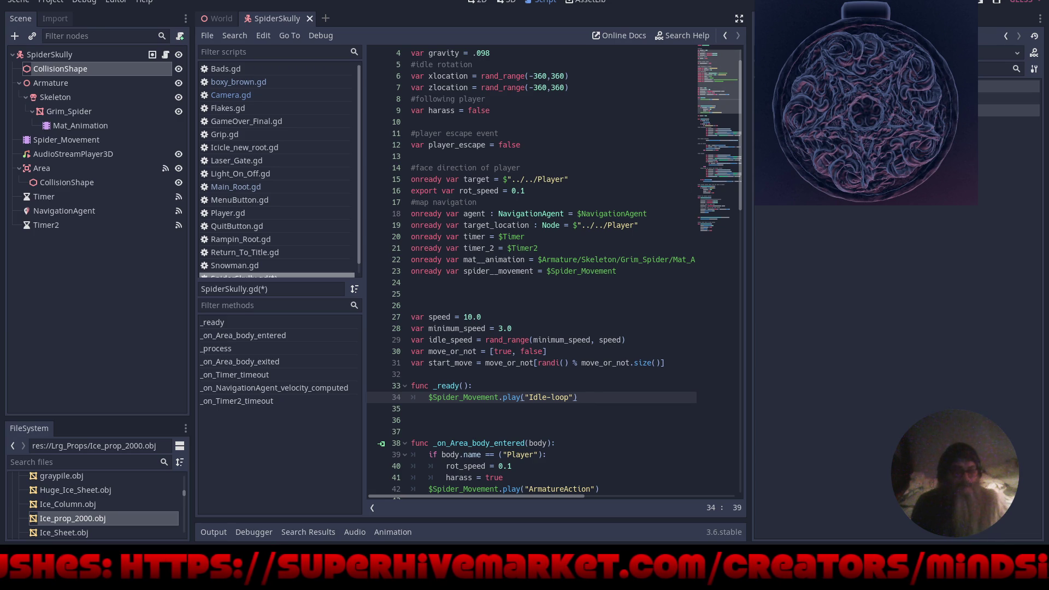
key("F5")
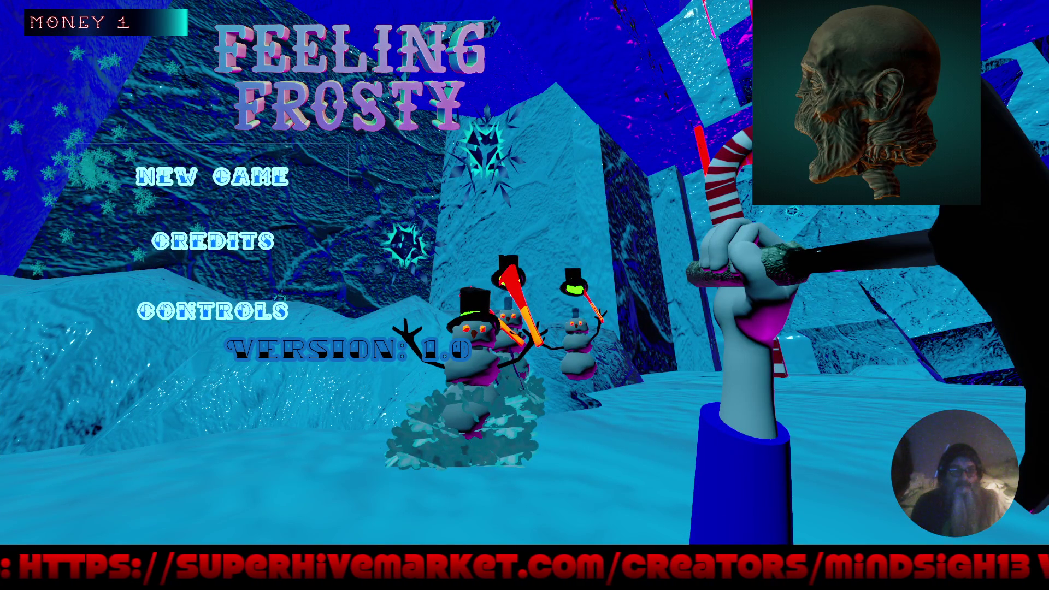
Start a New Game from the Feeling Frosty title menu and play briefly.
left_click(212, 177)
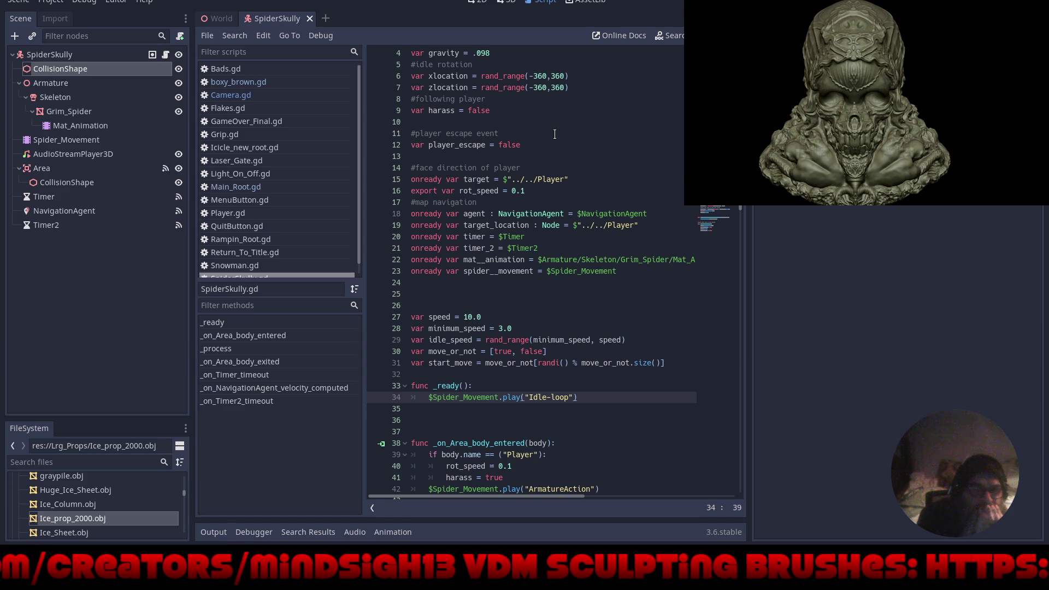
Scroll to _on_Area_body_exited, where the Idle-loop call follows player_escape = true, and relaunch the game.
scroll(554, 134, "down", 8)
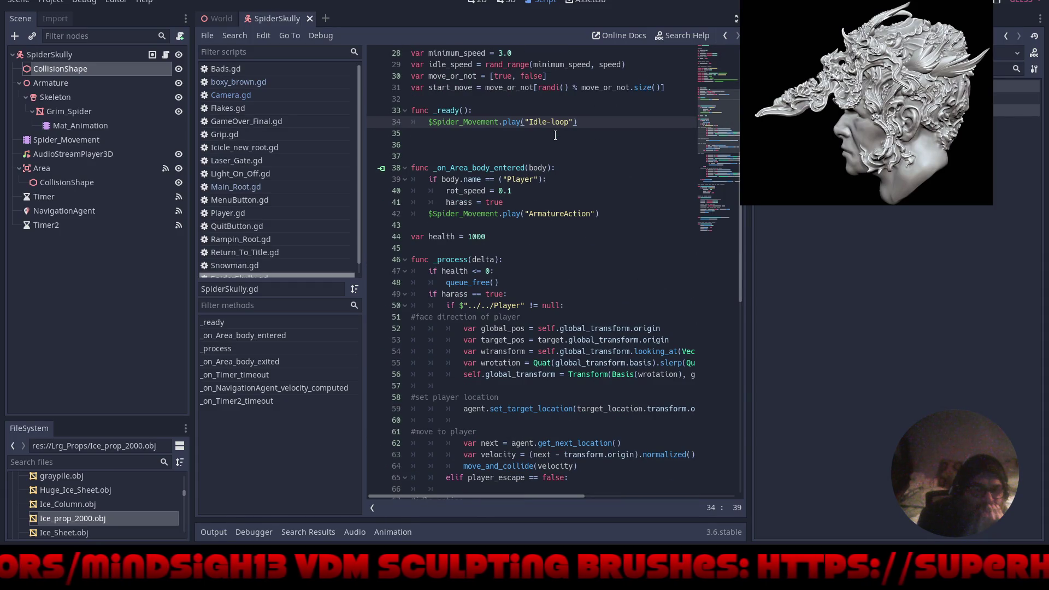
scroll(555, 135, "down", 4)
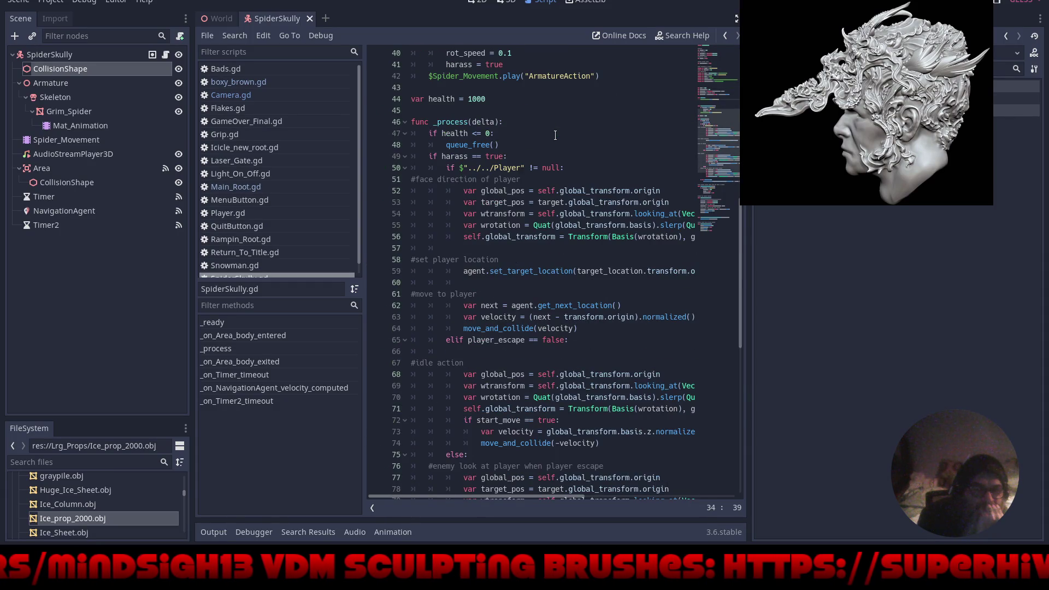
scroll(555, 135, "up", 3)
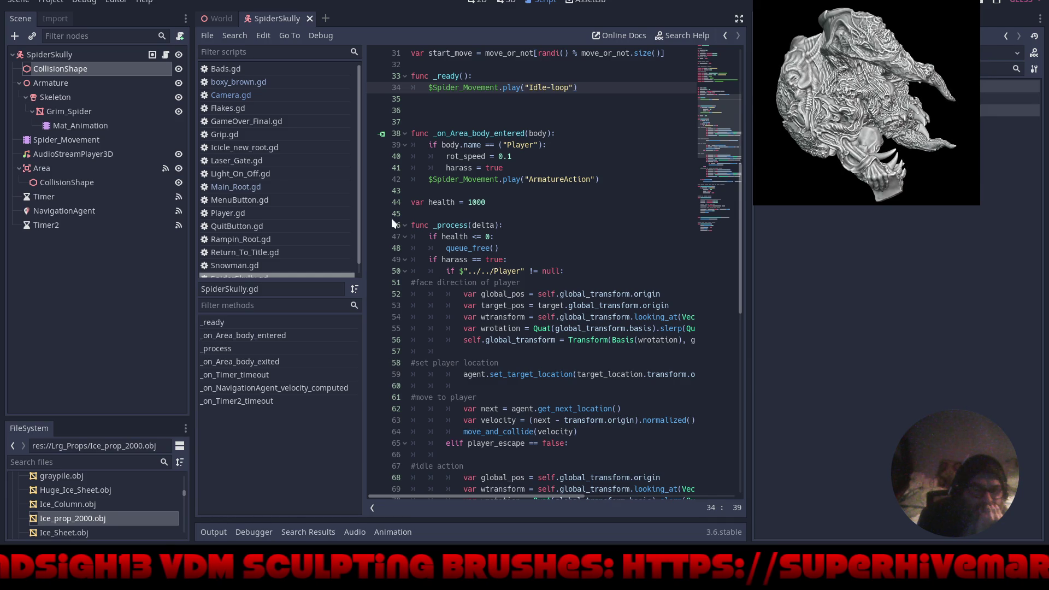
scroll(604, 250, "down", 3)
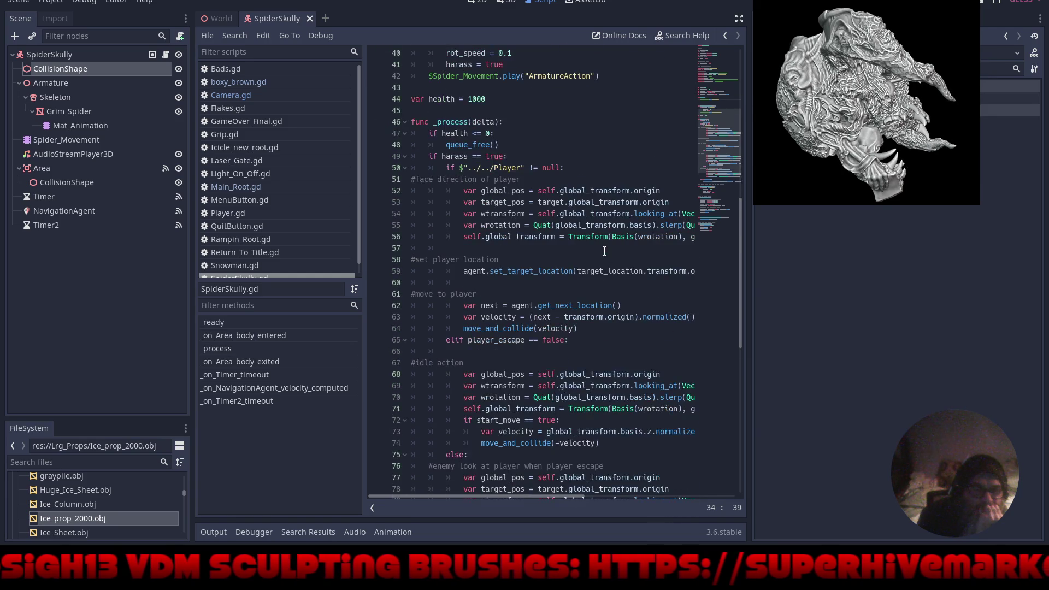
scroll(604, 251, "down", 4)
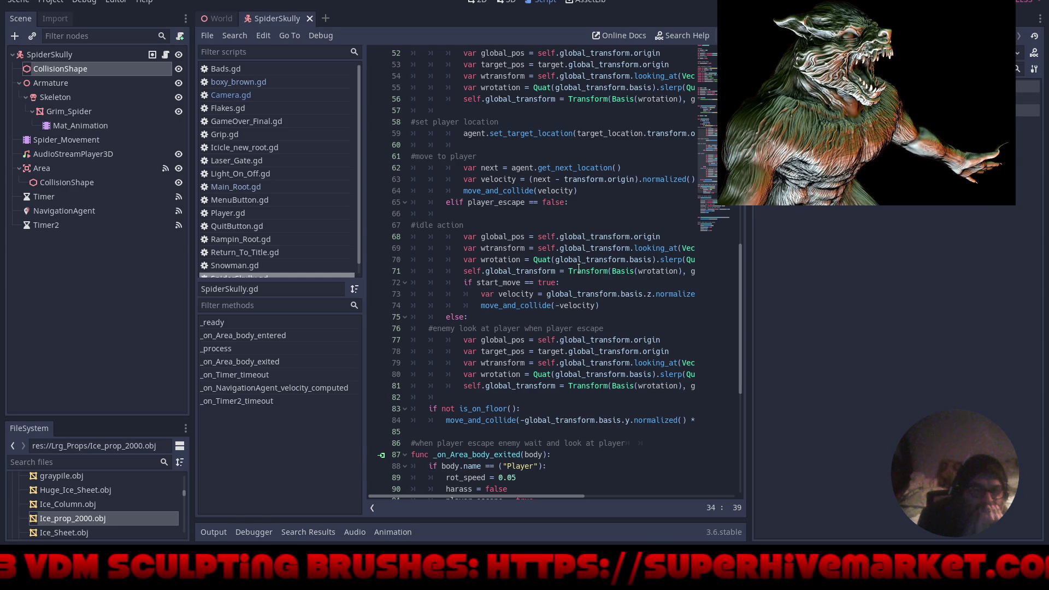
scroll(578, 269, "up", 5)
scroll(579, 268, "down", 10)
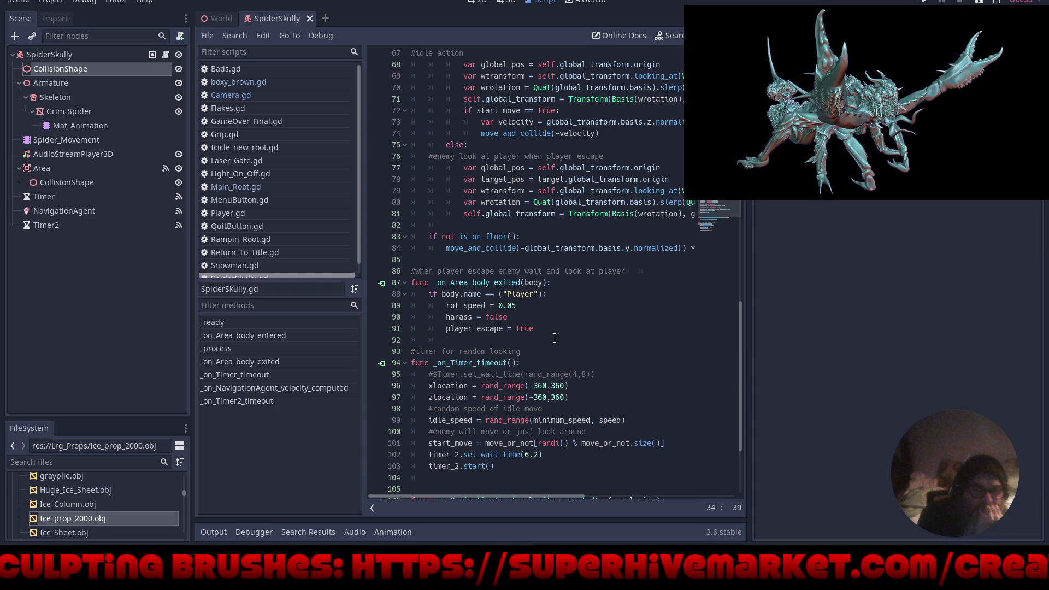
scroll(555, 341, "down", 3)
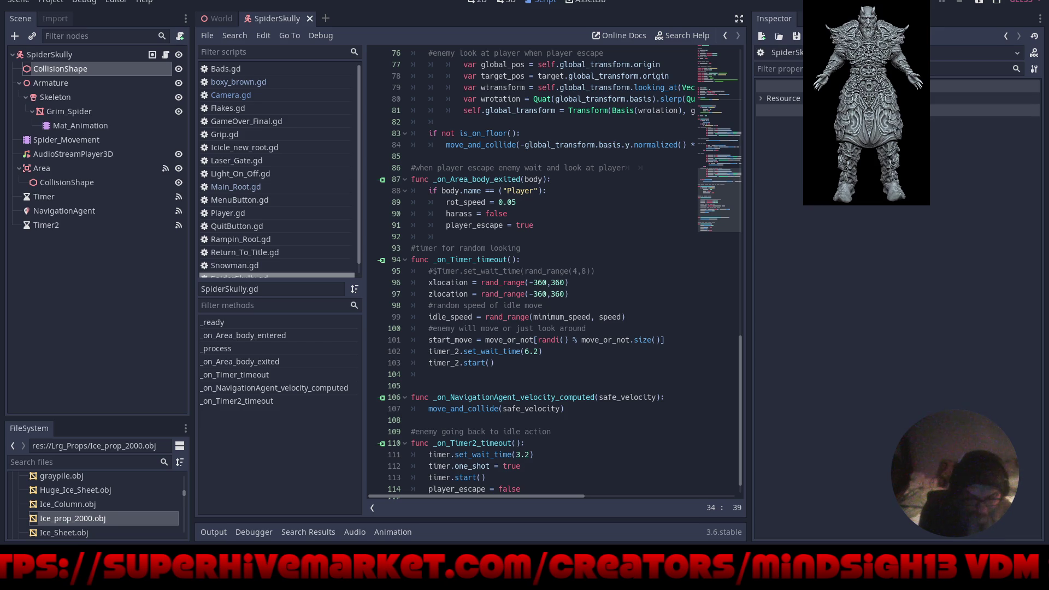
scroll(547, 216, "up", 15)
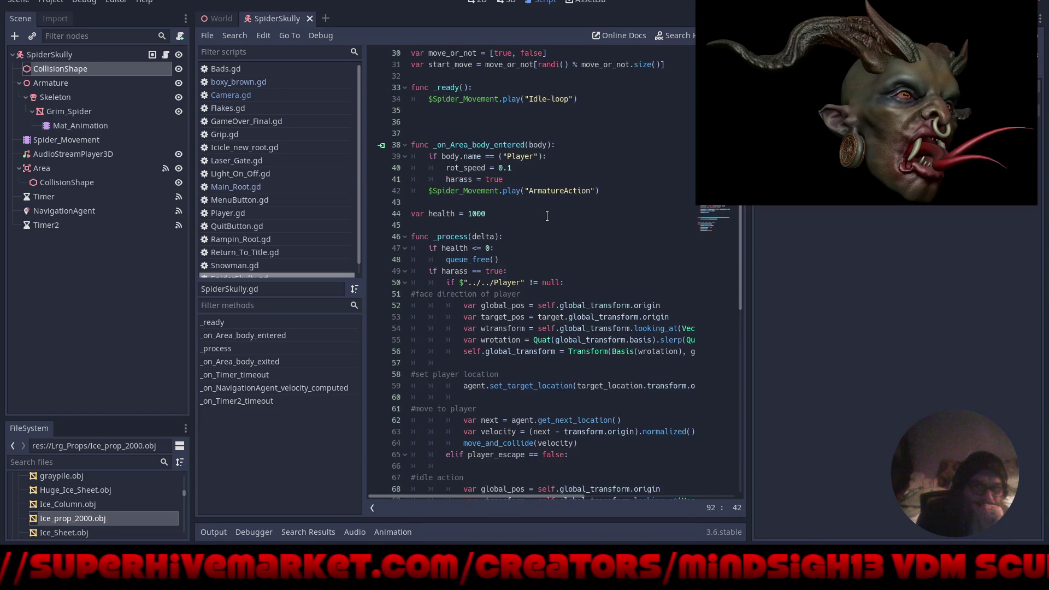
scroll(547, 217, "down", 11)
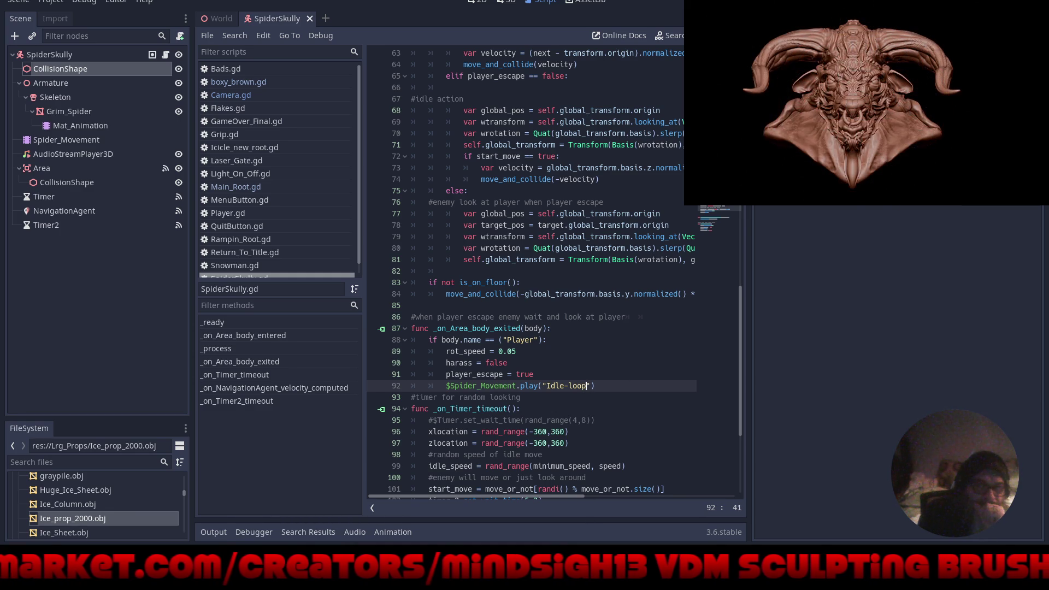
key("F5")
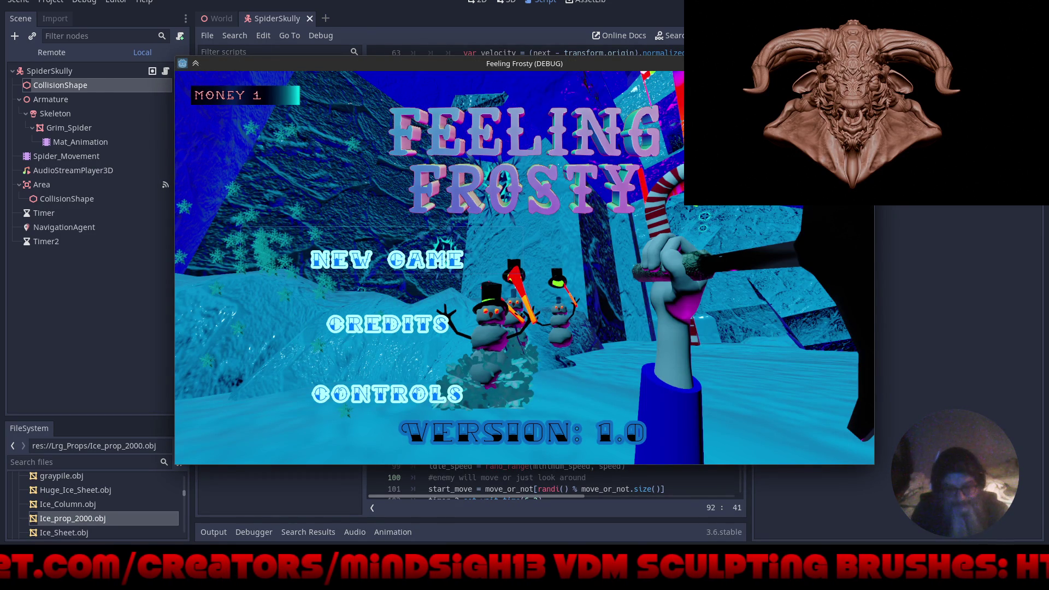
Start a New Game, watch the spiders idle on the icy level, then stop the run.
left_click(387, 260)
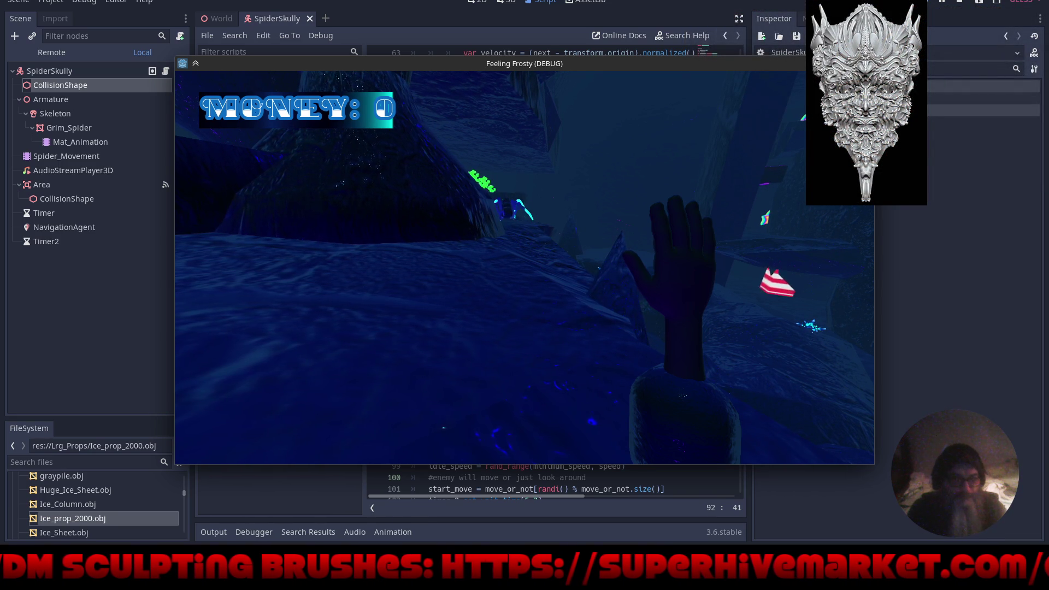
key("Escape")
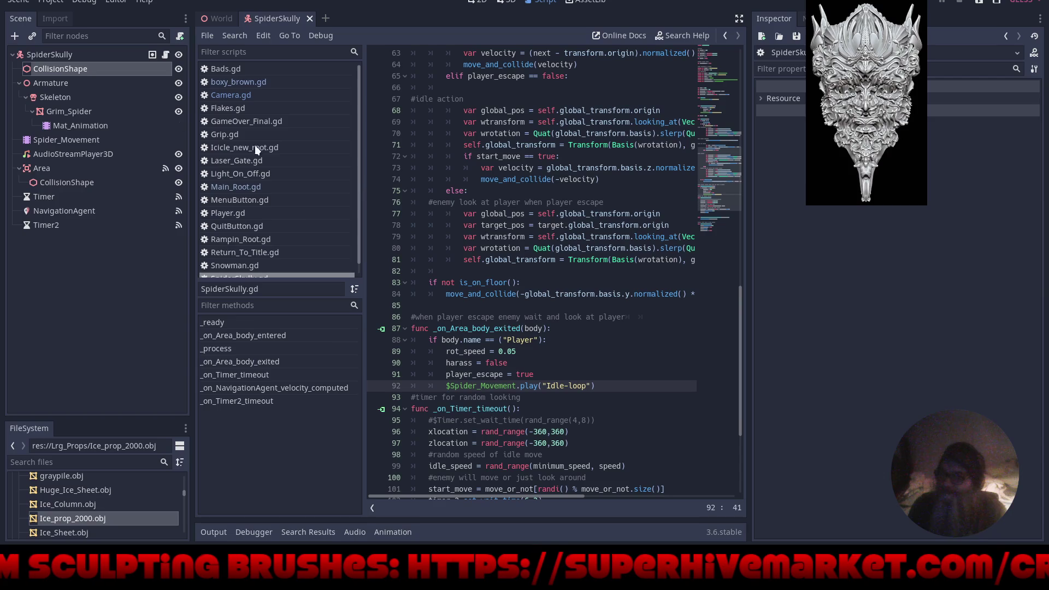
Inspect the Timer and Timer2 nodes, deselect them, and expand the script editor to the full window.
left_click(42, 197)
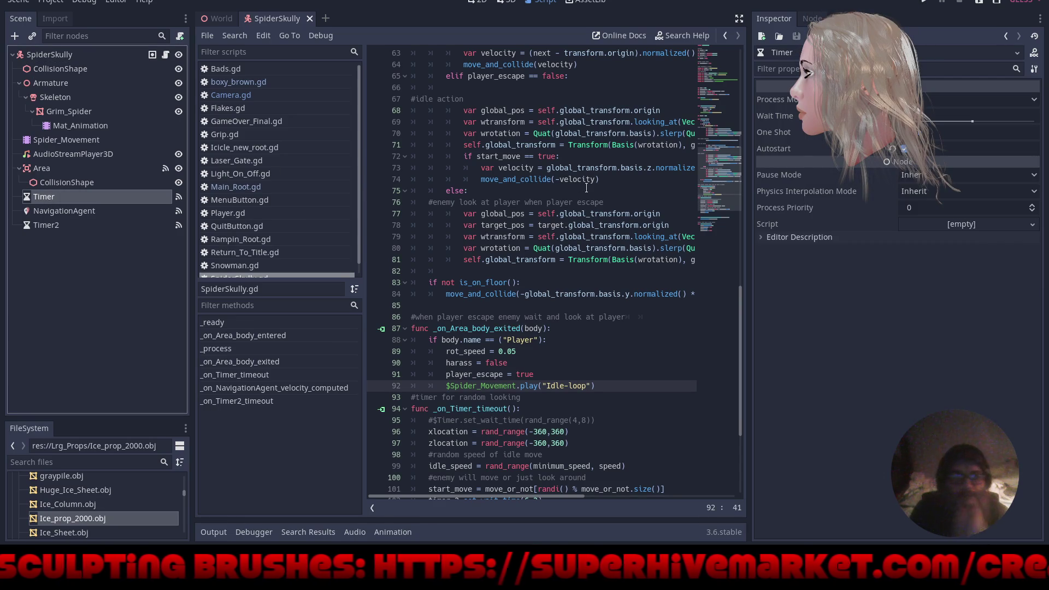
left_click(82, 227)
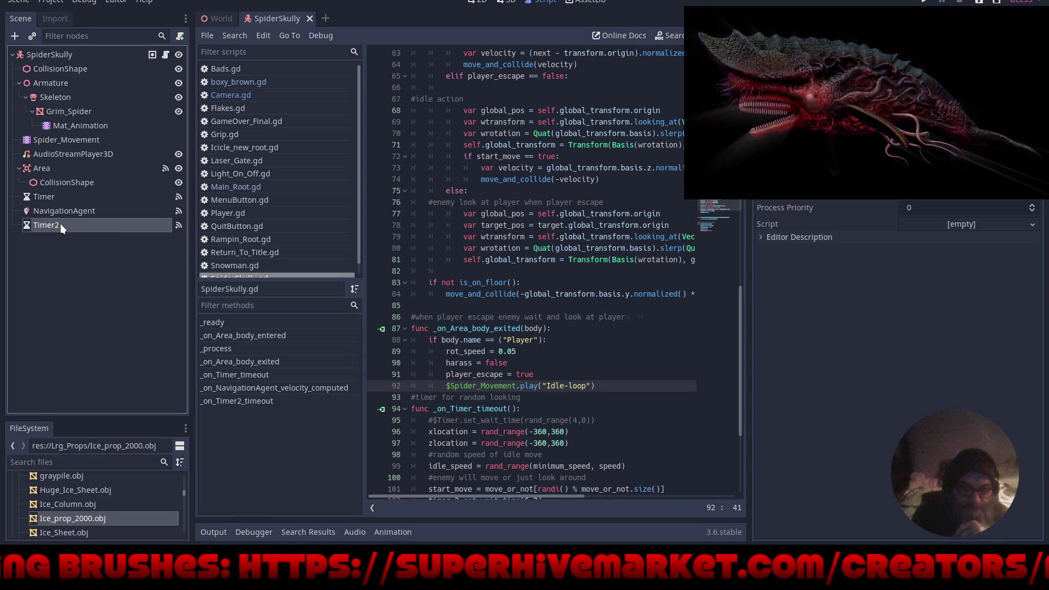
left_click(56, 260)
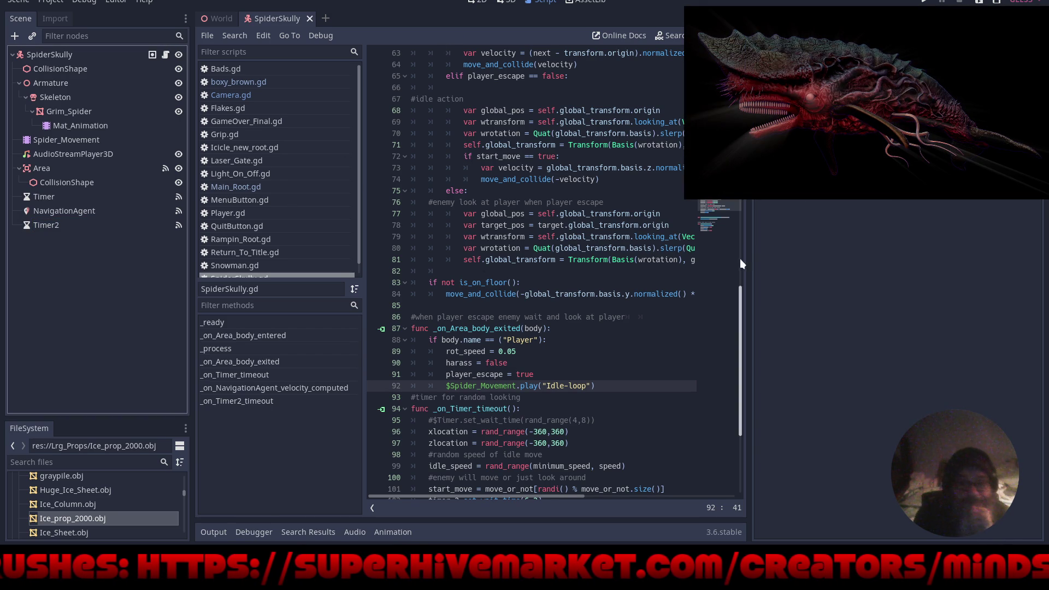
key("ctrl+shift+F11")
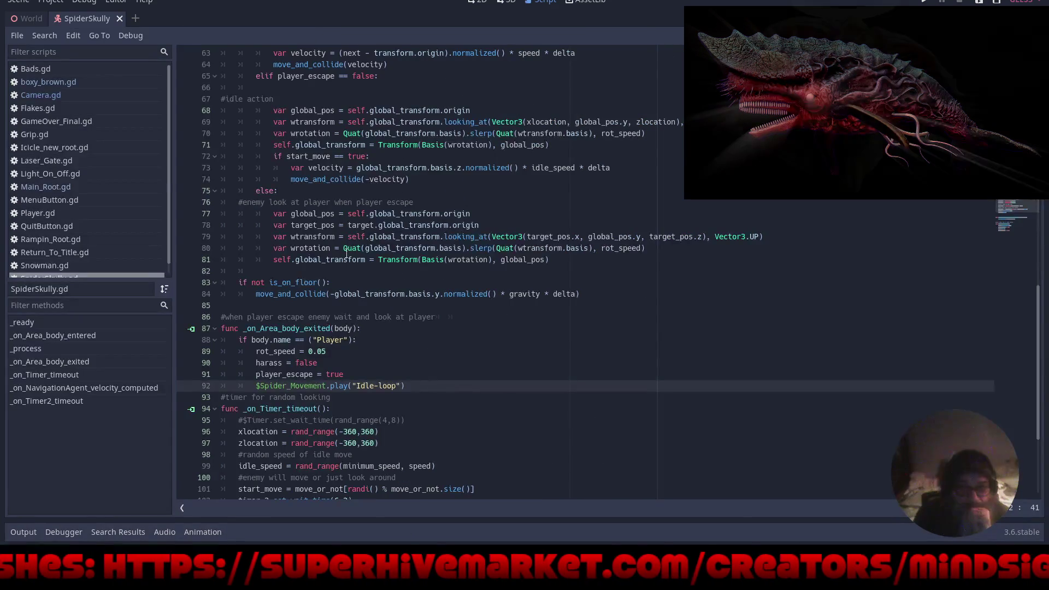
scroll(346, 253, "up", 20)
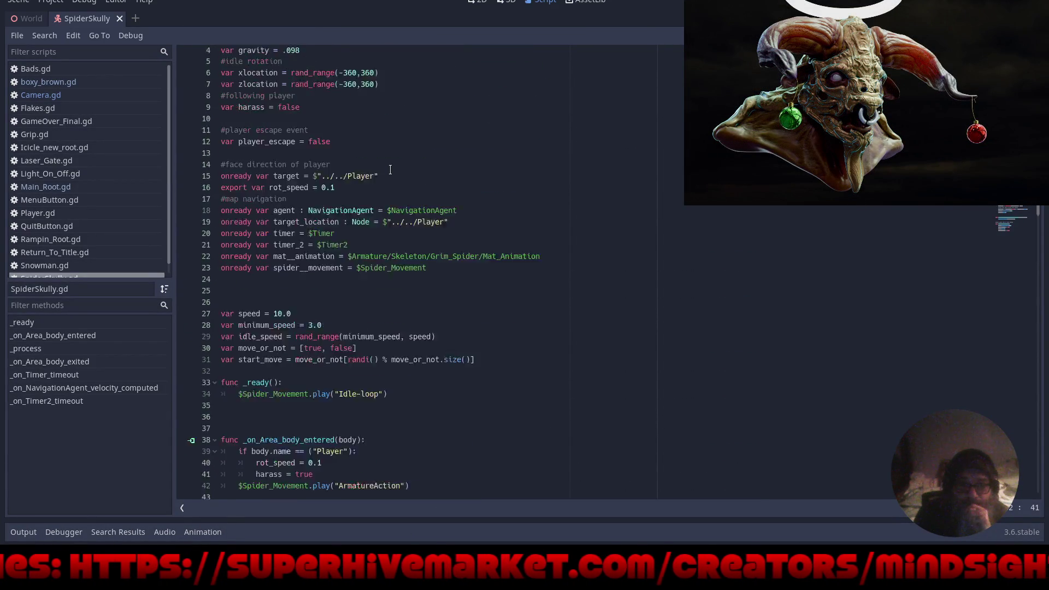
scroll(390, 170, "up", 1)
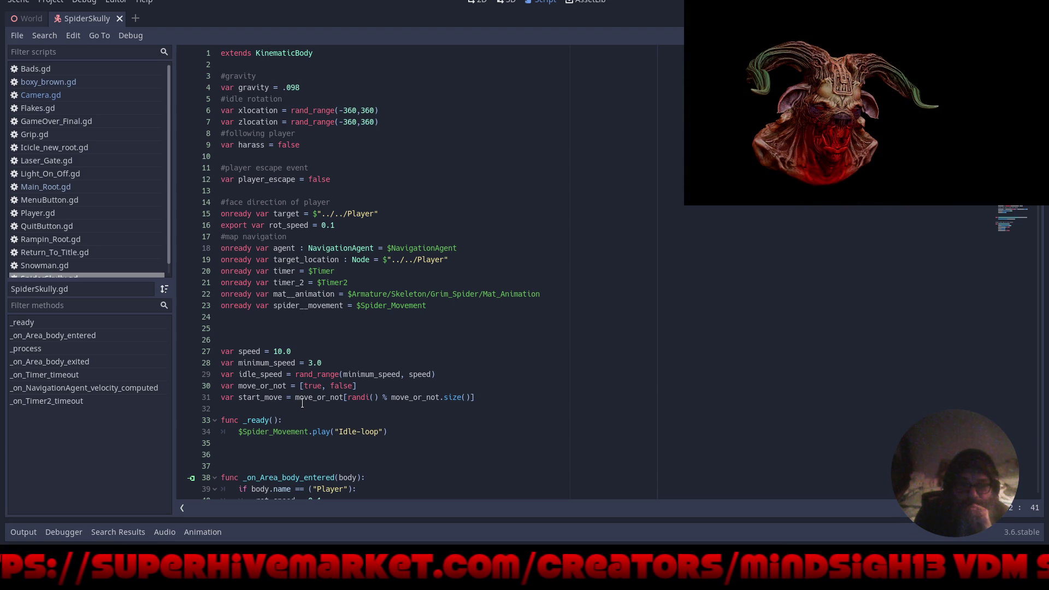
scroll(304, 404, "down", 1)
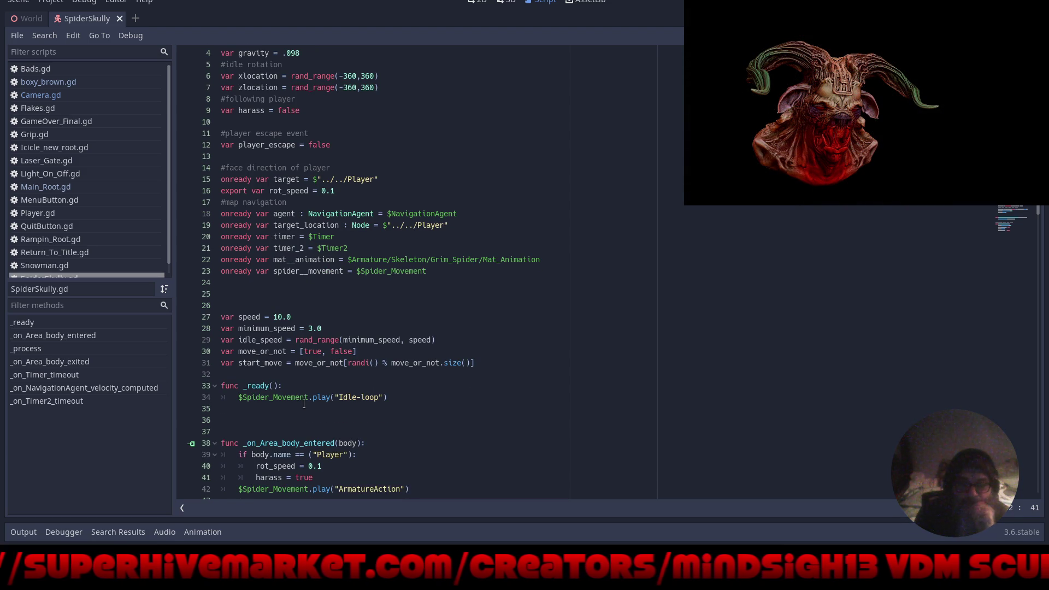
scroll(285, 427, "down", 3)
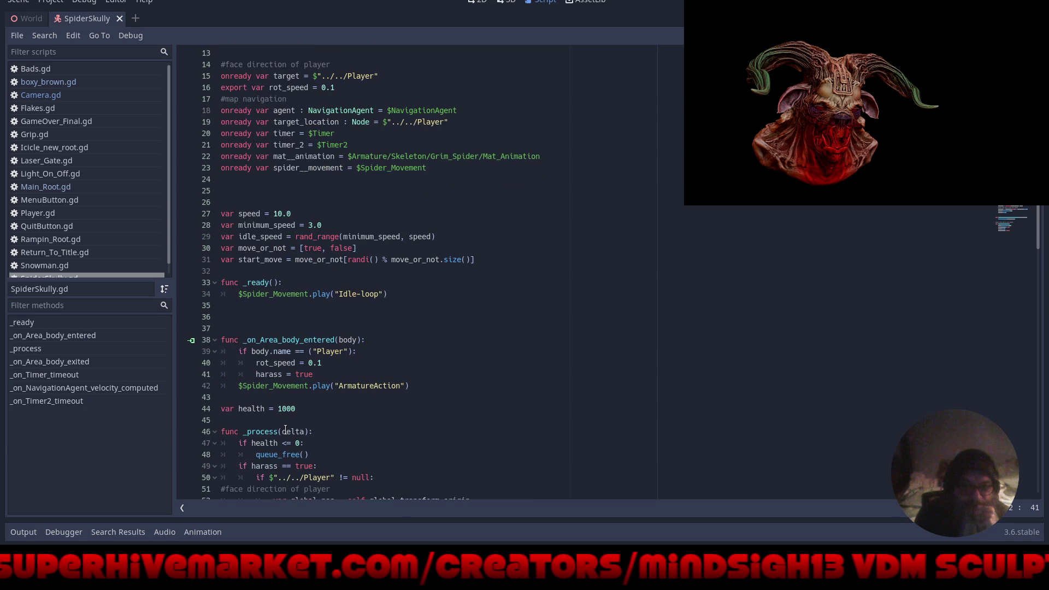
scroll(285, 430, "down", 5)
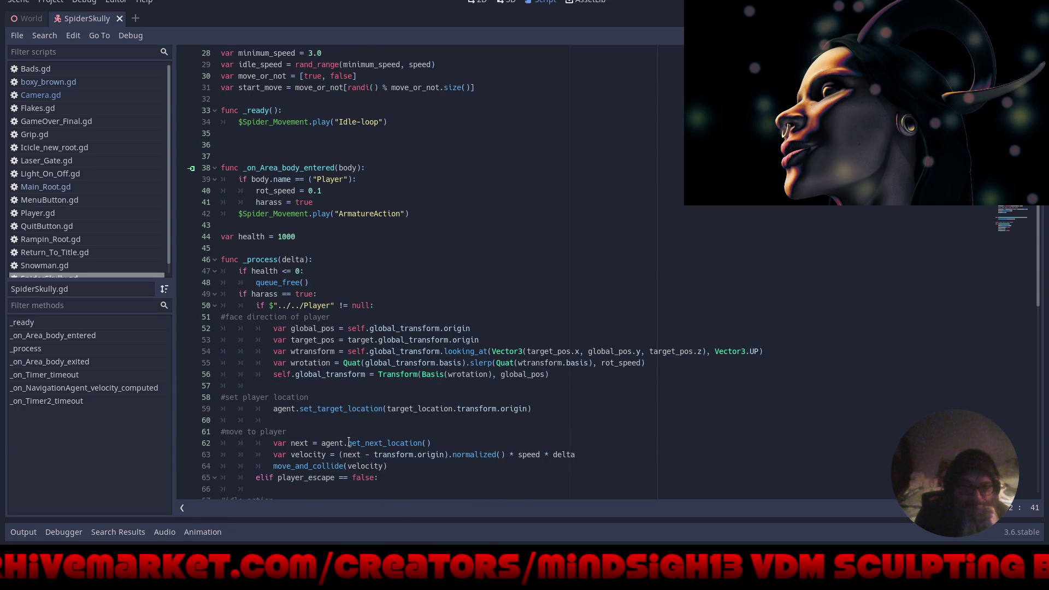
scroll(349, 442, "down", 3)
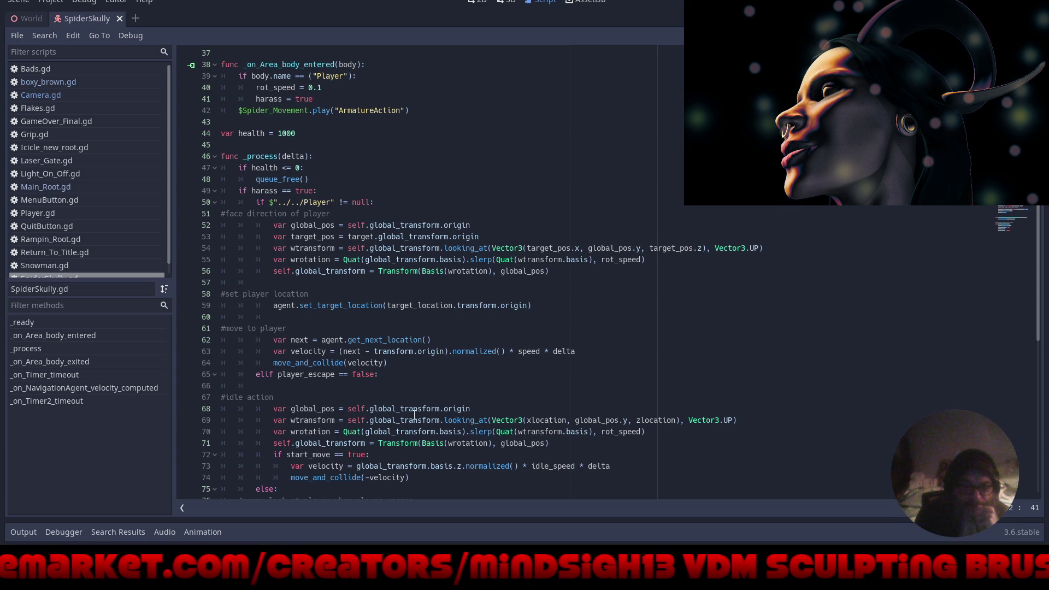
scroll(414, 415, "down", 5)
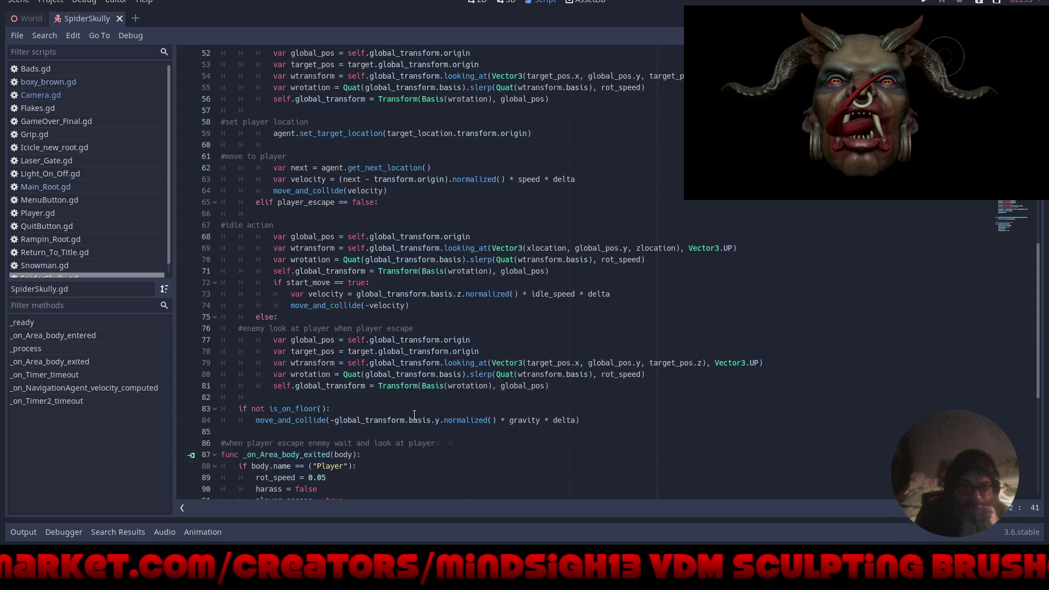
scroll(414, 415, "down", 3)
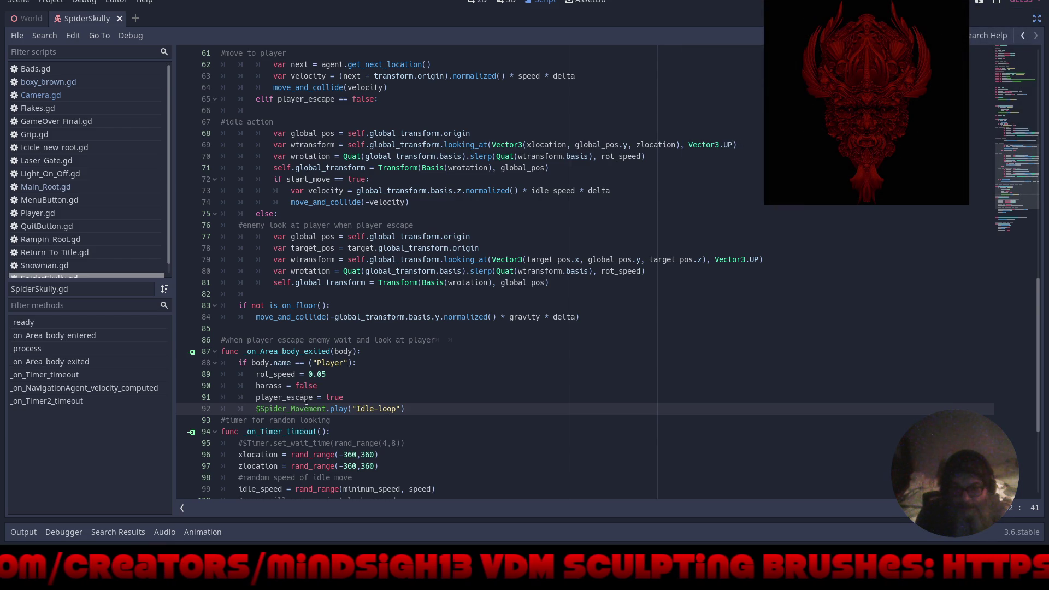
scroll(354, 430, "down", 3)
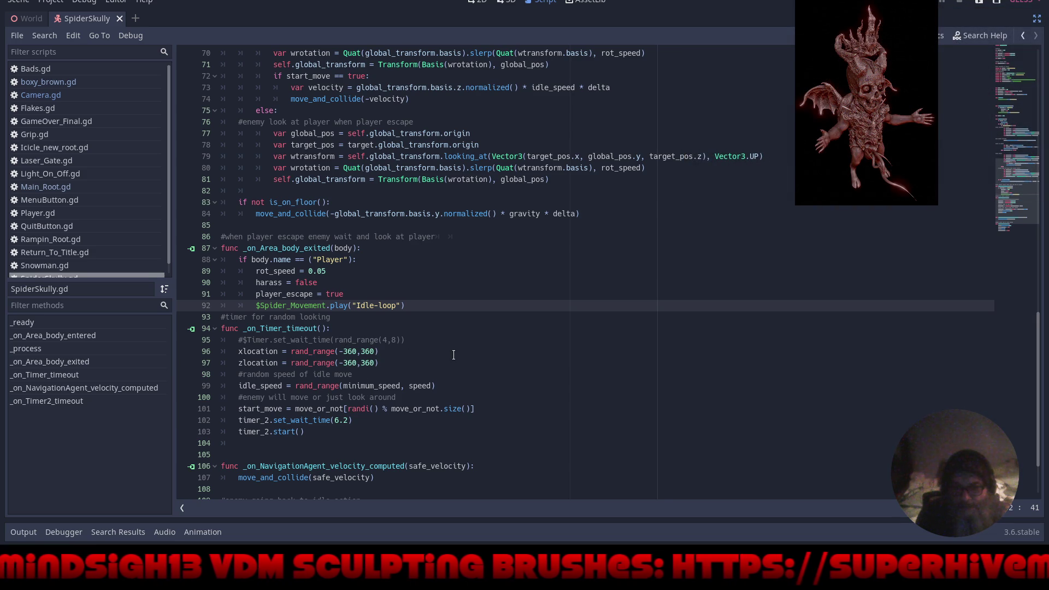
scroll(491, 376, "down", 2)
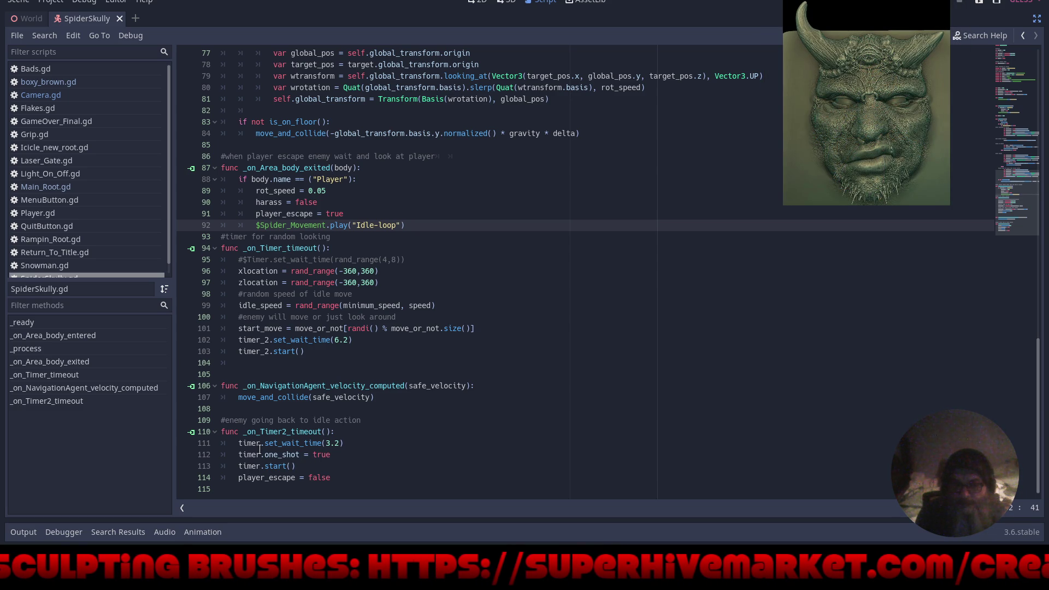
scroll(474, 407, "up", 20)
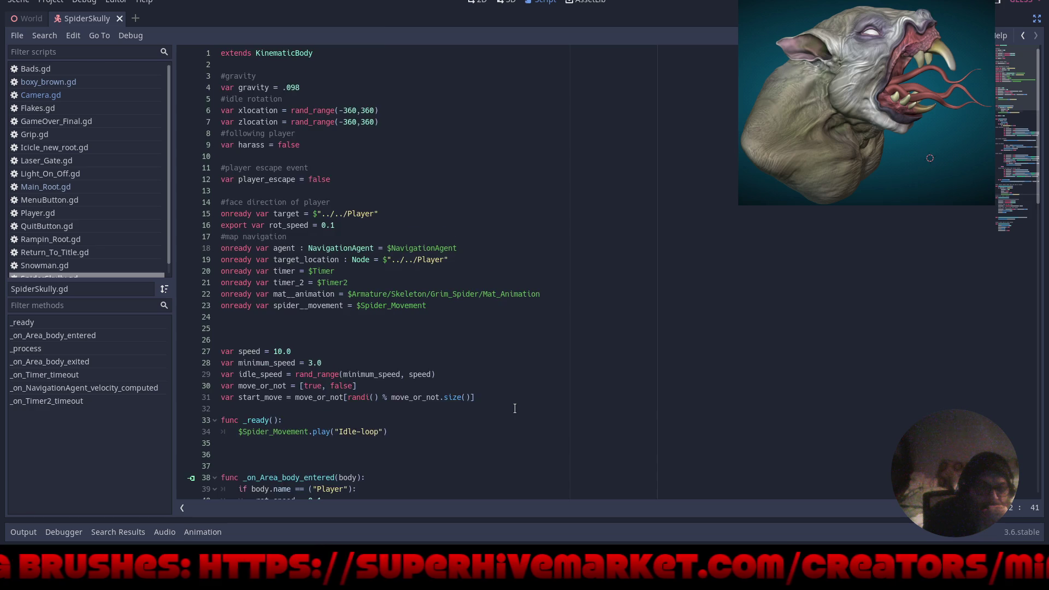
scroll(515, 409, "down", 20)
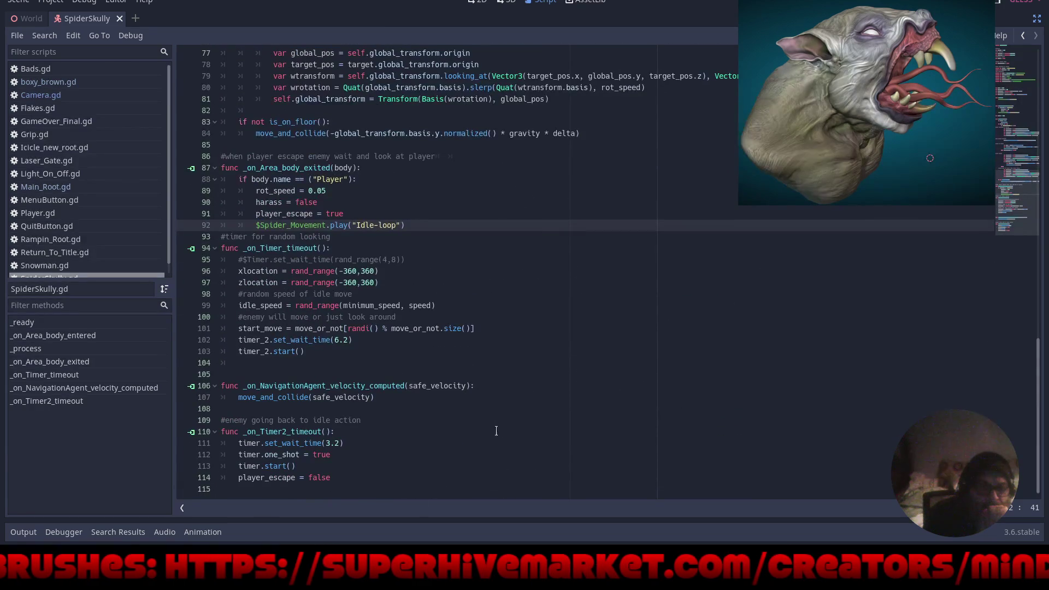
Change line 111 to timer_2.set_wait_time(3.2), then save and run the game.
left_click(261, 442)
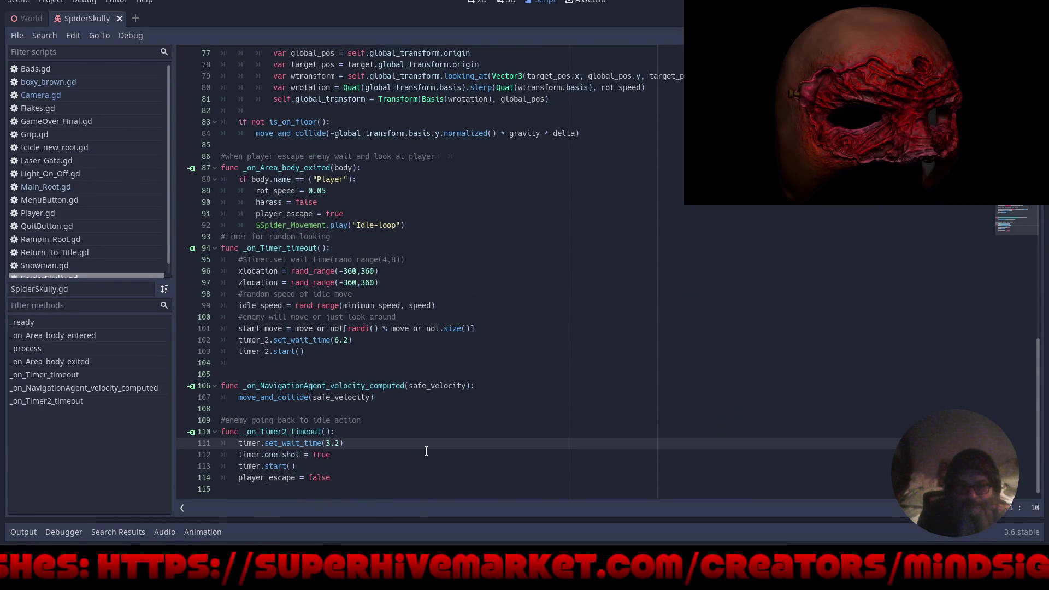
type("_")
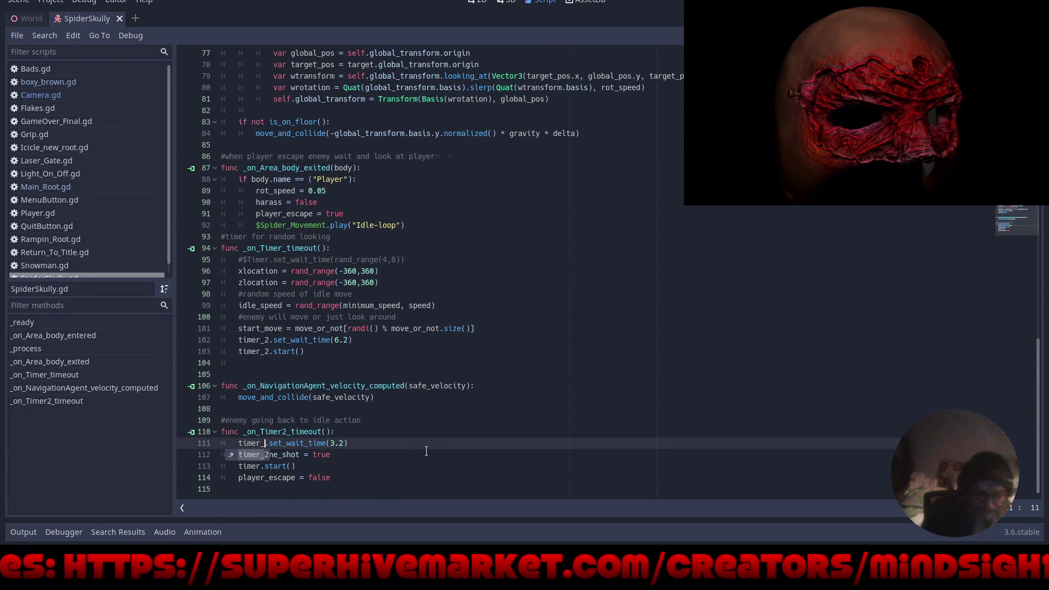
type("2")
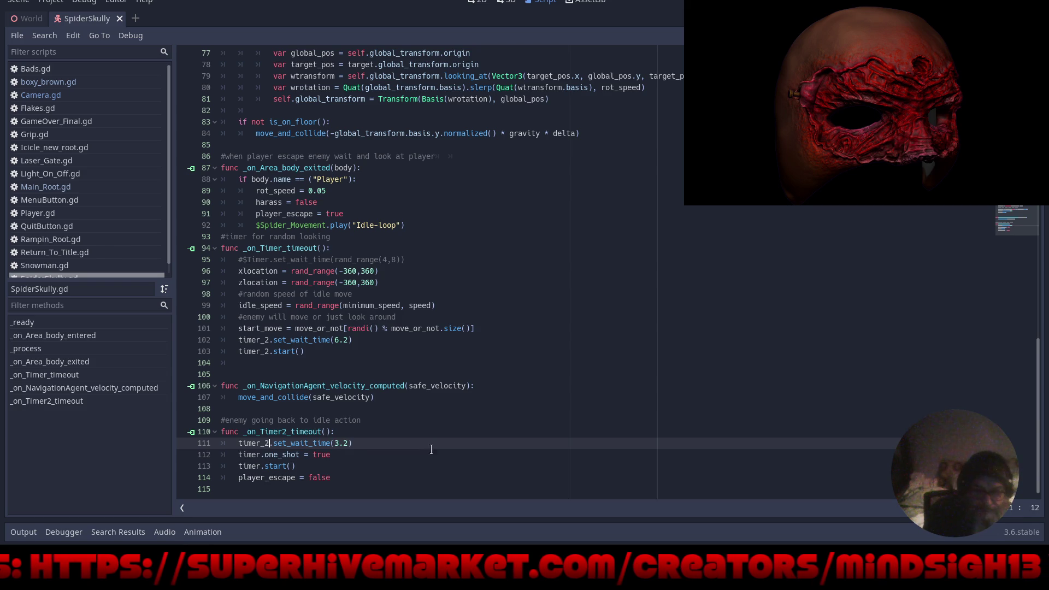
key("F5")
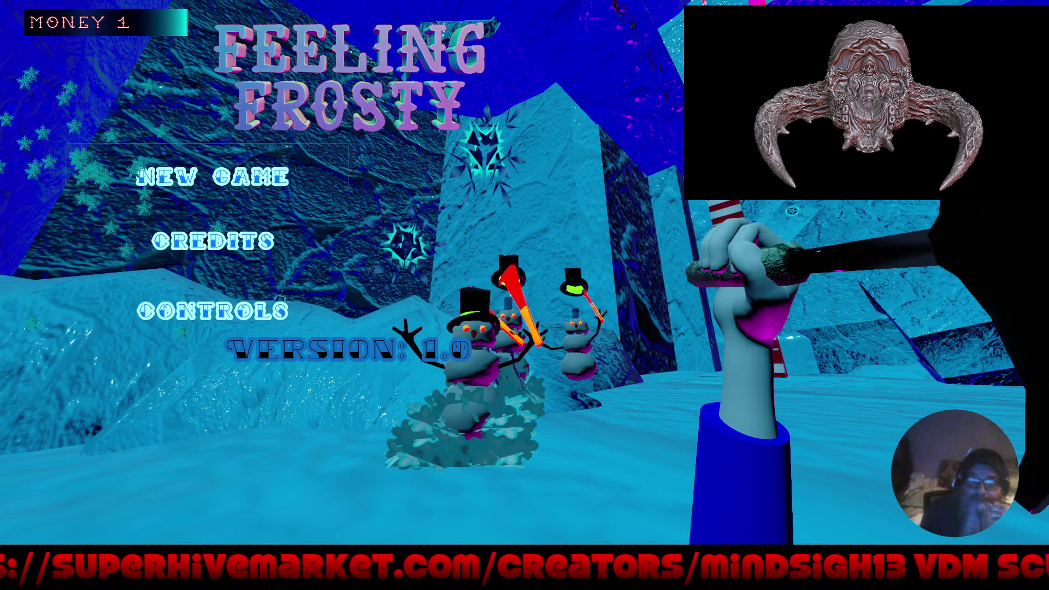
Start a New Game from the Feeling Frosty title menu to playtest the spider.
left_click(213, 176)
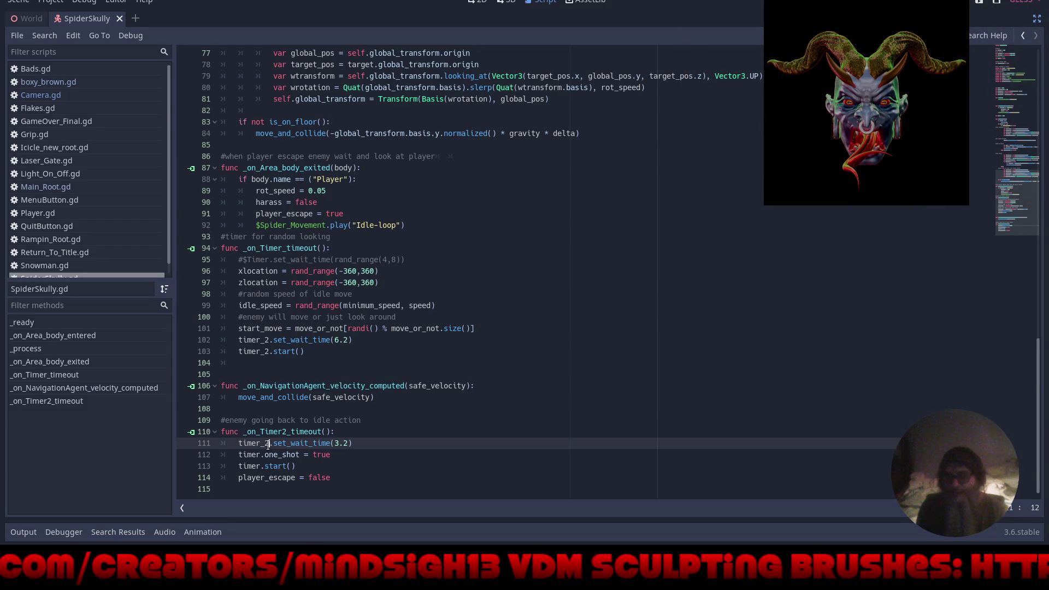
Revert line 111 to timer.set_wait_time(3.2) and uncomment the random 4–8 wait time on line 95.
key("BackSpace")
key("BackSpace")
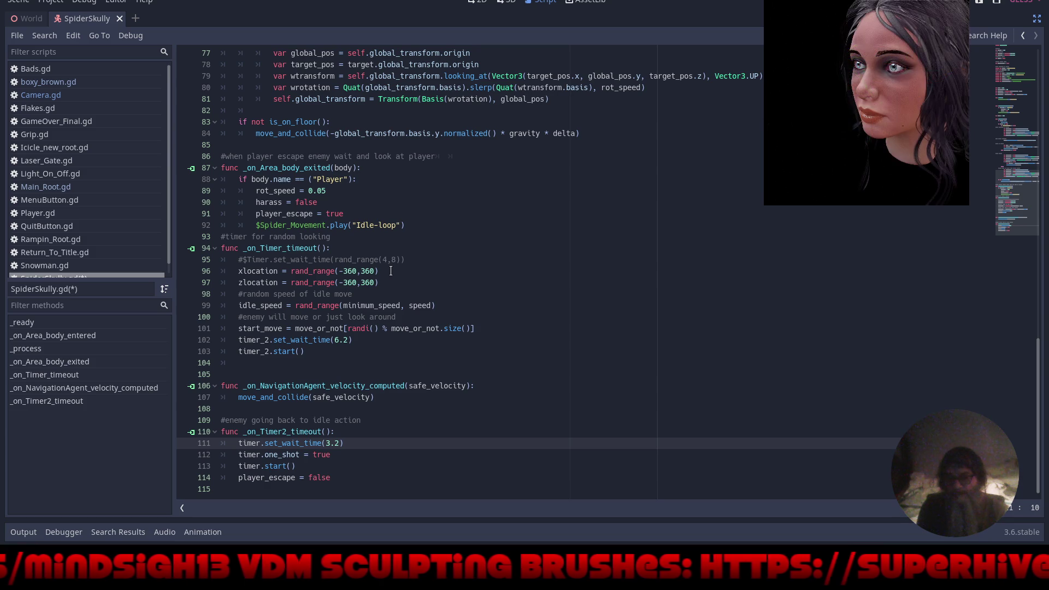
left_click(242, 260)
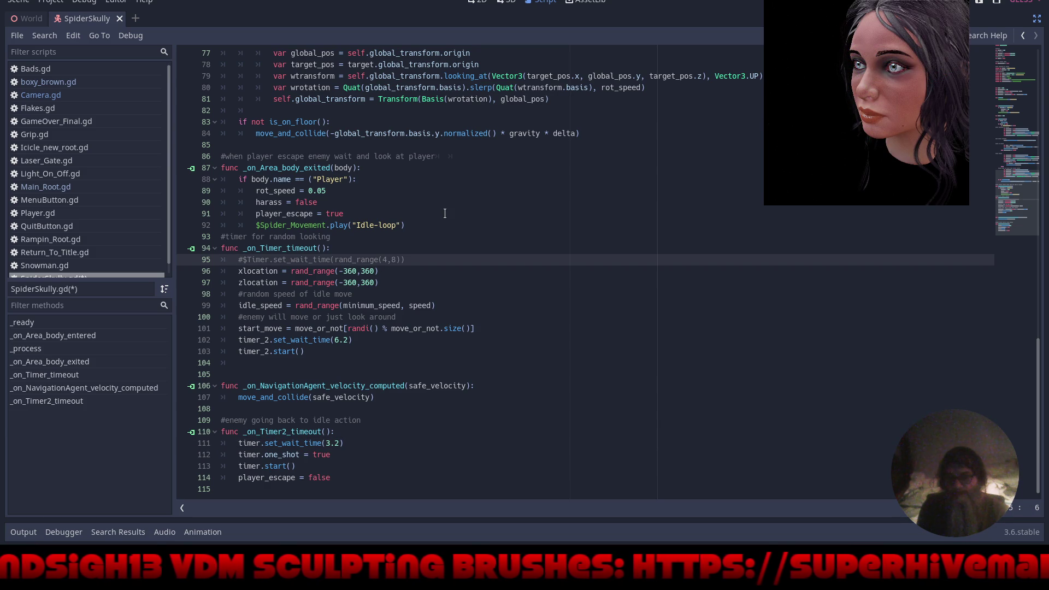
key("BackSpace")
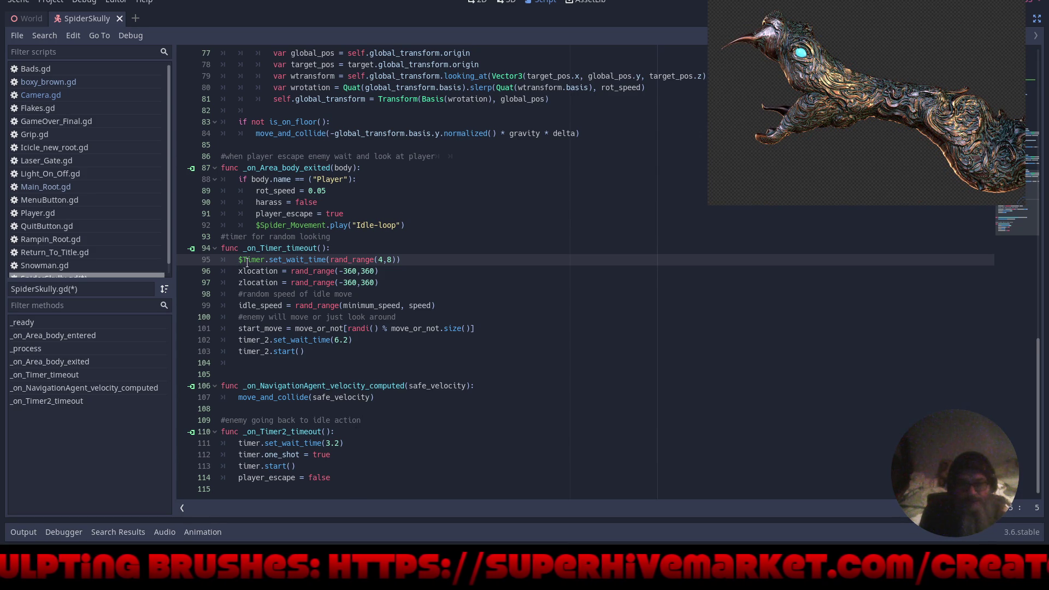
Restore the scene and file docks and return to the SpiderSkully script.
left_click(504, 2)
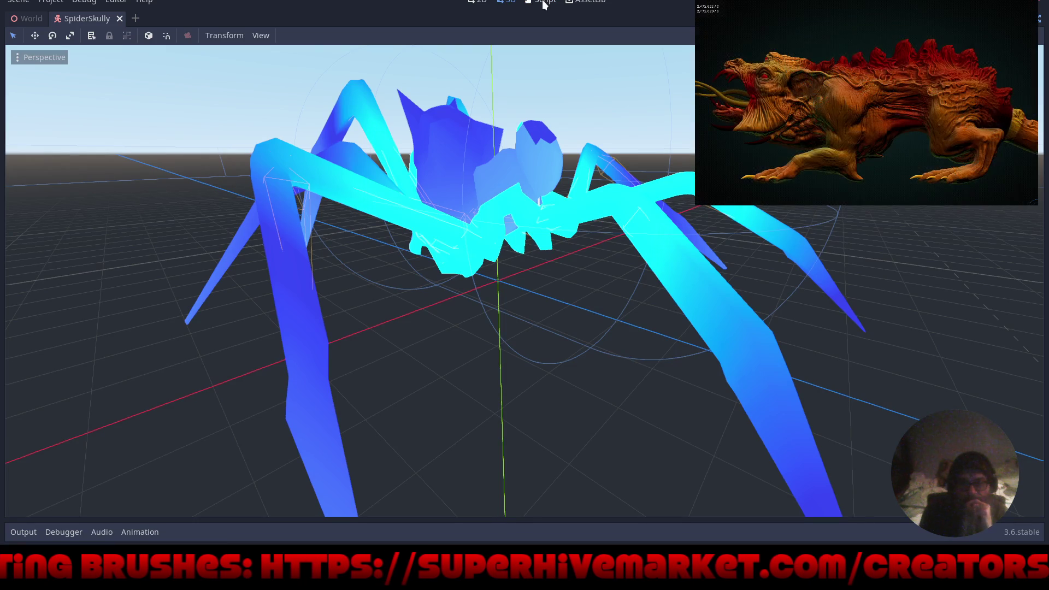
key("ctrl+shift+F11")
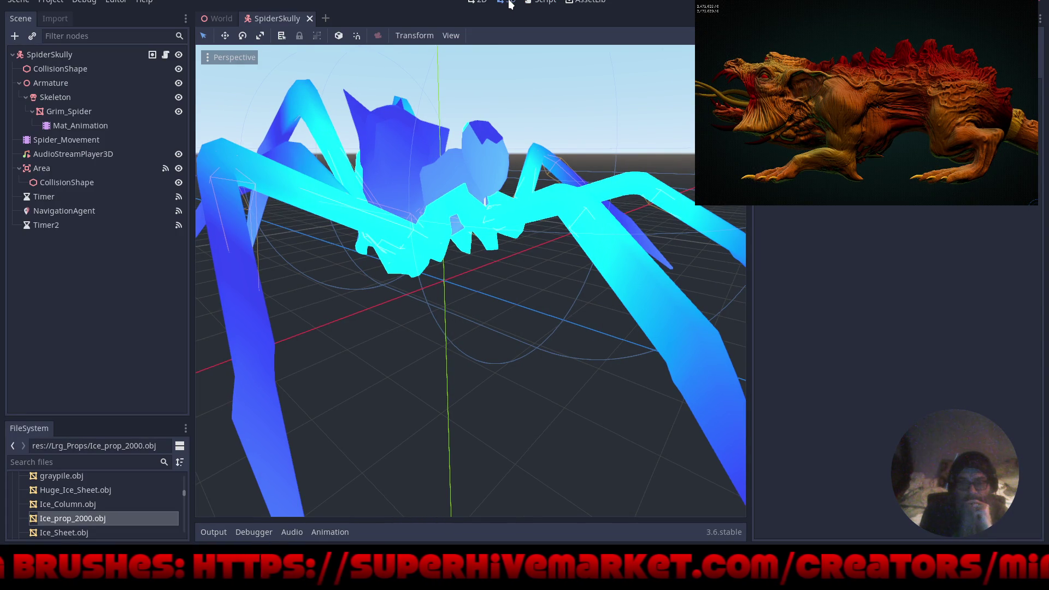
left_click(552, 2)
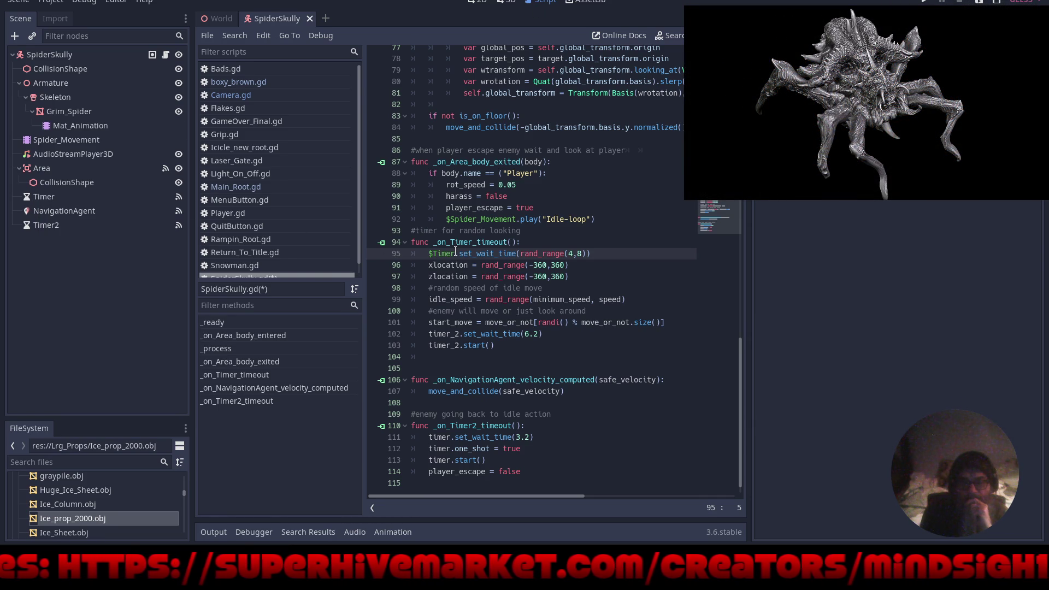
Replace '$Timer' with 'timer' on line 95, then run the game and start a new game.
left_click_drag(454, 253, 427, 254)
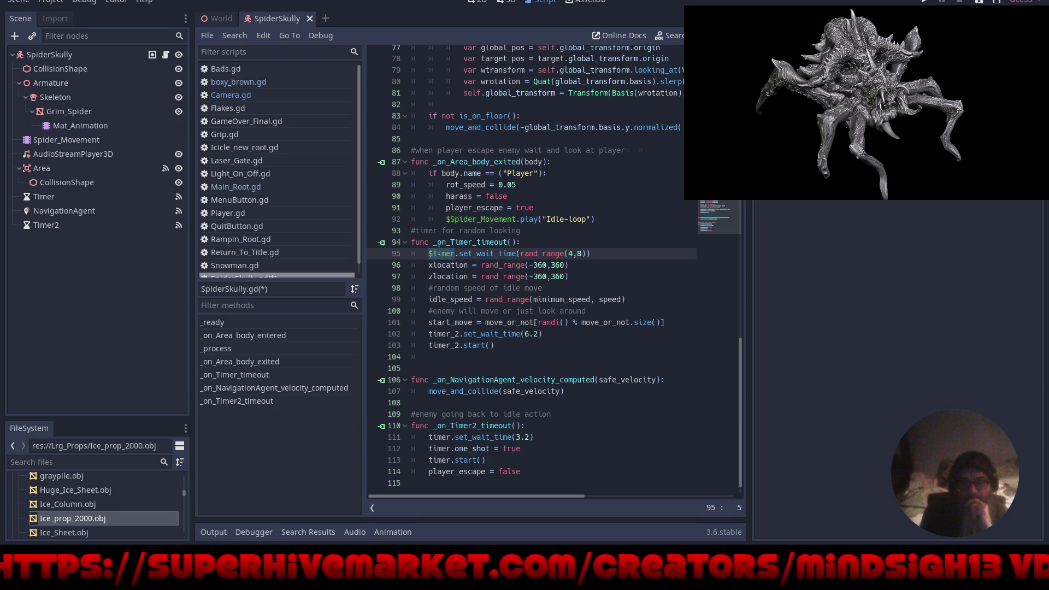
type("timer")
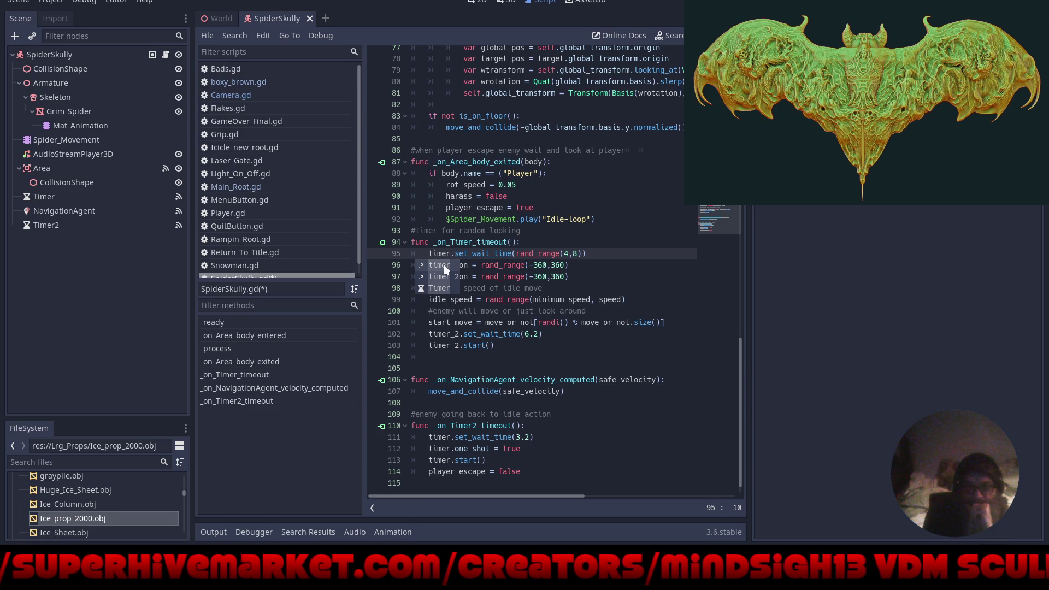
key("Escape")
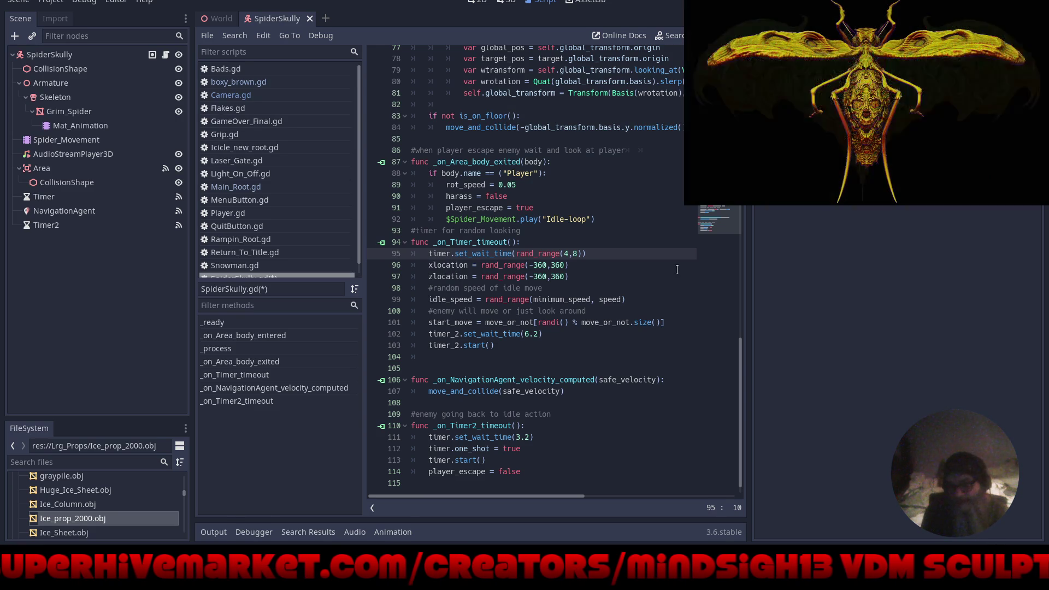
key("F5")
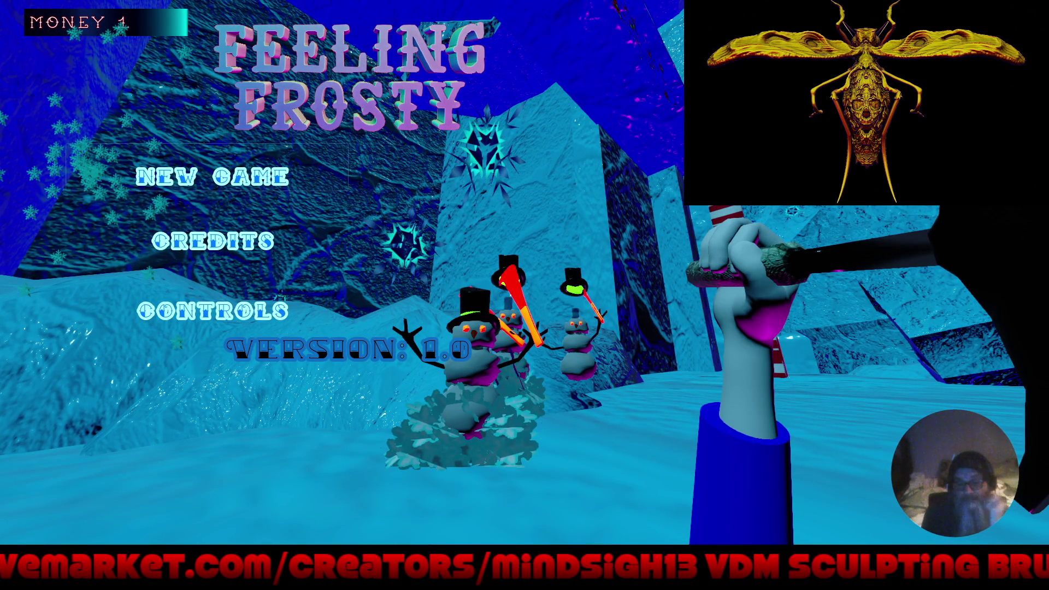
key("Return")
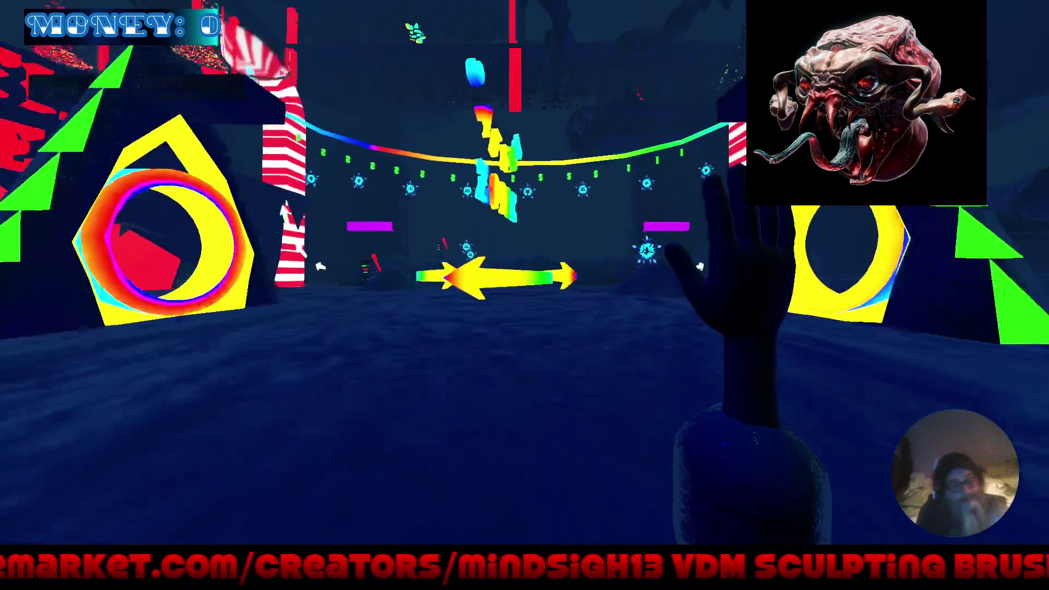
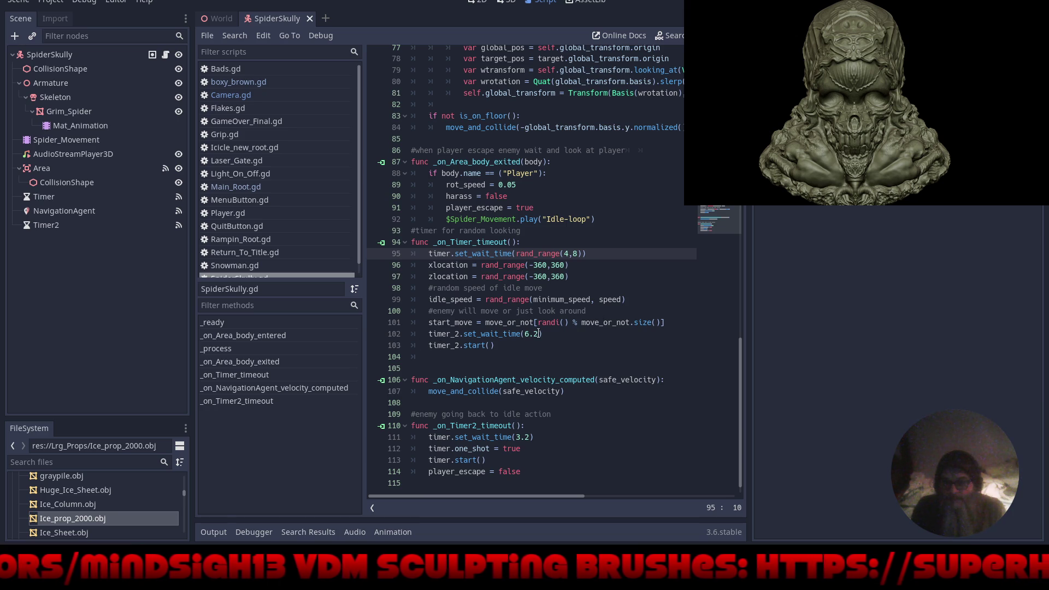
Change timer_2.set_wait_time from 6.2 to 15 seconds in _on_Timer_timeout.
left_click_drag(538, 333, 524, 334)
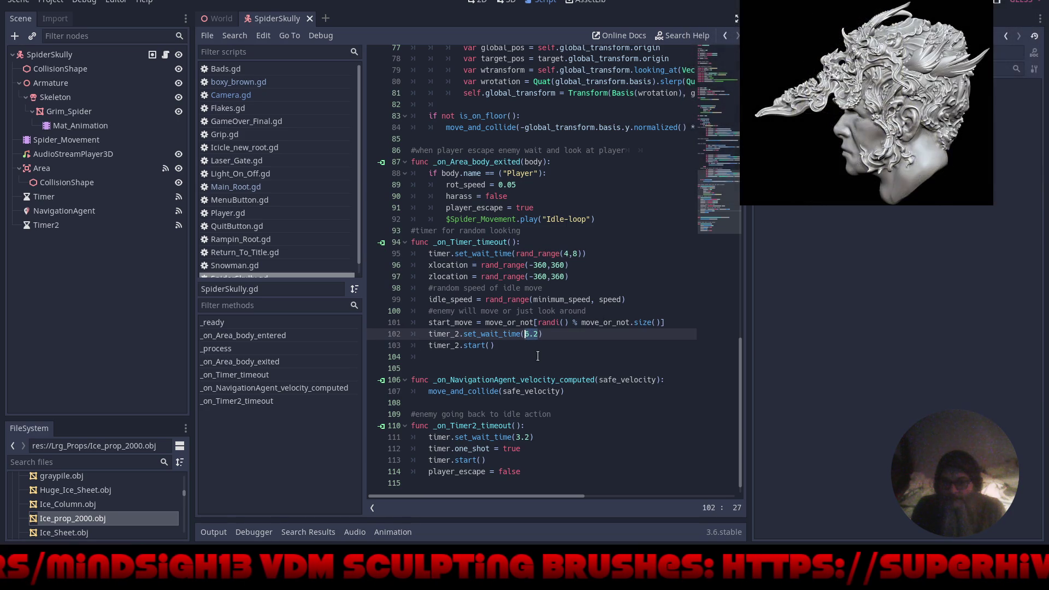
type("15")
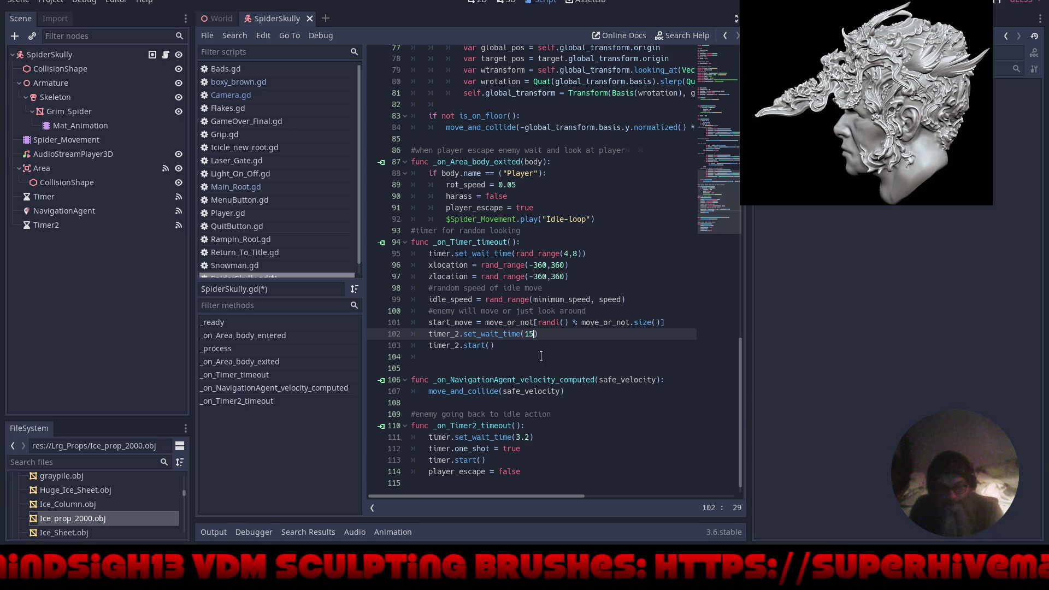
left_click(517, 353)
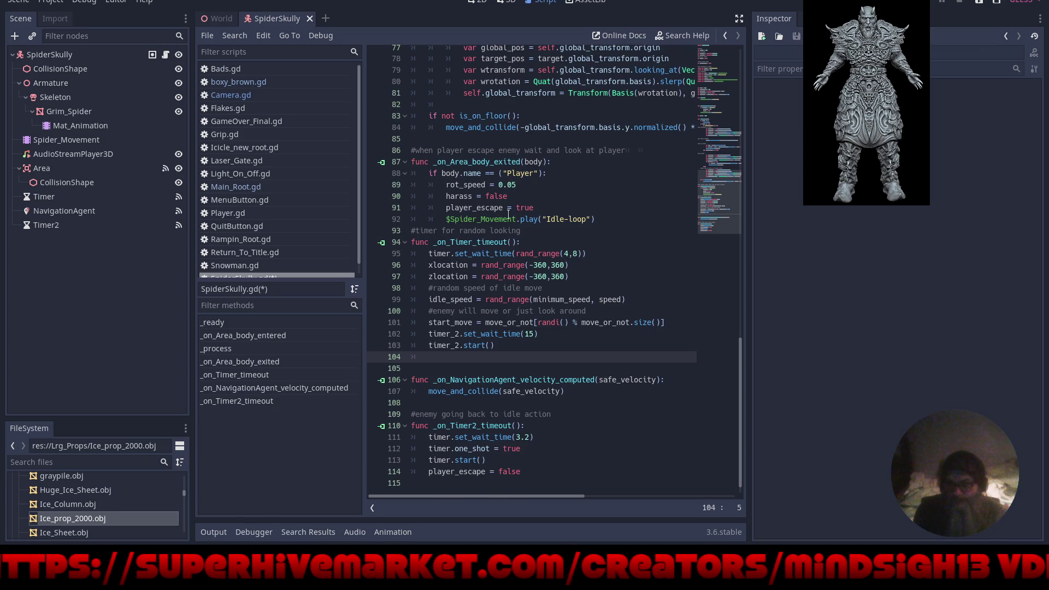
Copy the _on_Area_body_entered function and delete it from below _ready.
scroll(508, 215, "up", 4)
scroll(484, 339, "up", 17)
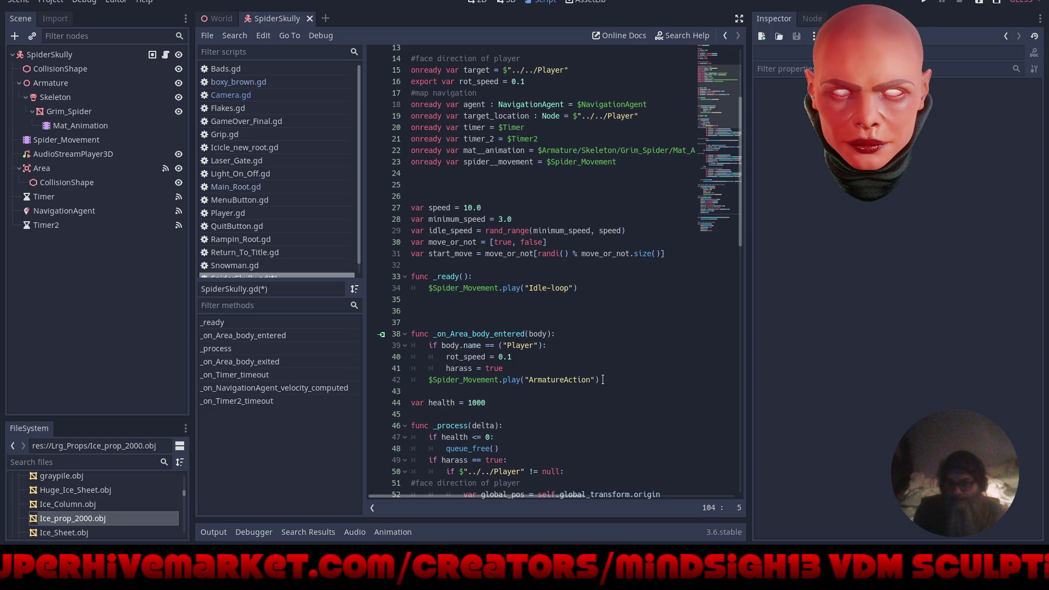
mouse_move(602, 379)
left_mouse_down()
mouse_move(415, 379)
mouse_move(401, 339)
left_mouse_up()
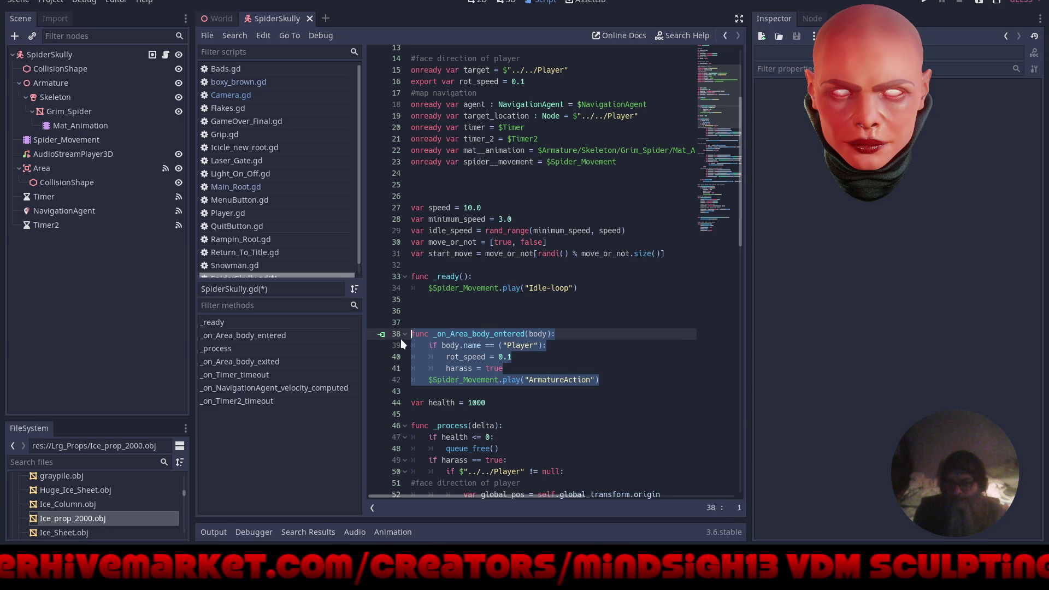
right_click(434, 335)
left_click(454, 370)
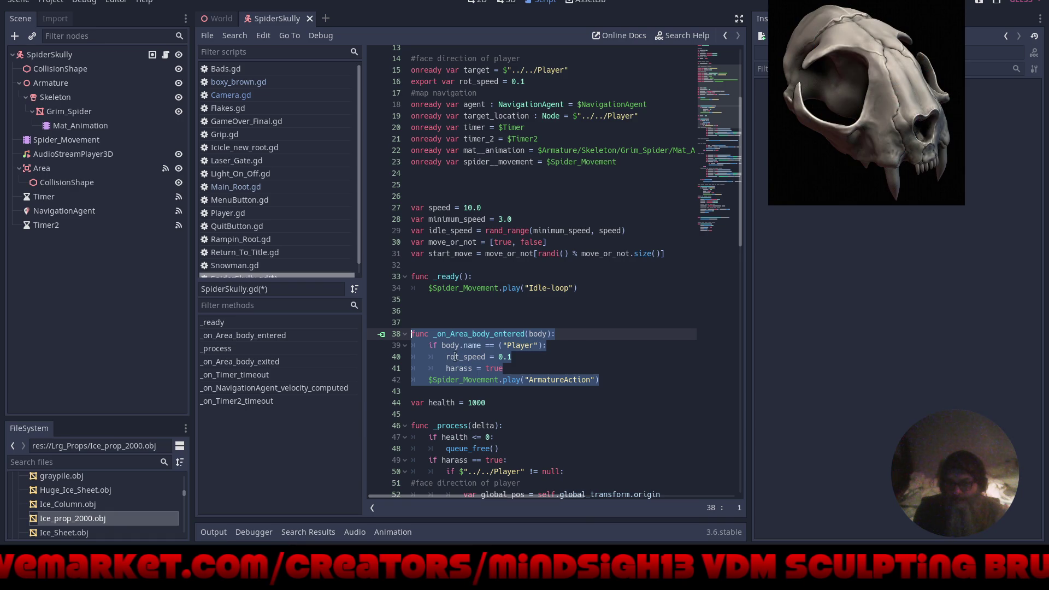
key("Delete")
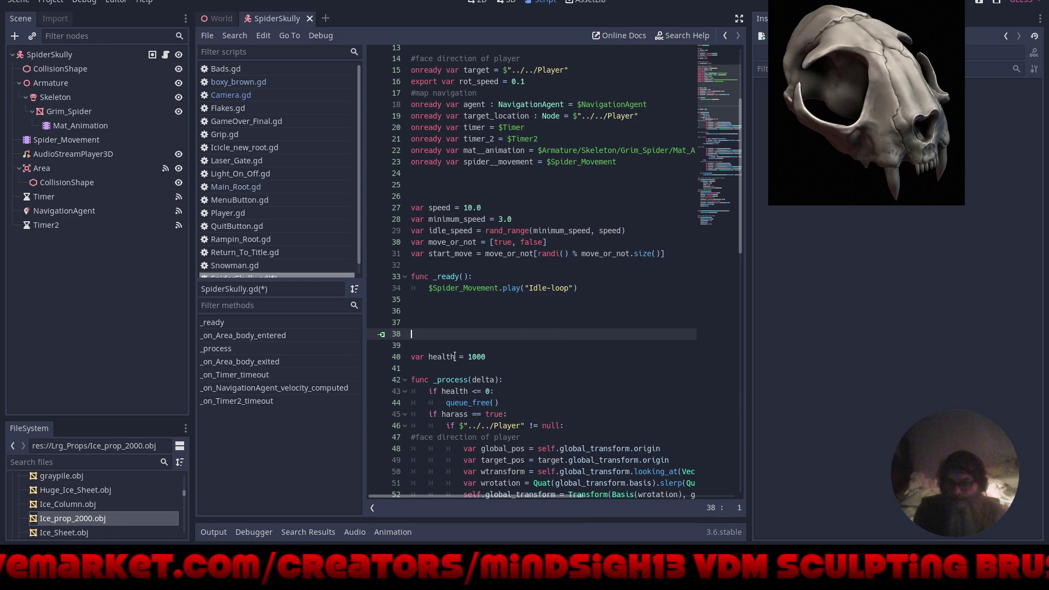
Paste the function after the floor check at line 82 and run the game.
scroll(447, 323, "down", 3)
scroll(447, 323, "down", 12)
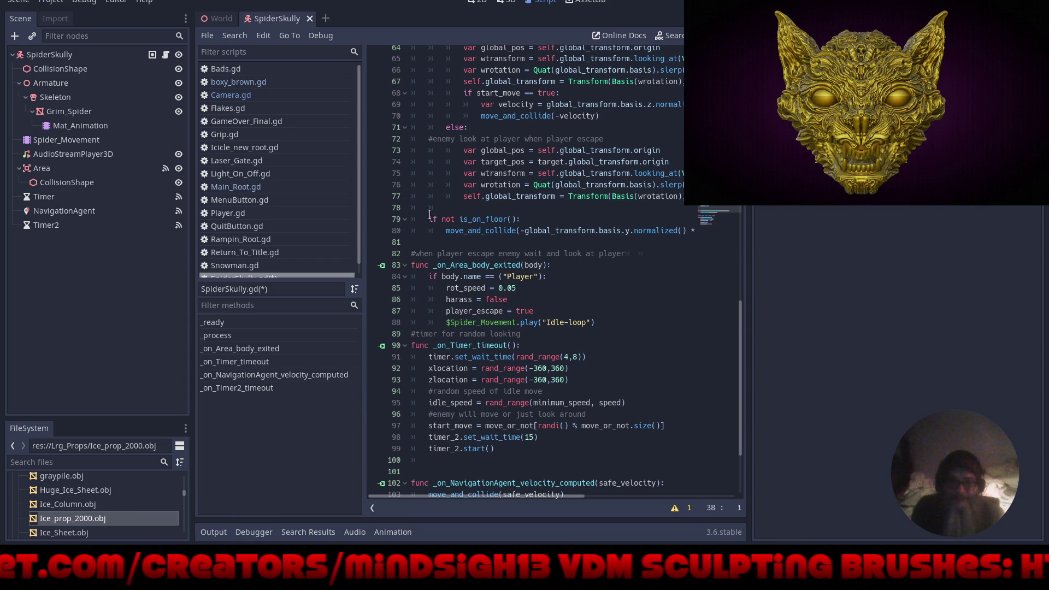
scroll(430, 214, "up", 13)
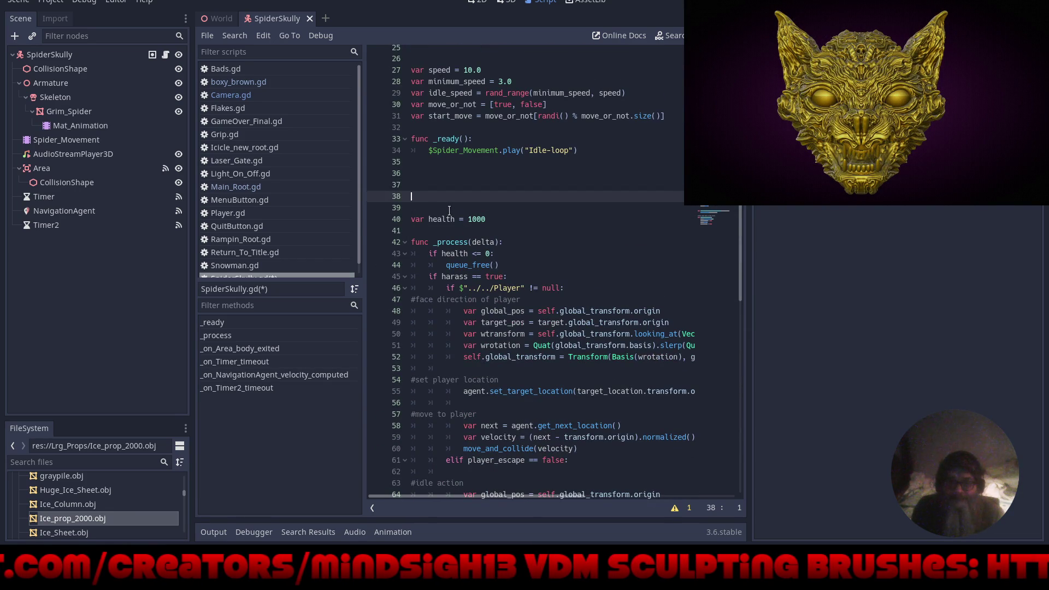
scroll(439, 267, "down", 16)
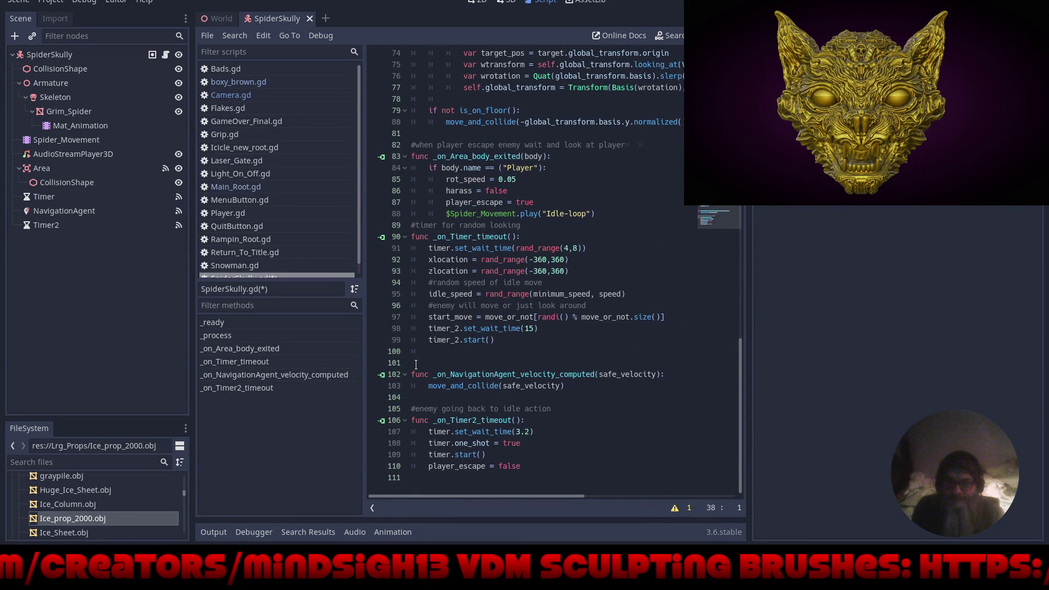
scroll(407, 323, "up", 4)
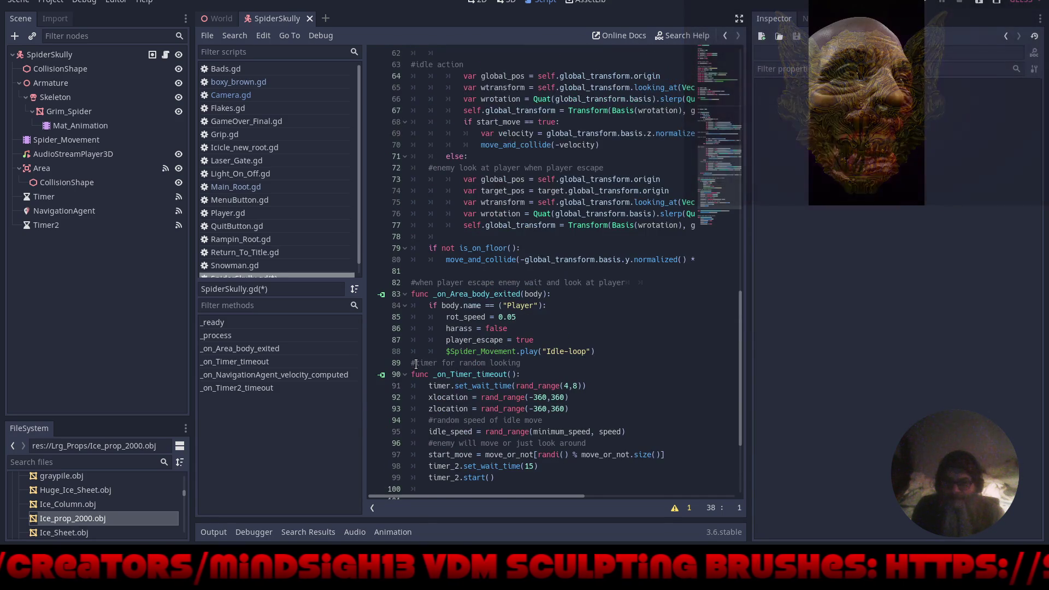
left_click(410, 271)
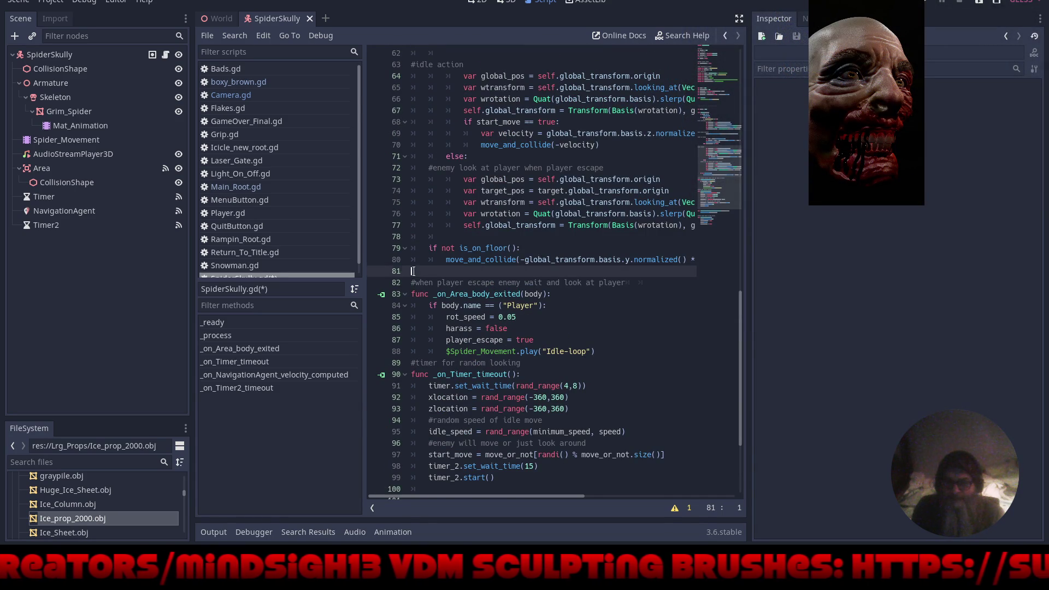
key("Return")
key("Return")
key("Return")
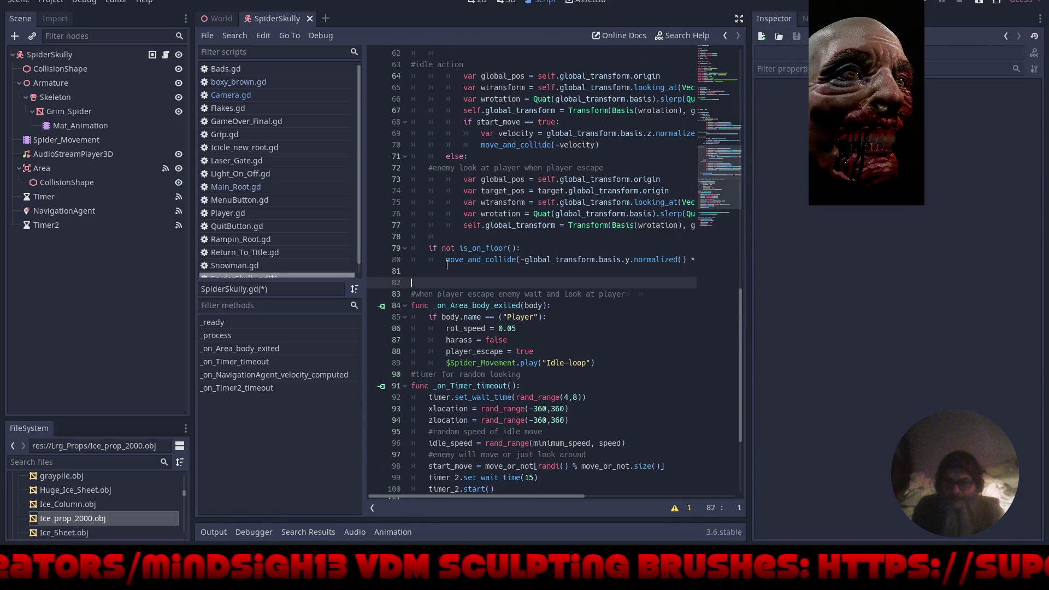
key("Up")
key("Up")
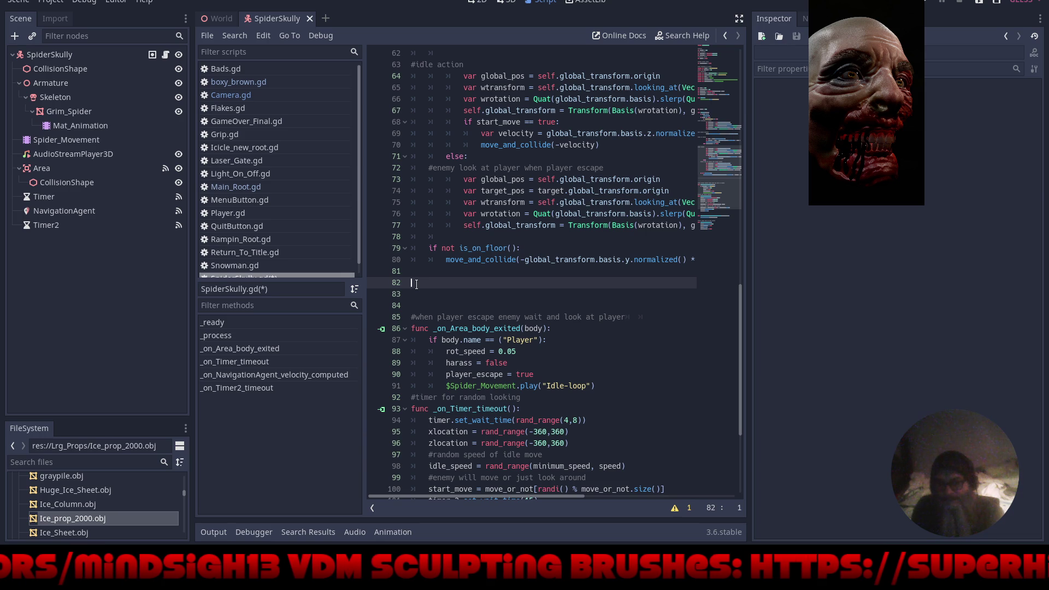
key("ctrl+v")
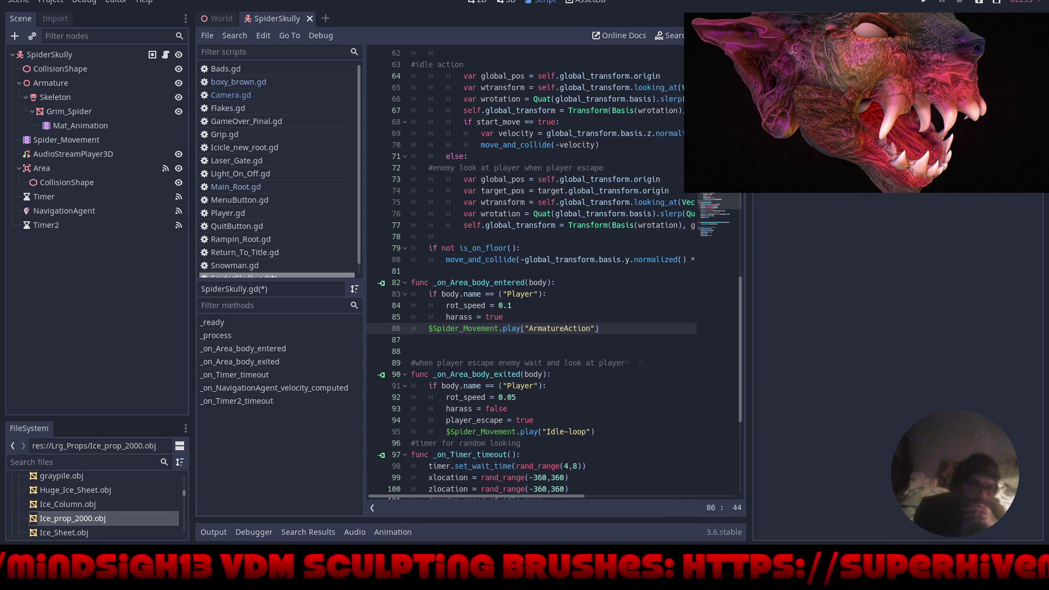
left_click(924, 4)
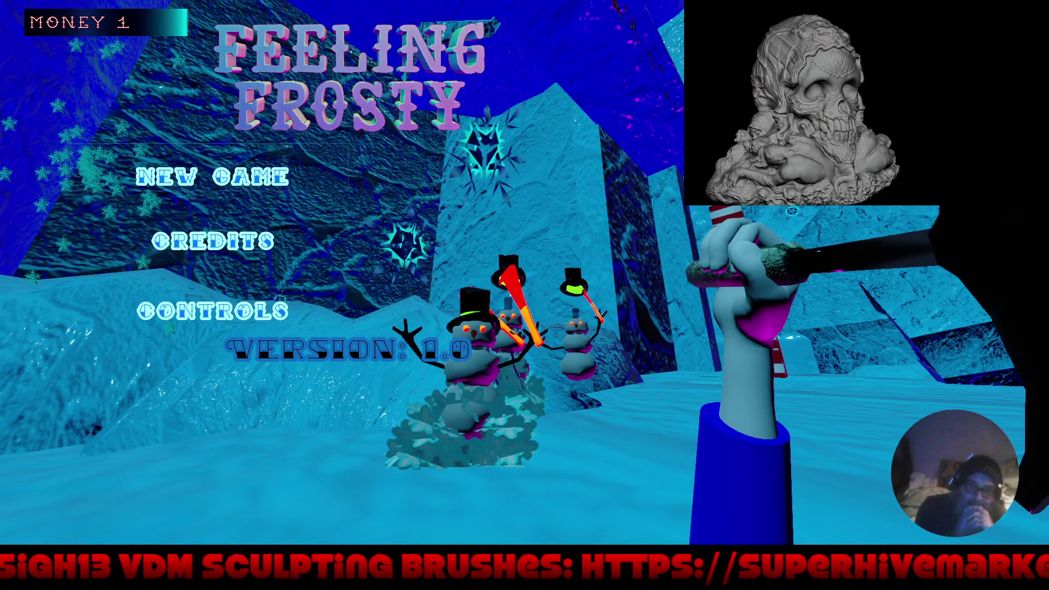
Start a new game from the Feeling Frosty title menu and play briefly.
key("Return")
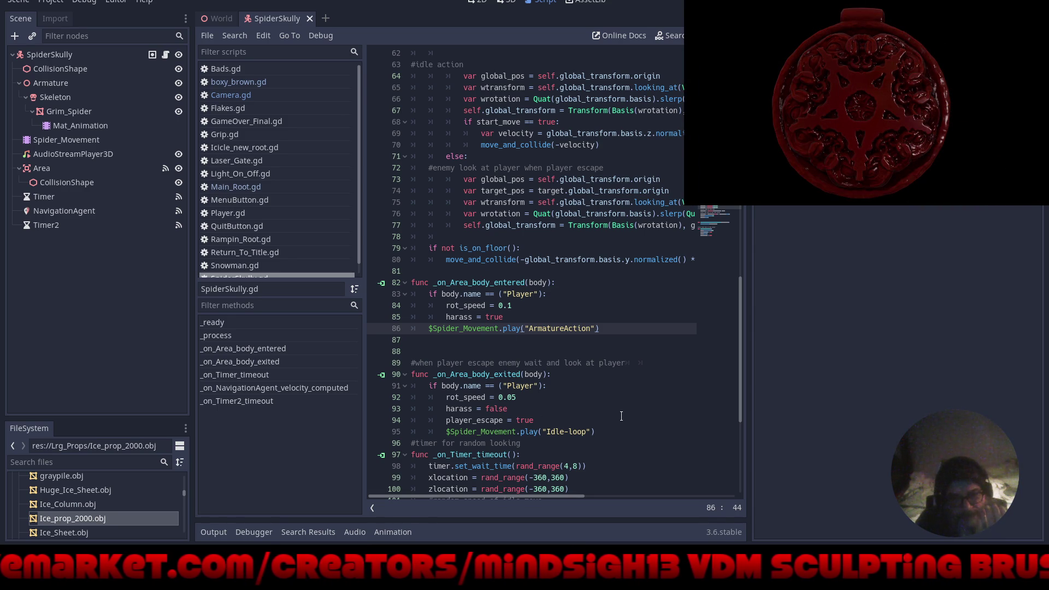
Copy the $Spider_Movement.play("Idle-loop") statement from line 95 of _on_Area_body_exited.
scroll(644, 413, "up", 4)
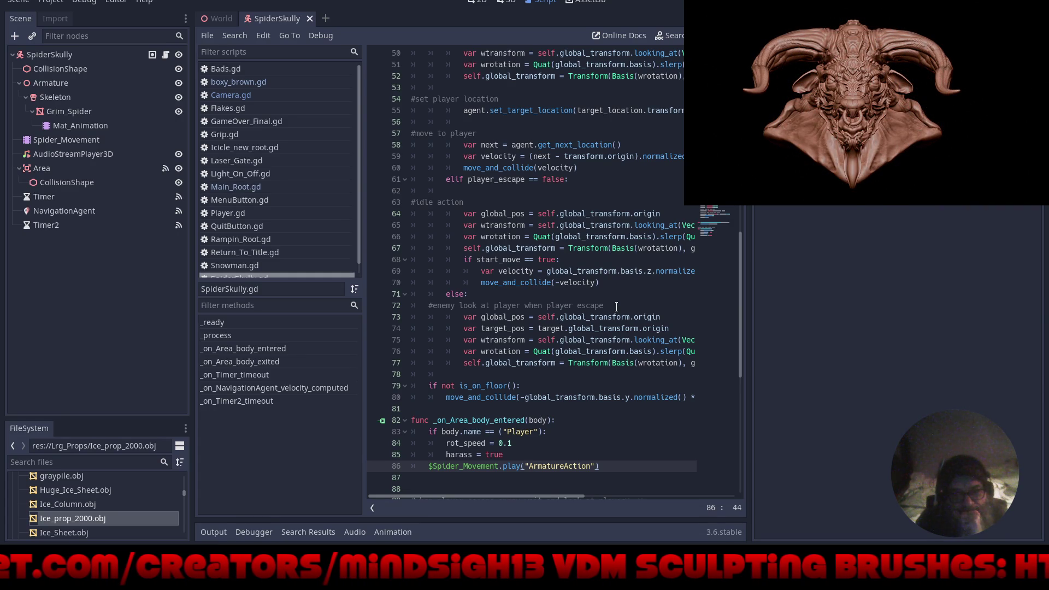
left_click(467, 373)
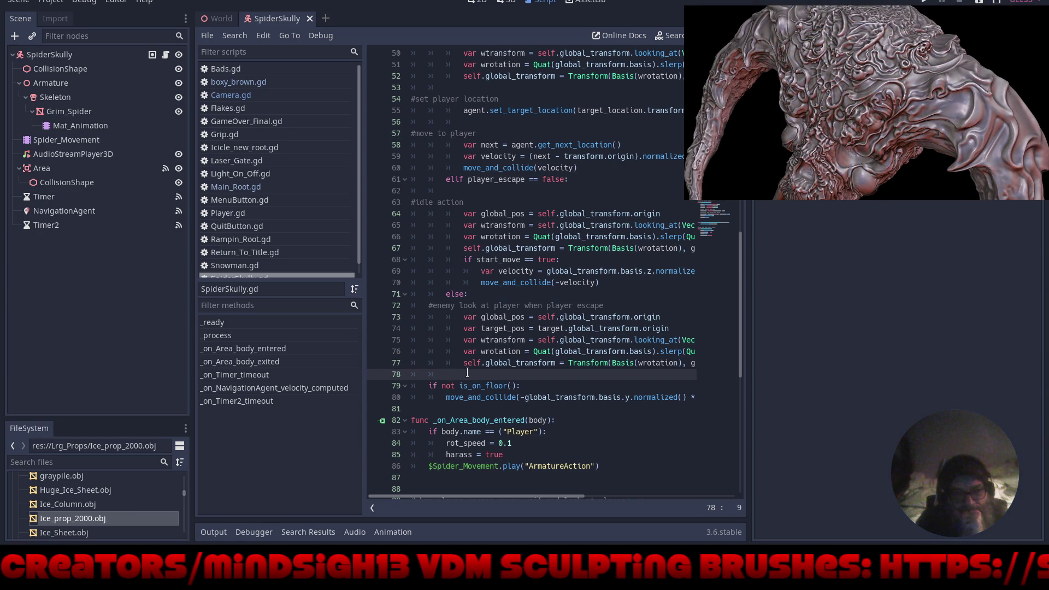
scroll(468, 372, "down", 5)
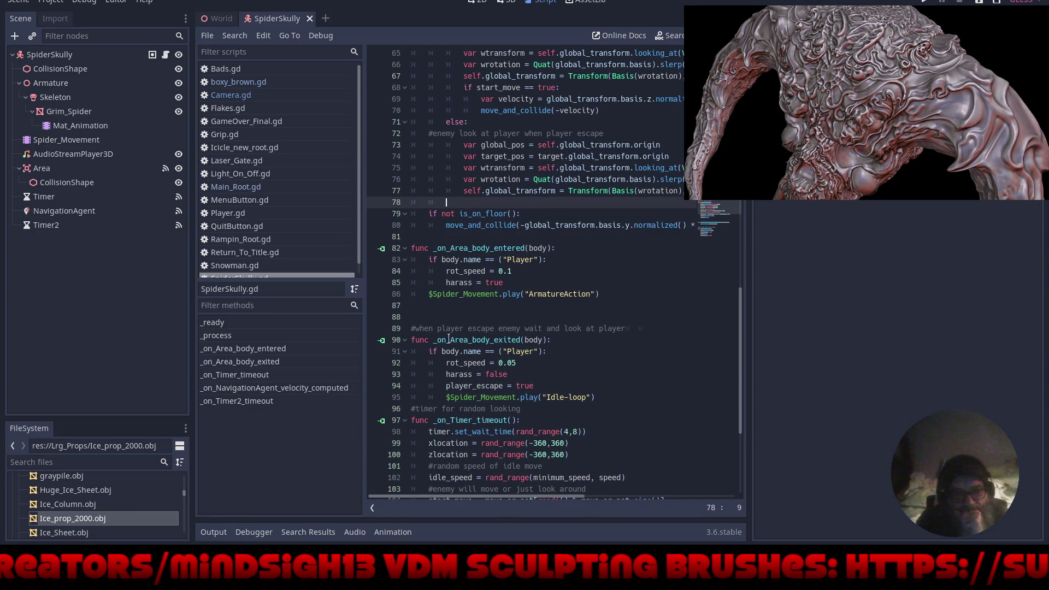
left_click_drag(598, 397, 446, 398)
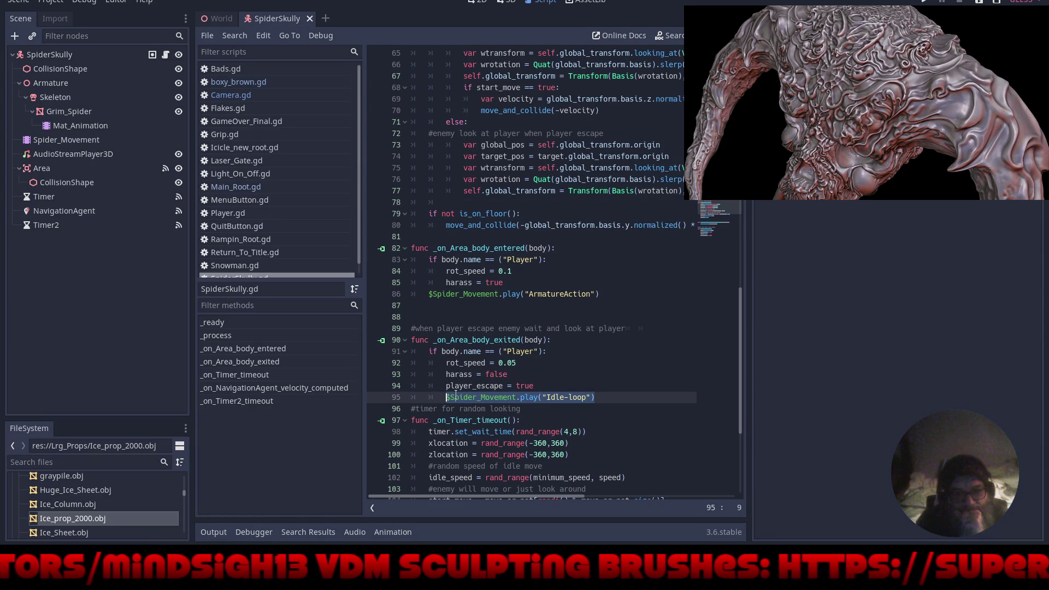
right_click(457, 395)
left_click(467, 382)
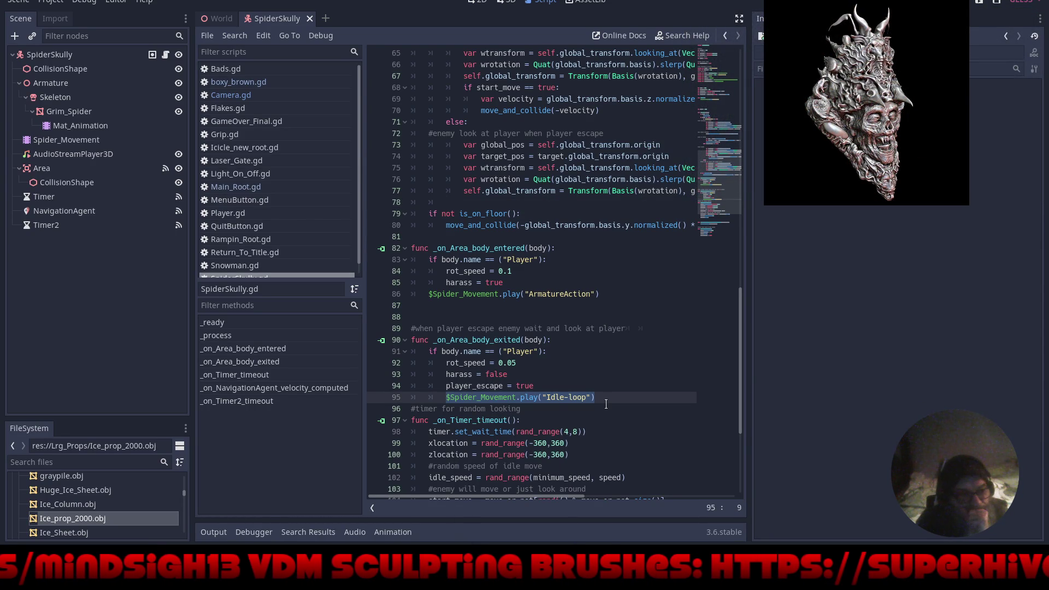
scroll(606, 403, "up", 1)
Hide the docks, delete the _ready function on lines 33–34, and switch to the 3D view.
left_click(739, 18)
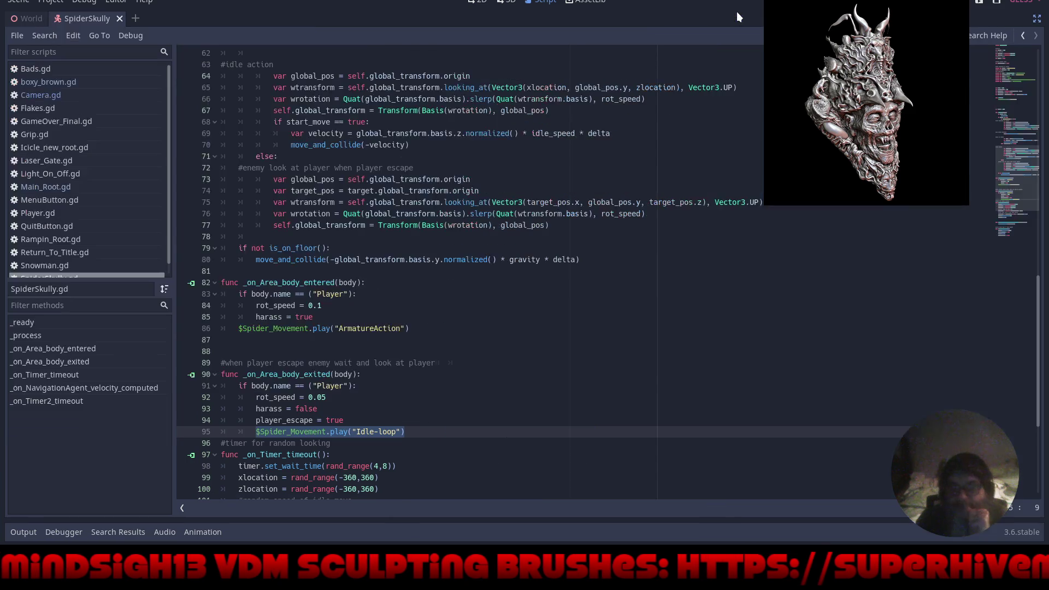
scroll(598, 253, "up", 20)
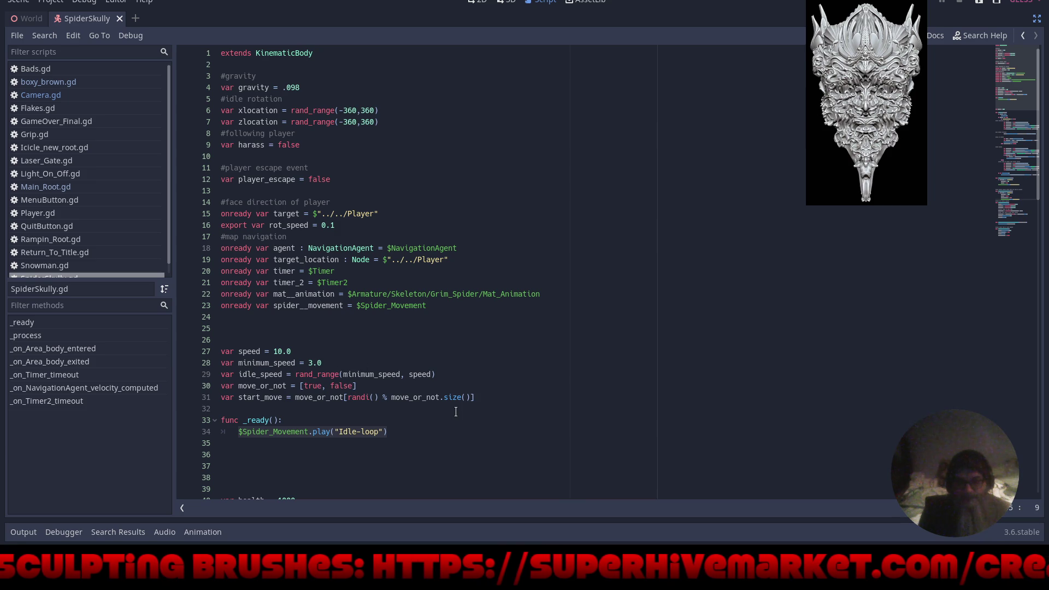
scroll(413, 432, "down", 2)
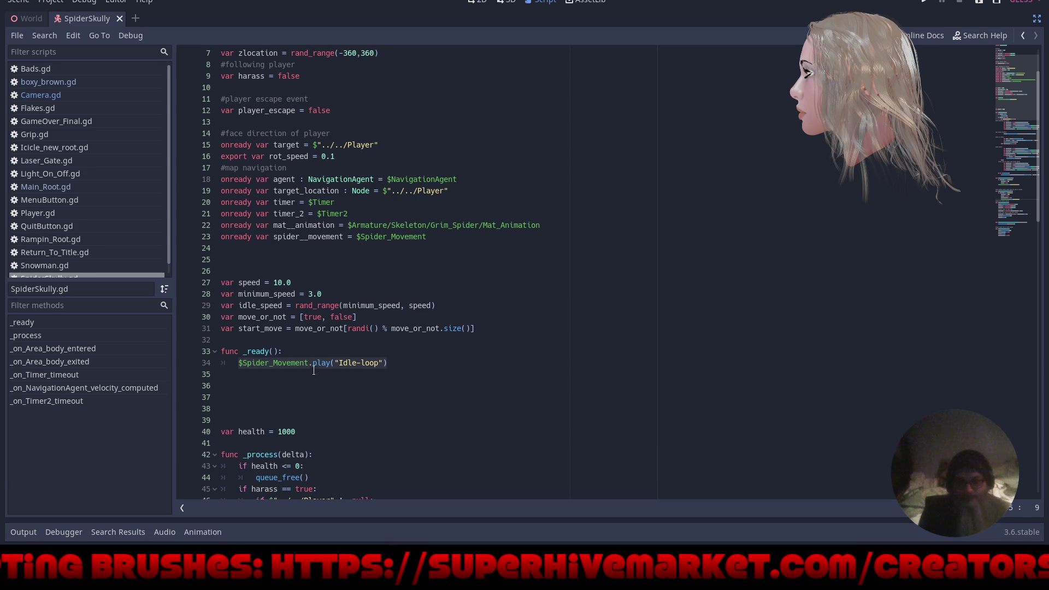
left_click_drag(394, 364, 219, 353)
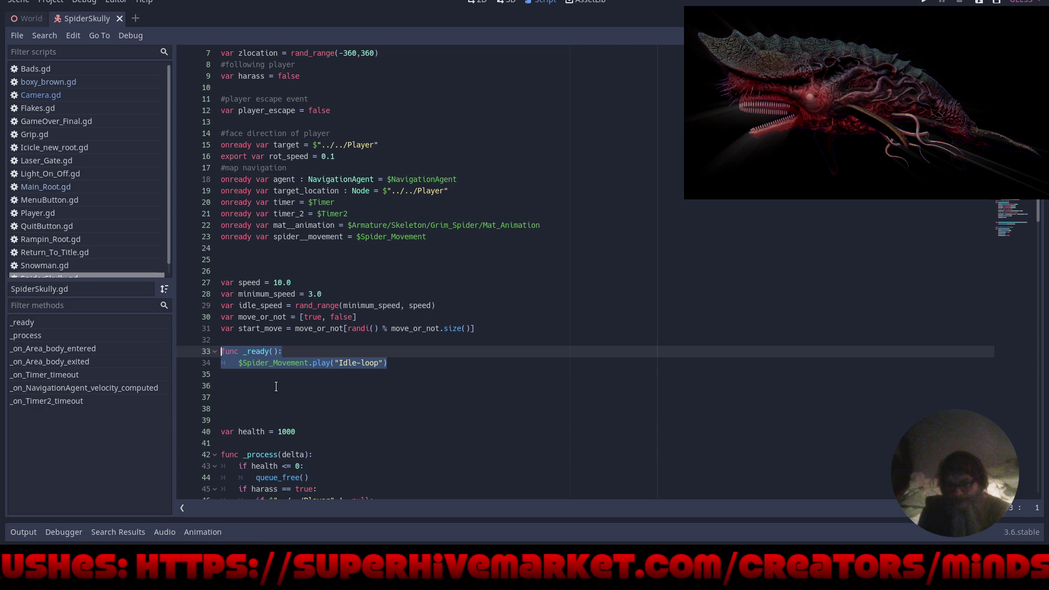
key("BackSpace")
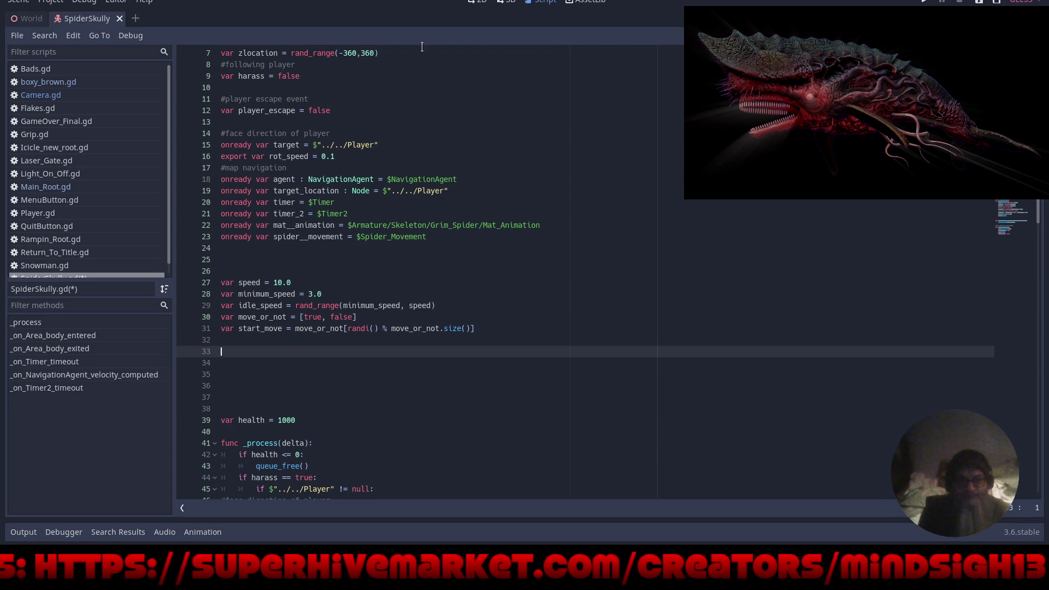
key("ctrl+F2")
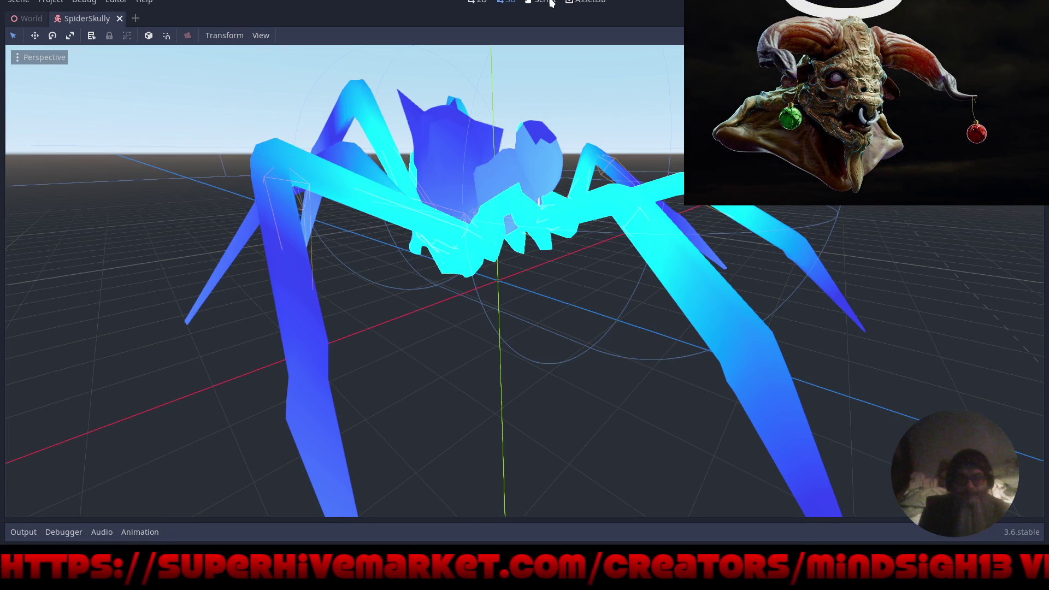
Restore the docks, return to SpiderSkully.gd, and list the Spider_Movement node's signals.
key("ctrl+shift+F11")
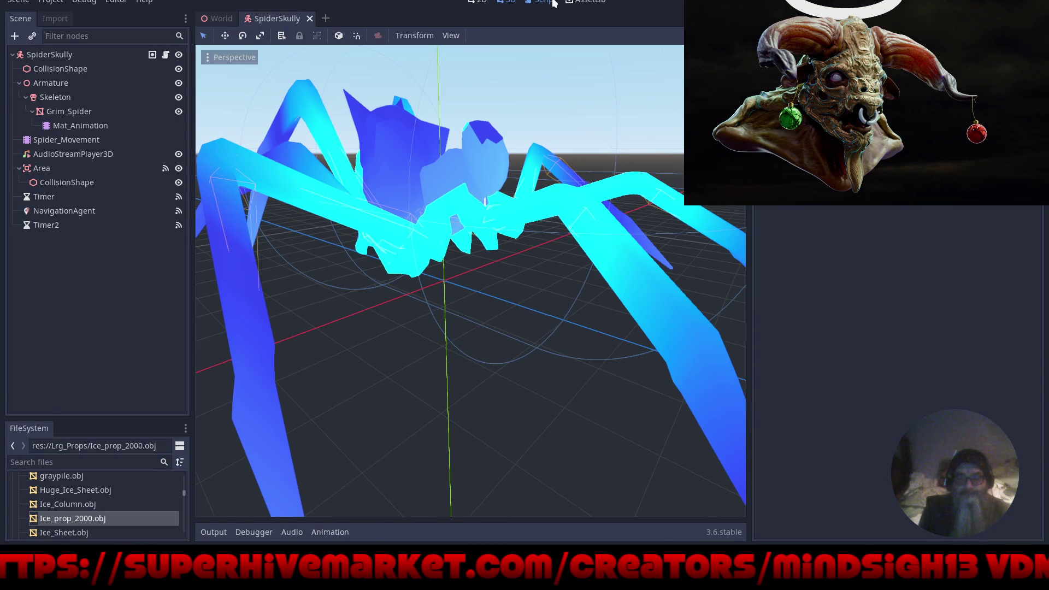
left_click(554, 2)
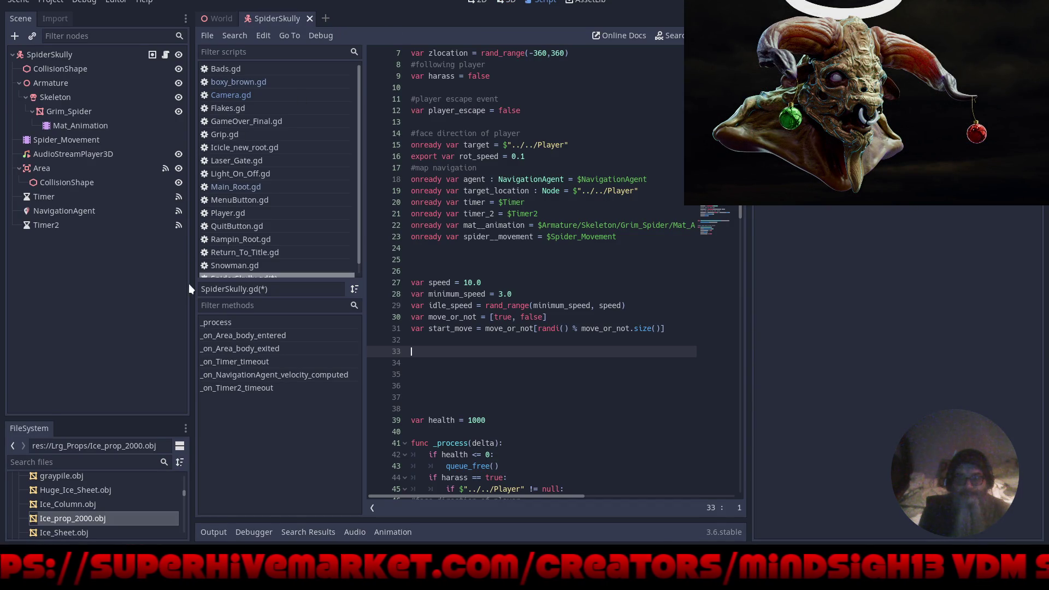
left_click_drag(190, 289, 134, 275)
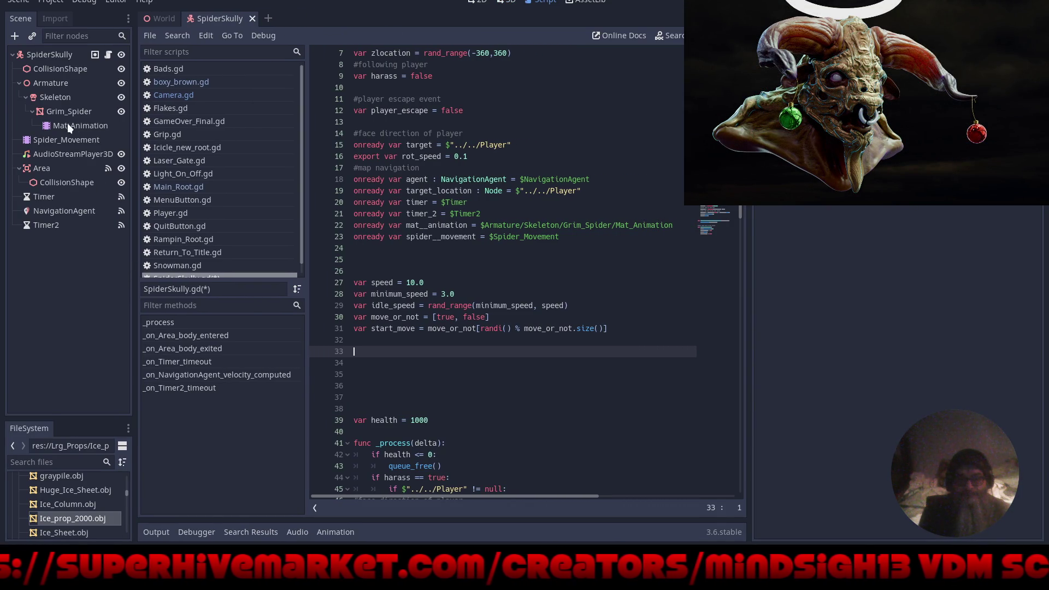
left_click(55, 140)
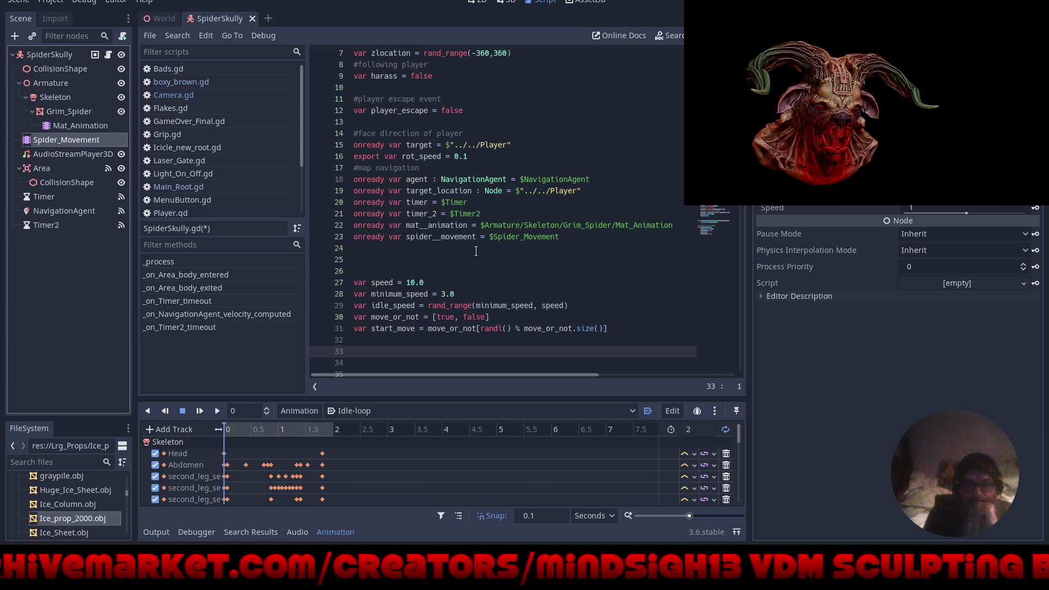
scroll(471, 261, "down", 4)
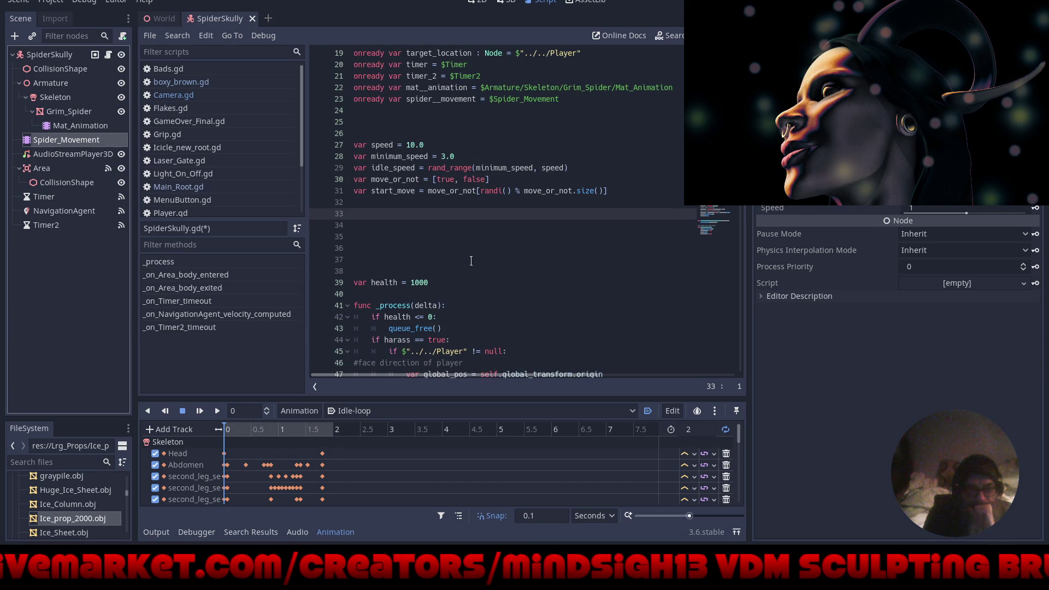
scroll(471, 261, "down", 2)
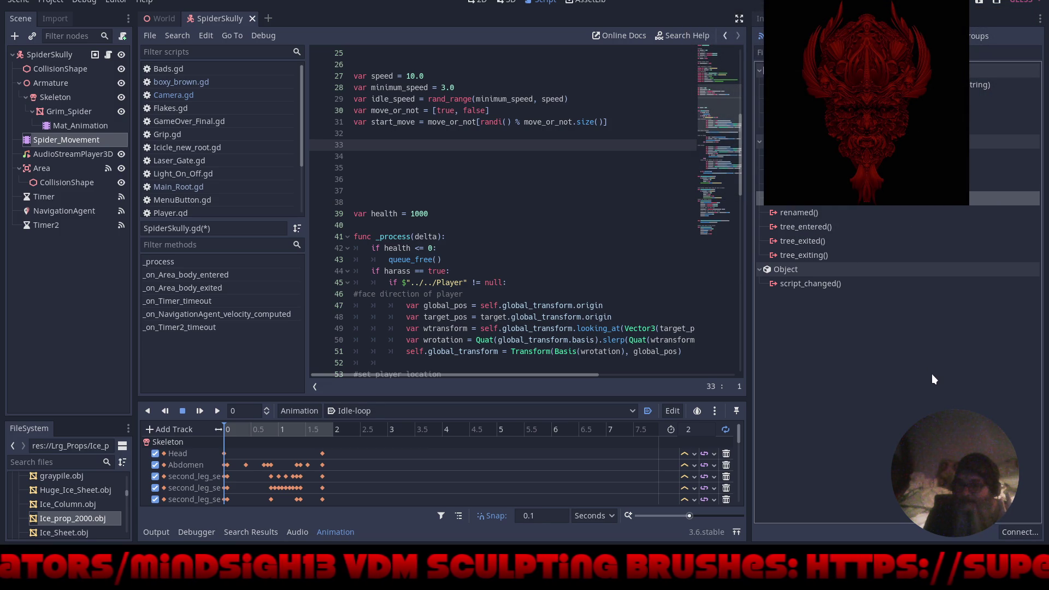
Connect Spider_Movement's ready signal to a new _on_Spider_Movement_ready function and select its pass line.
left_click(1015, 531)
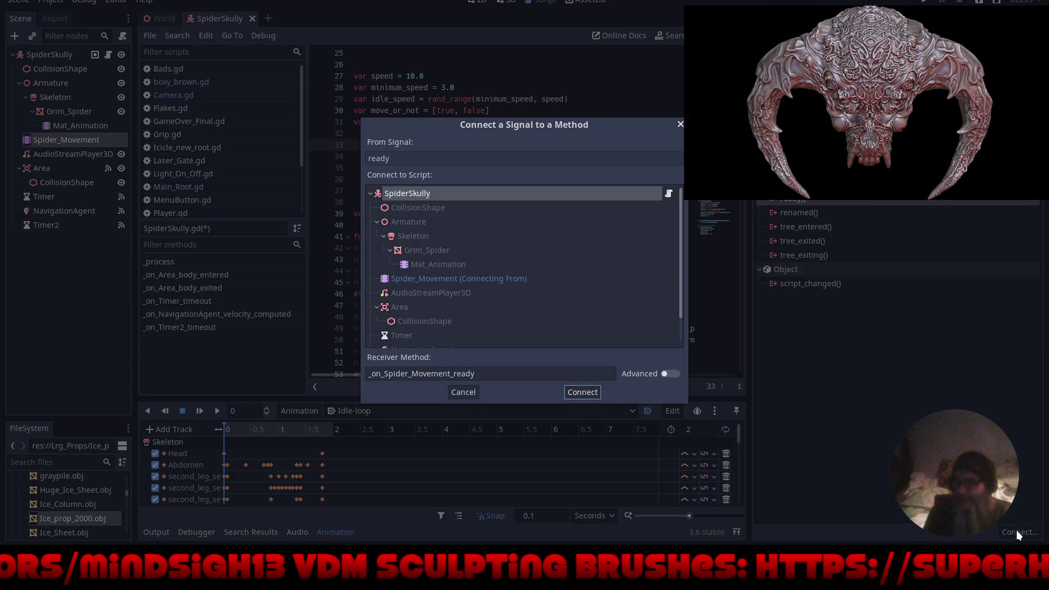
left_click(583, 389)
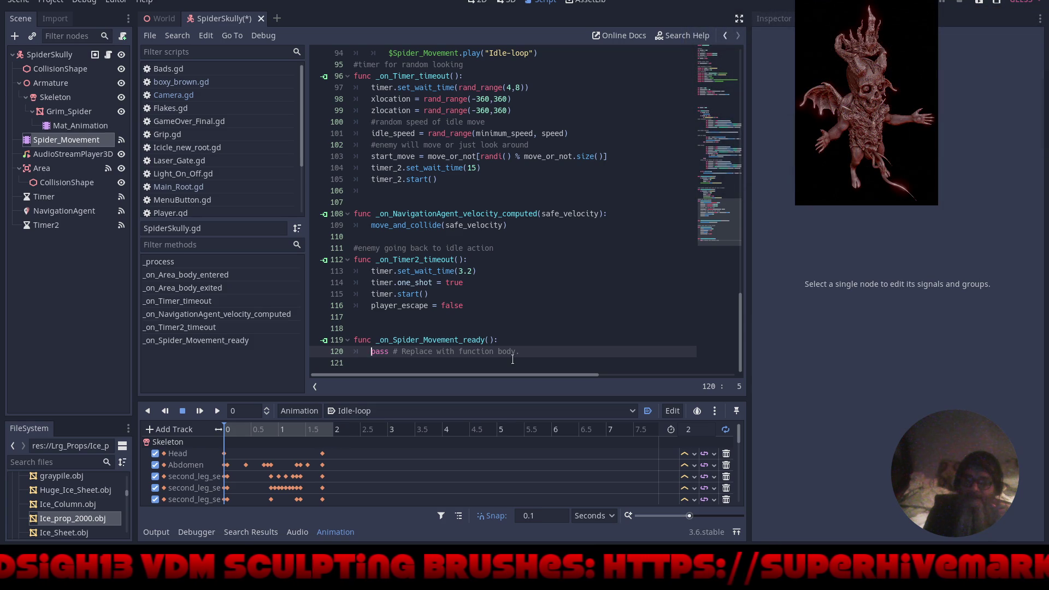
left_click_drag(531, 352, 371, 353)
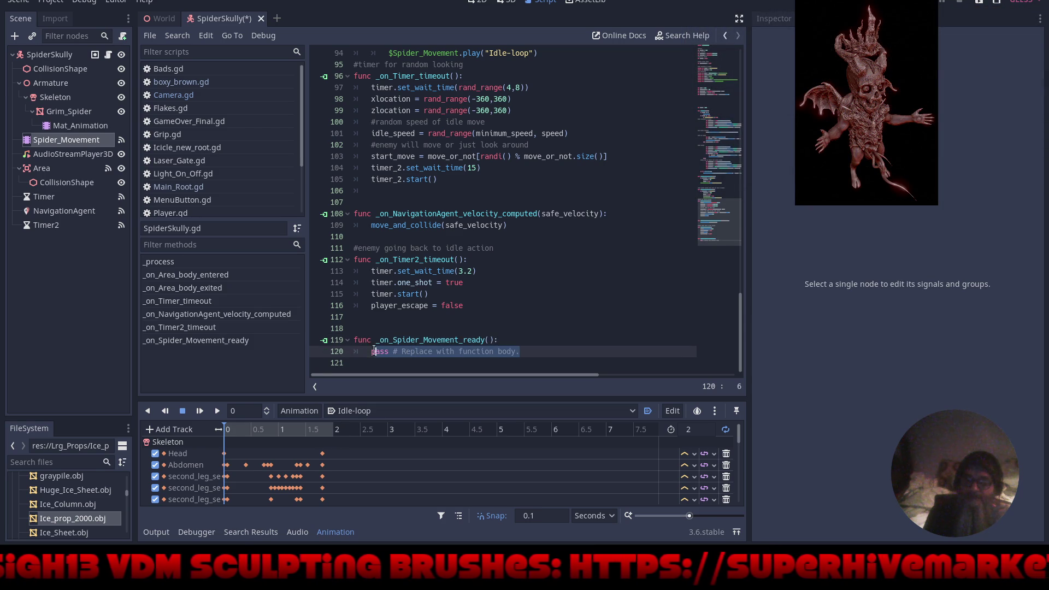
right_click(371, 352)
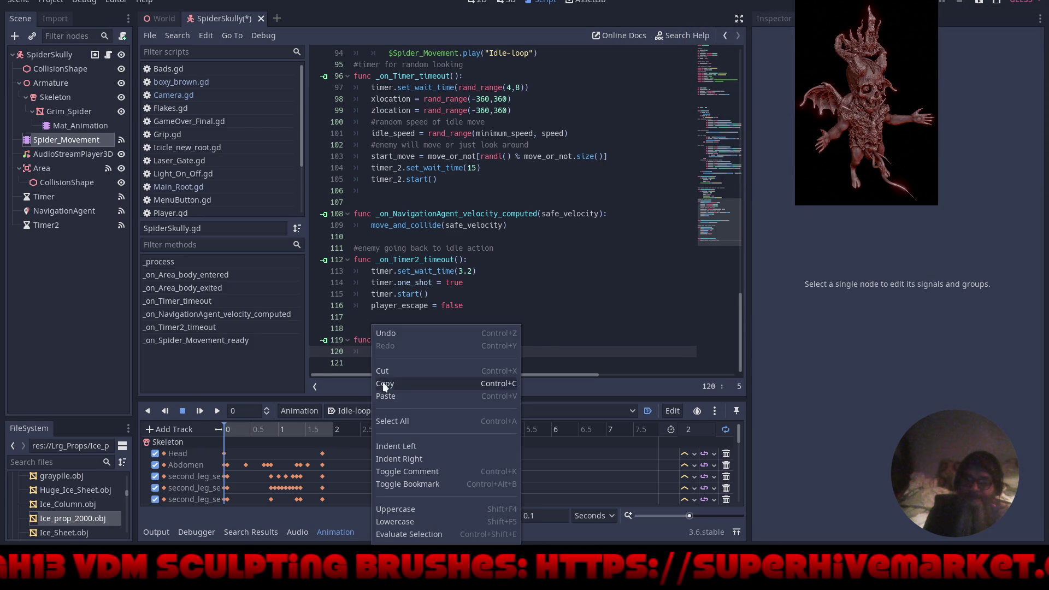
Make _on_Spider_Movement_ready play Idle-loop and copy the whole function.
left_click(385, 396)
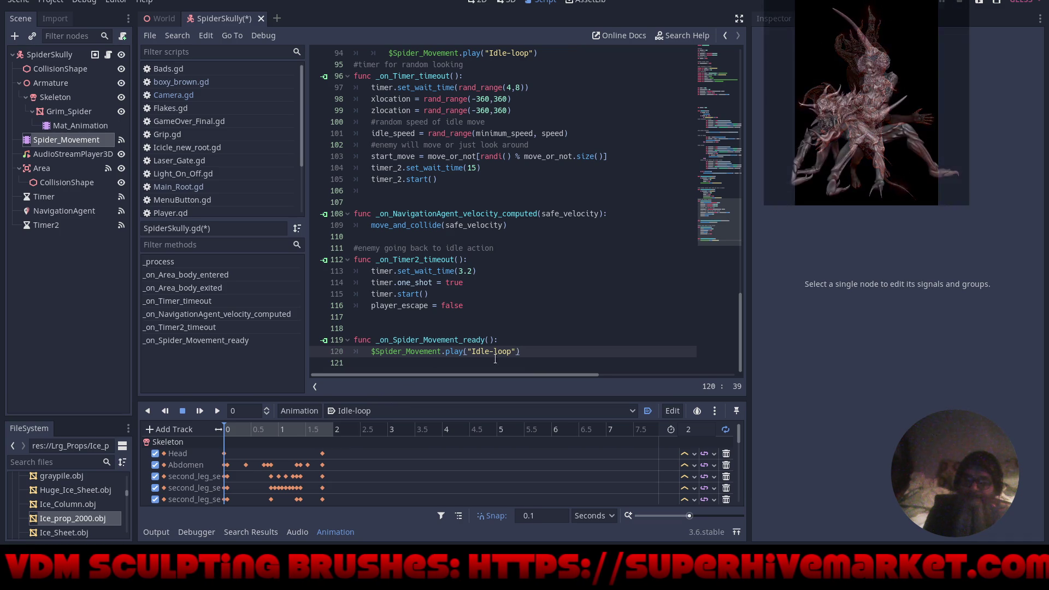
left_click_drag(533, 353, 344, 336)
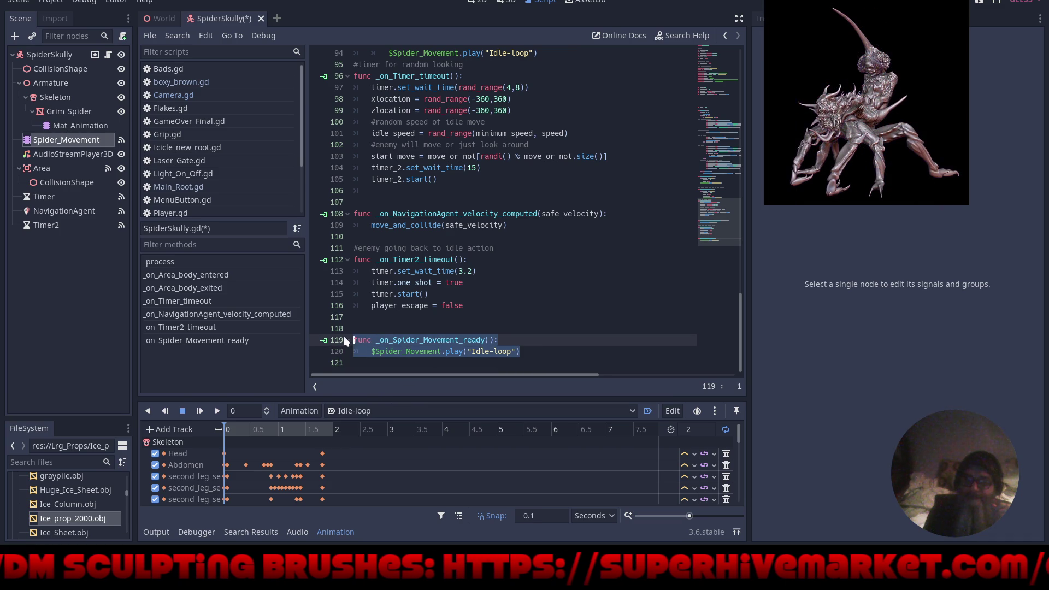
right_click(378, 345)
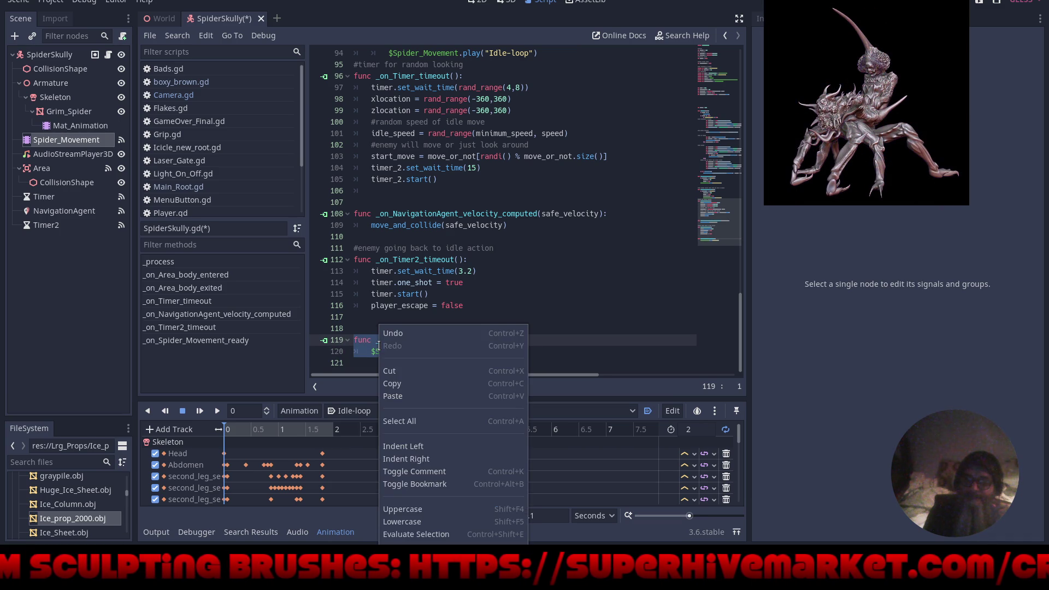
left_click(396, 383)
Remove the blank lines above var health and add empty lines before func _process.
scroll(534, 321, "up", 20)
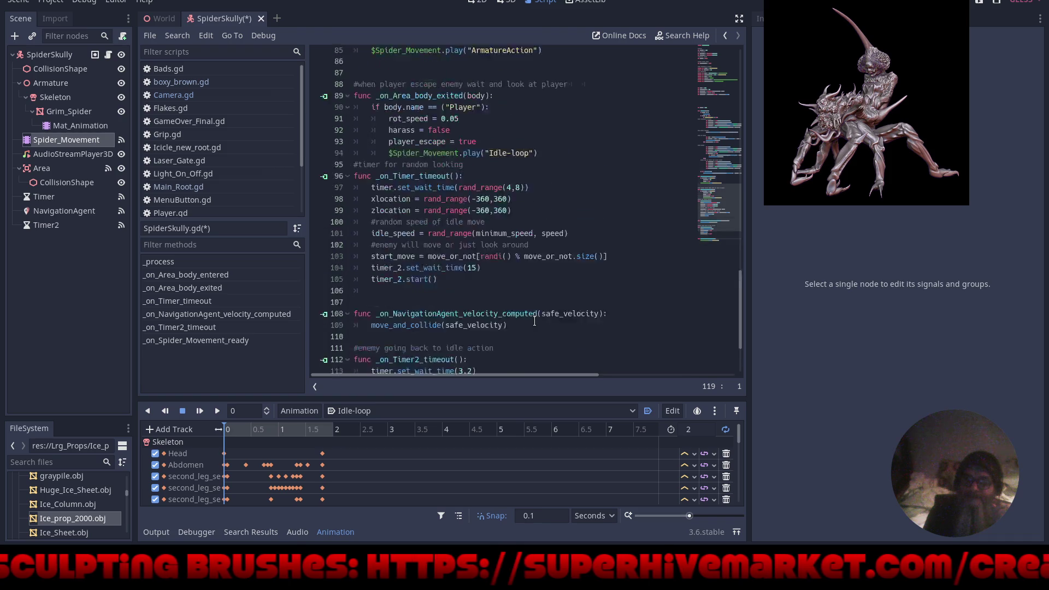
scroll(534, 320, "up", 3)
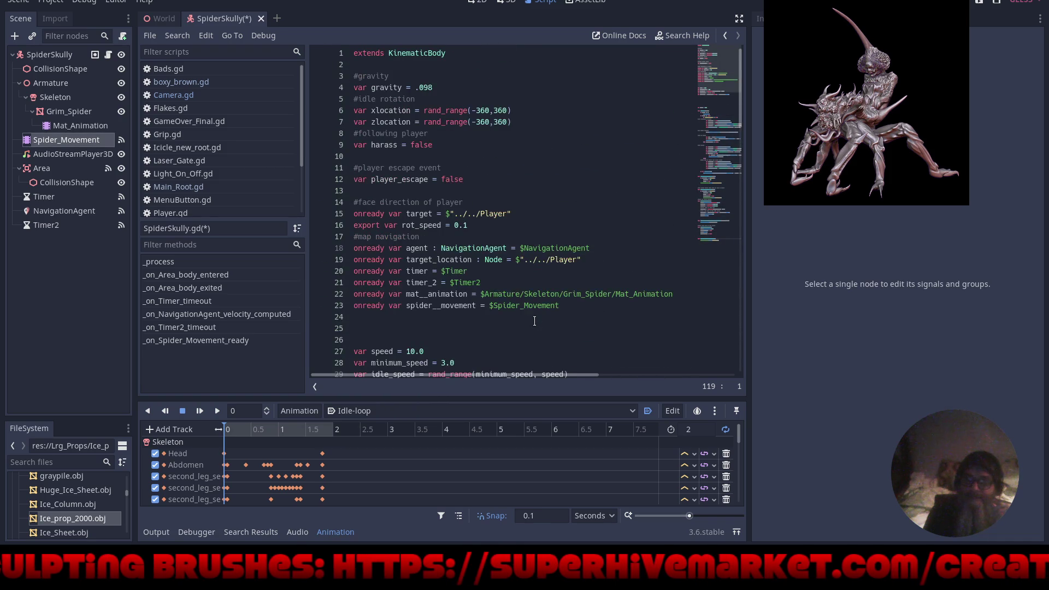
scroll(501, 287, "down", 6)
scroll(500, 286, "down", 5)
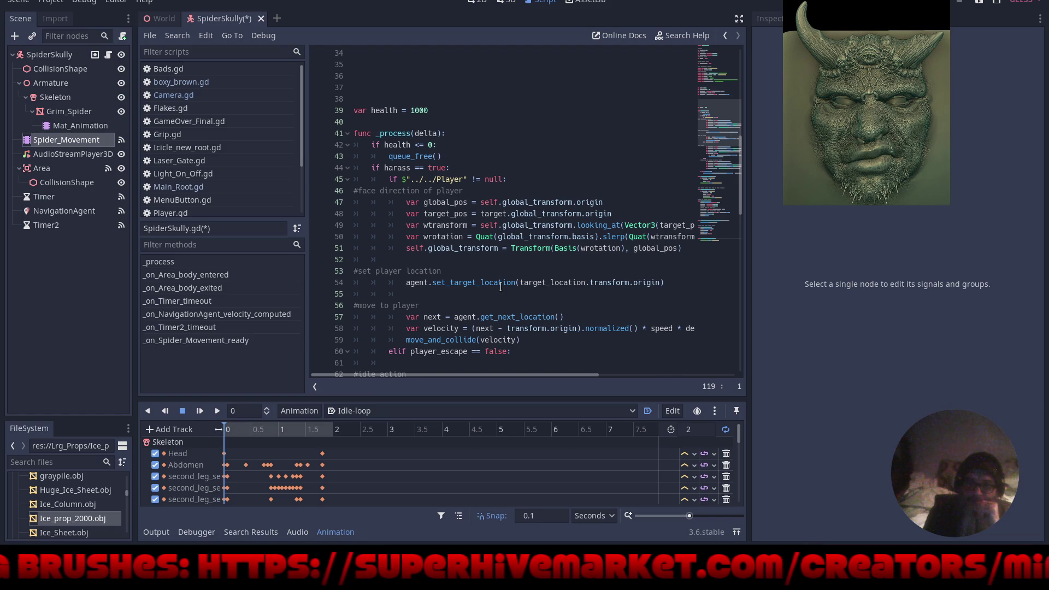
scroll(500, 287, "up", 6)
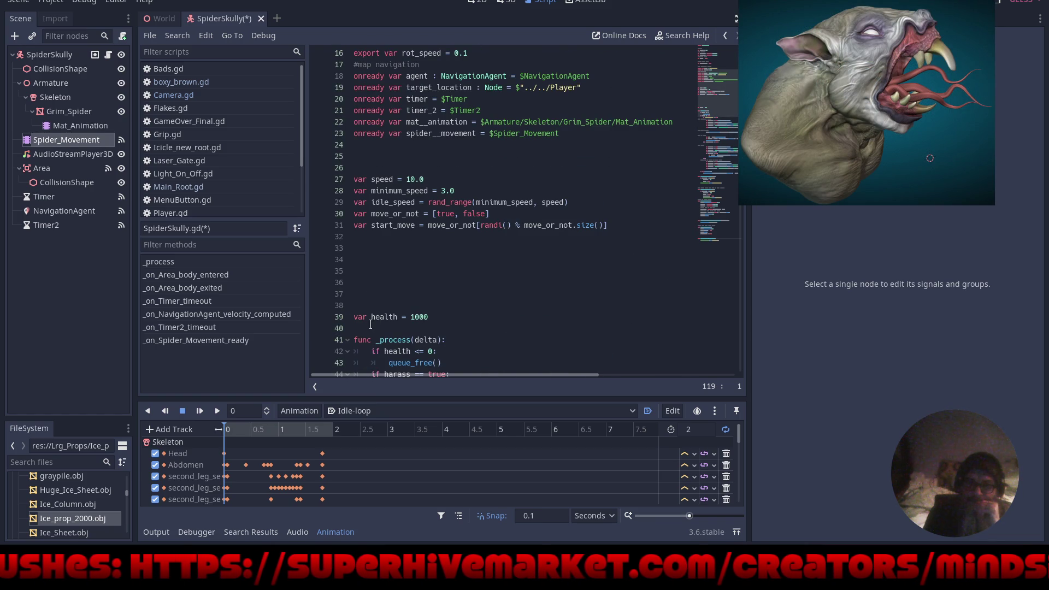
left_click(355, 320)
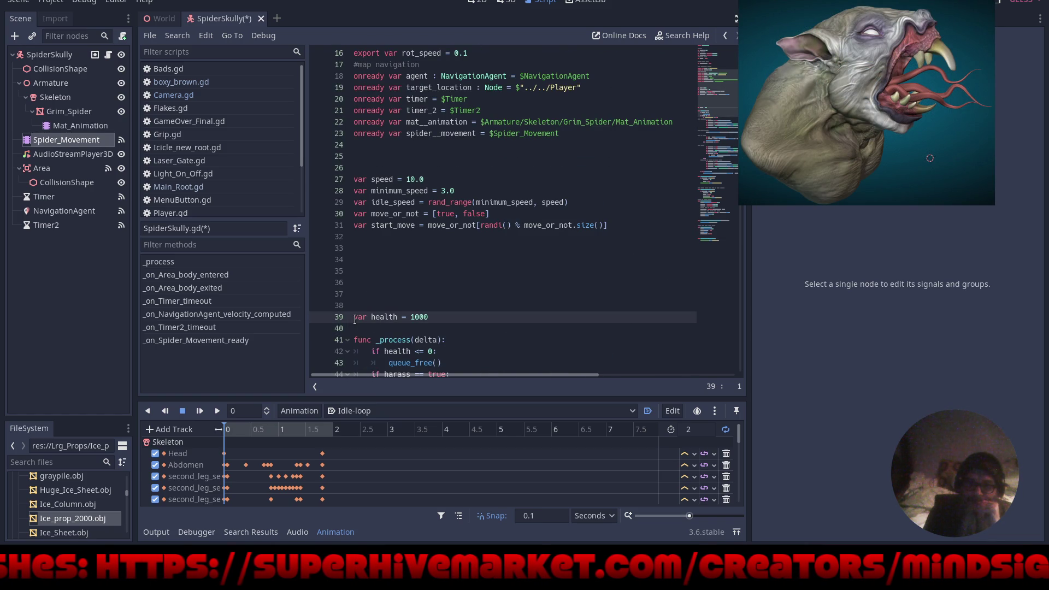
key("Up")
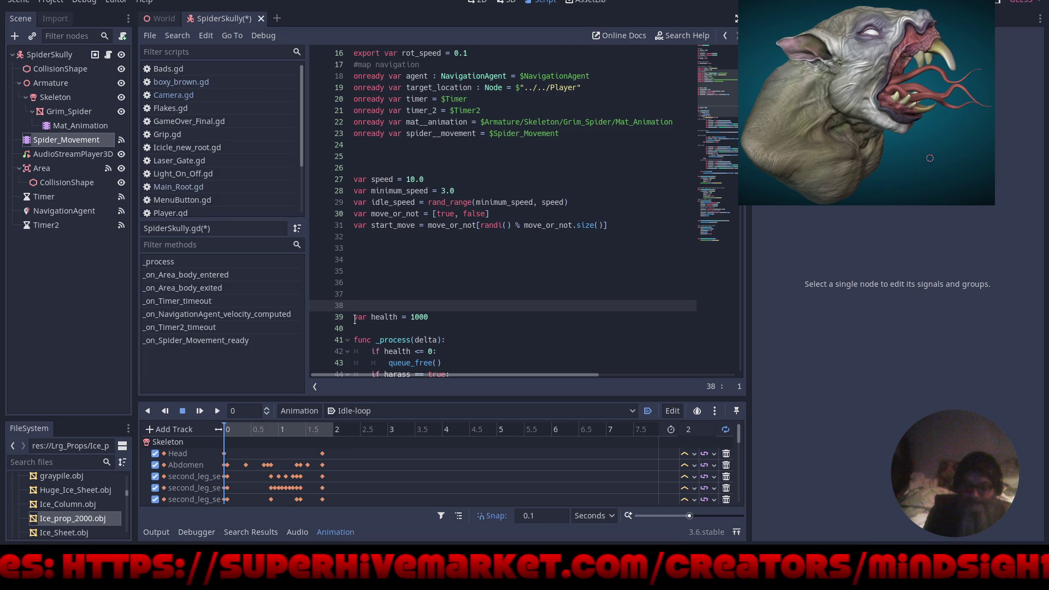
key("Down")
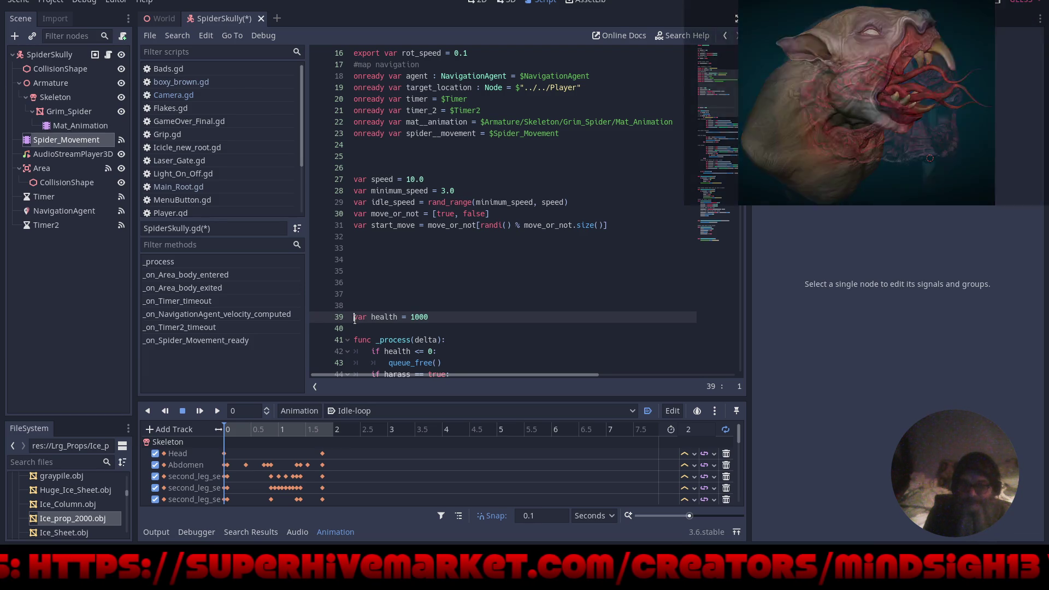
key("BackSpace")
key("BackSpace")
key("BackSpace")
key("BackSpace")
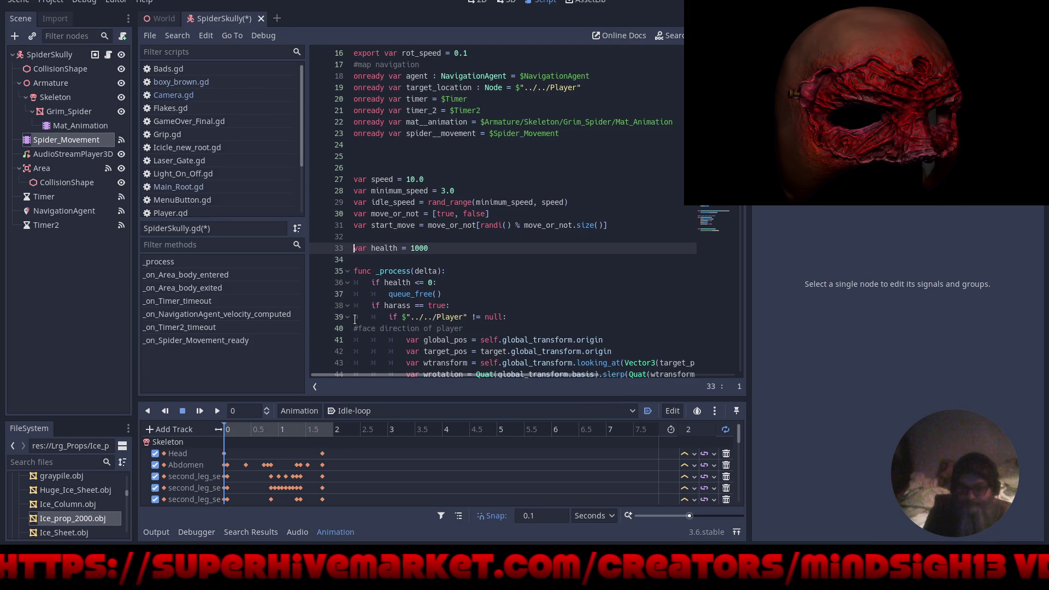
key("Down")
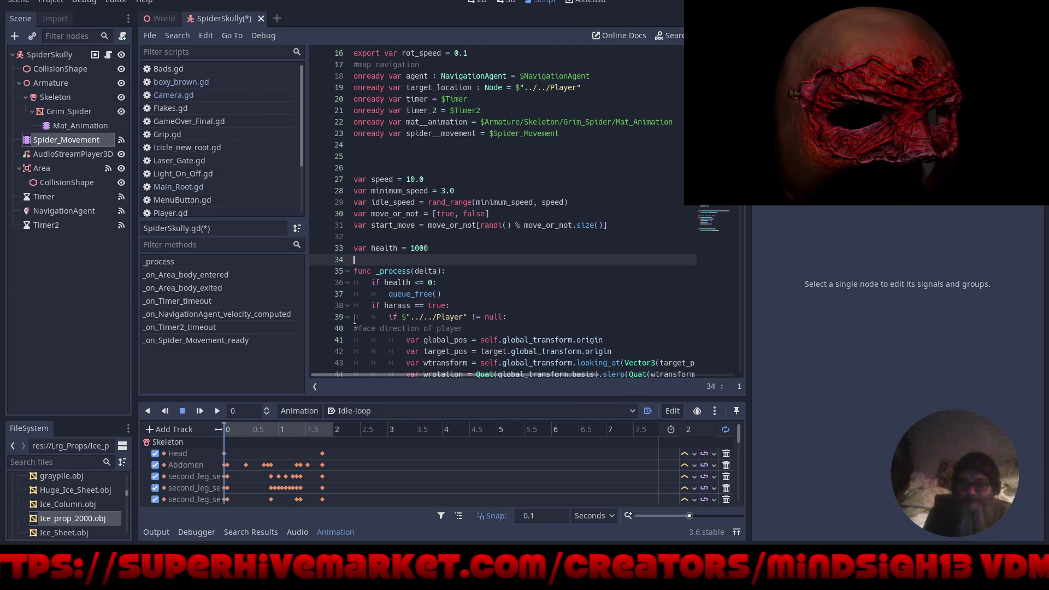
key("Return")
key("Return")
key("Return")
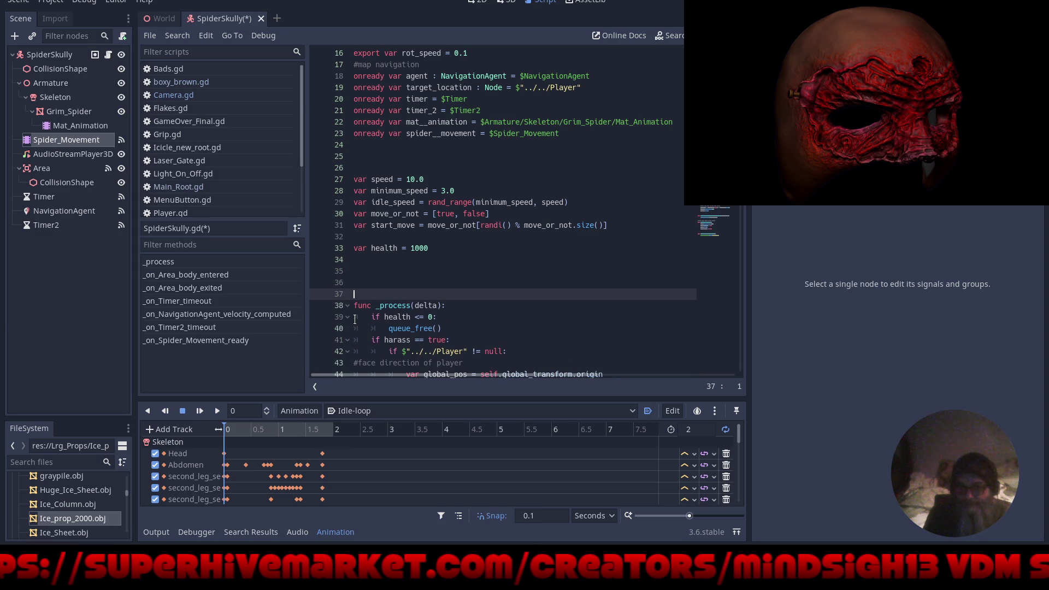
key("Up")
key("Up")
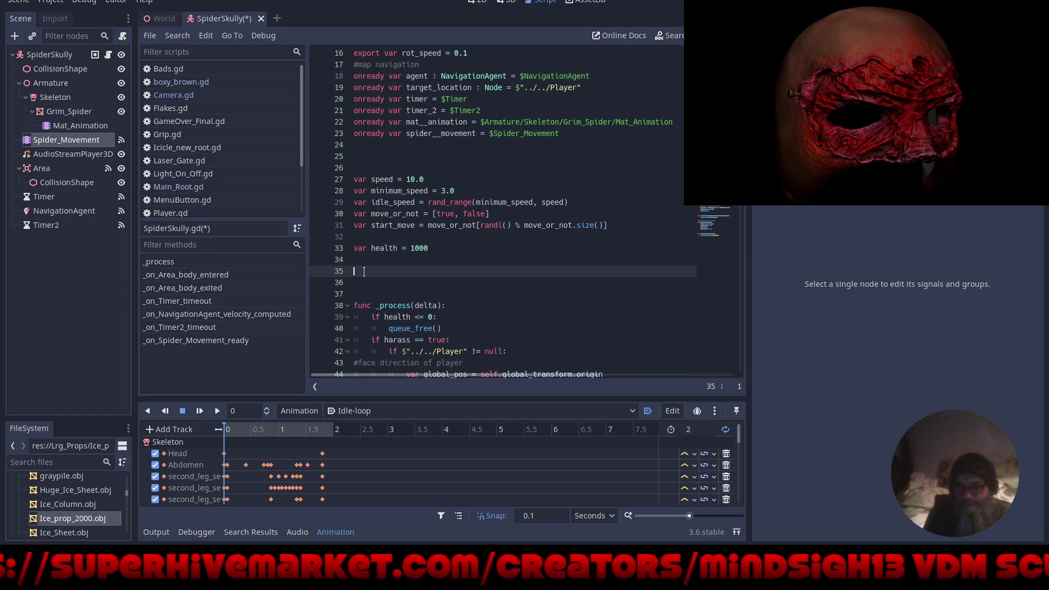
right_click(364, 271)
Paste the Idle-loop _on_Spider_Movement_ready function at line 35, above _process.
left_click(391, 341)
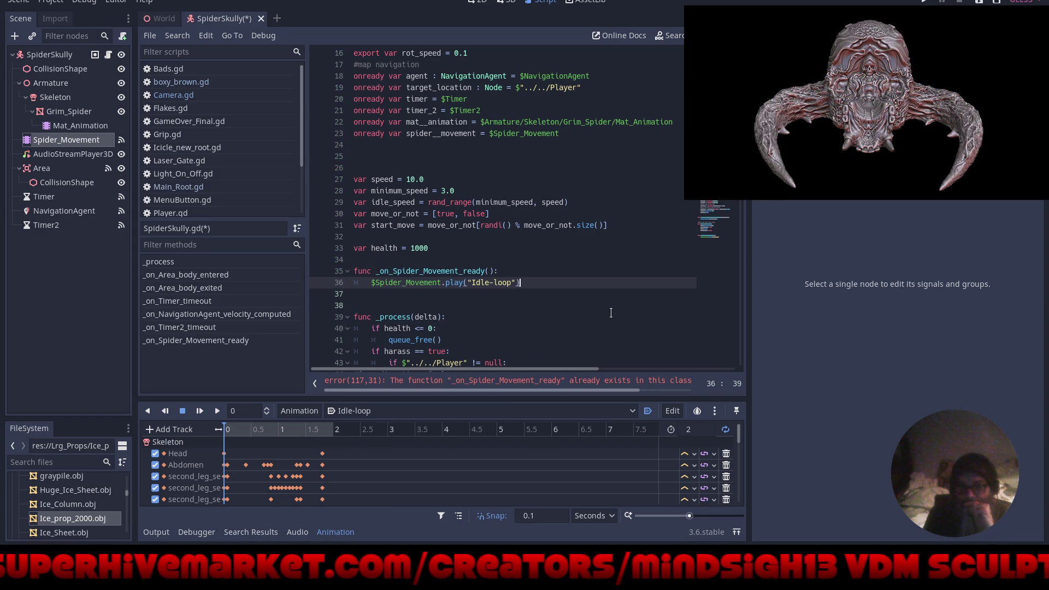
left_click(506, 320)
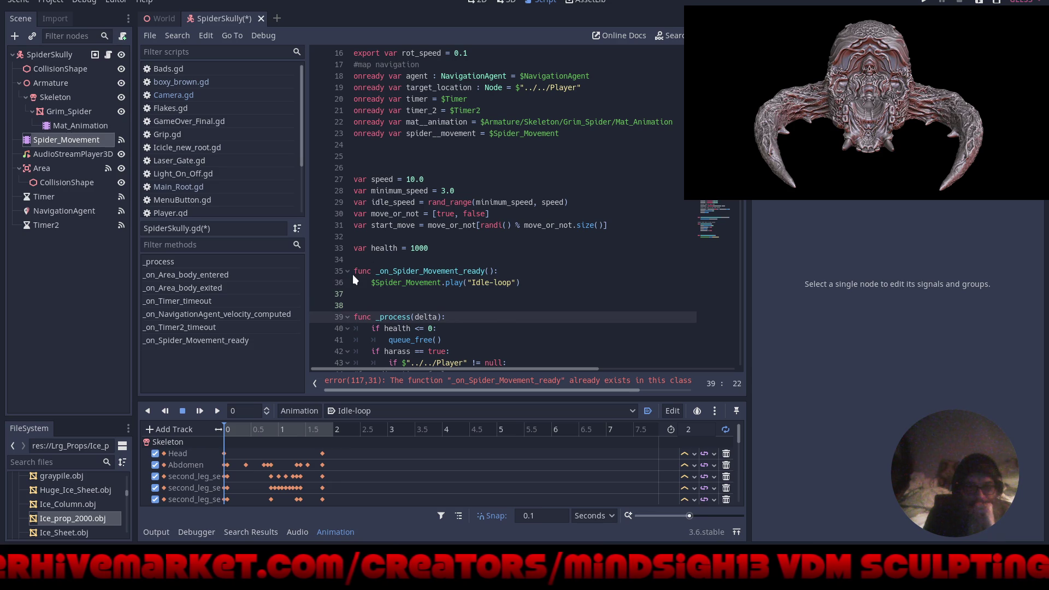
left_click(502, 271)
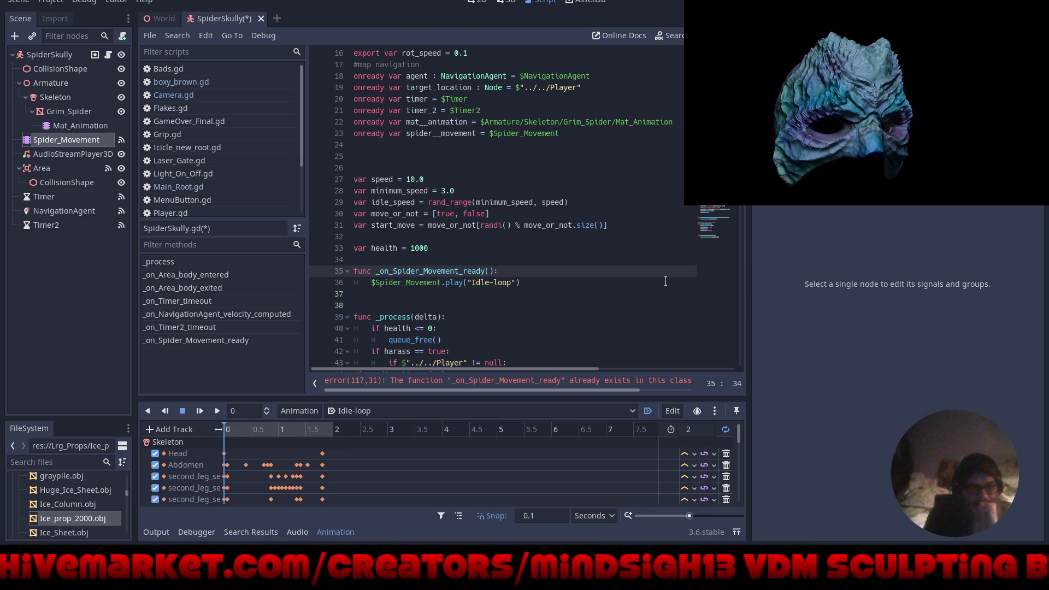
Delete the duplicate ready function at the script's end, then save and run with F5.
left_click(45, 140)
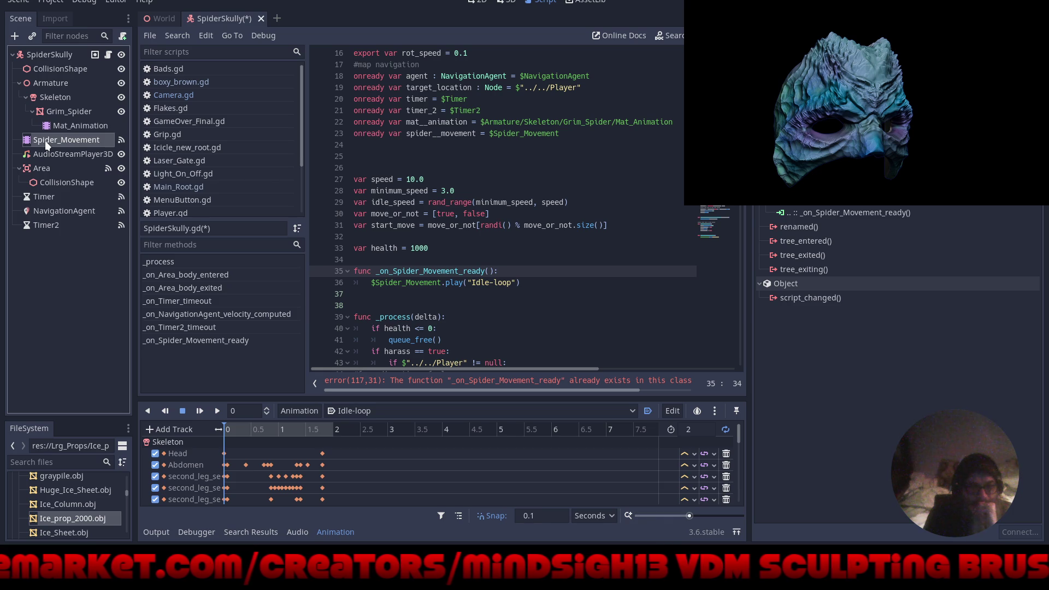
scroll(568, 293, "down", 5)
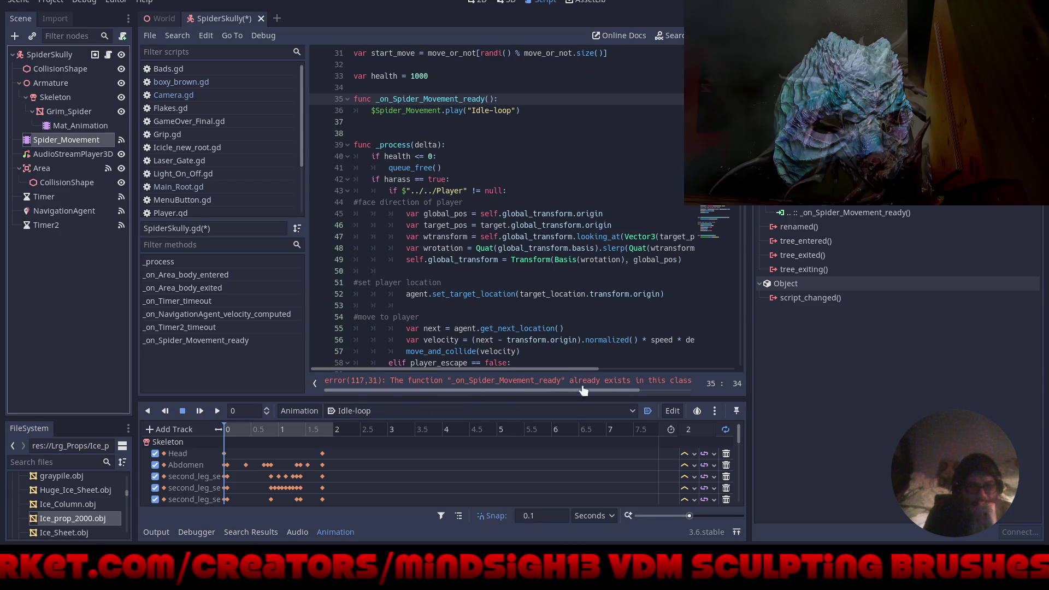
scroll(566, 282, "down", 10)
scroll(566, 283, "down", 10)
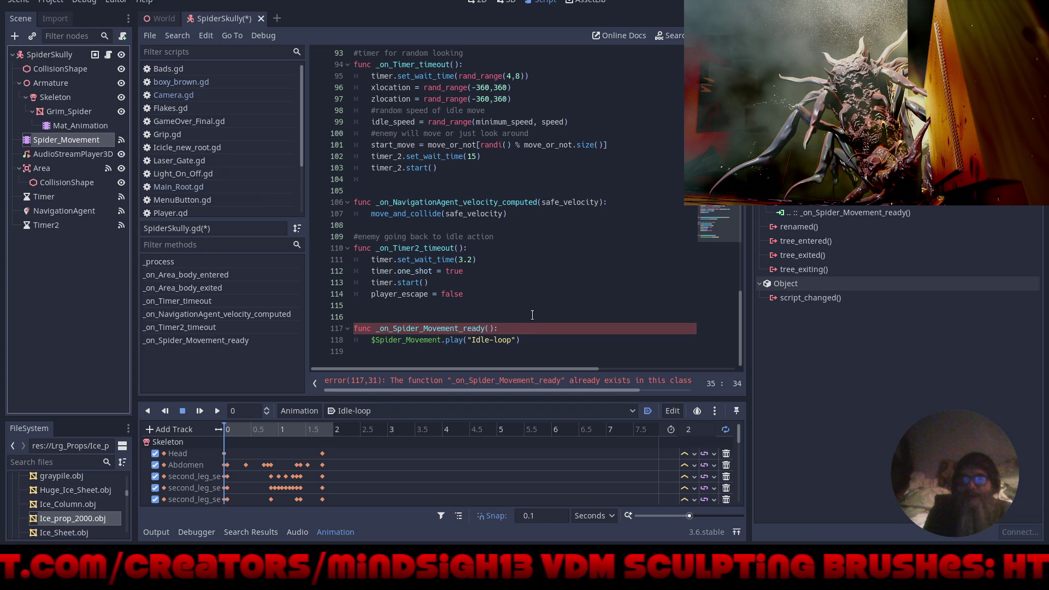
left_click_drag(521, 340, 355, 323)
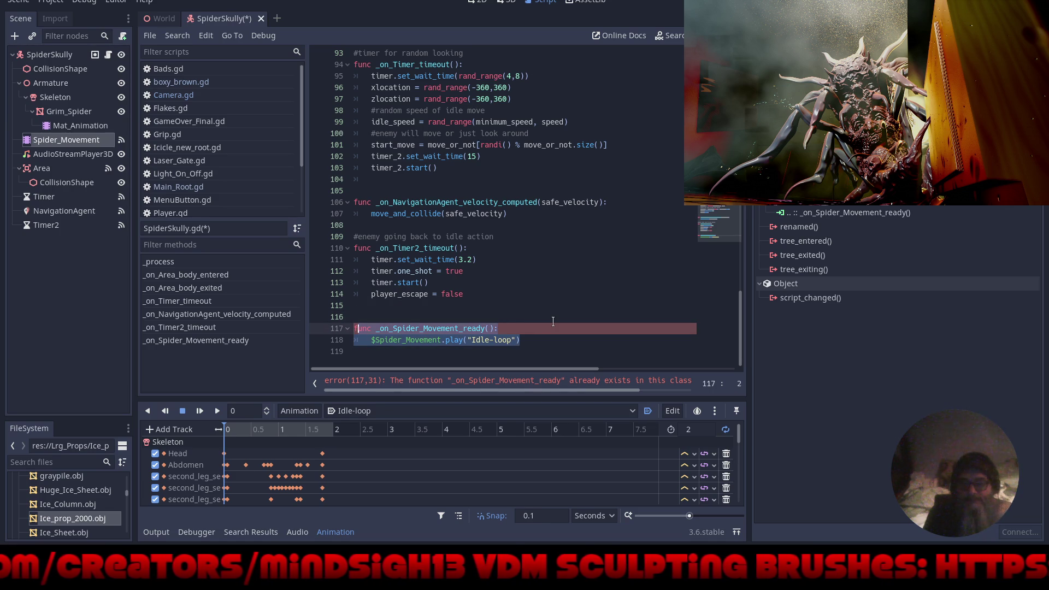
key("Delete")
key("BackSpace")
key("BackSpace")
key("BackSpace")
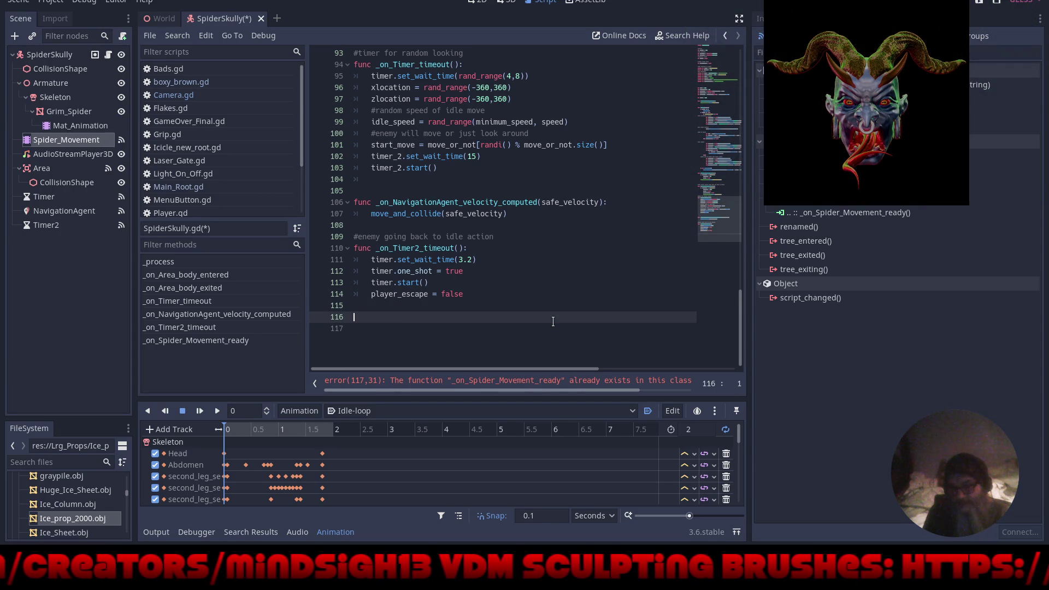
scroll(514, 306, "up", 20)
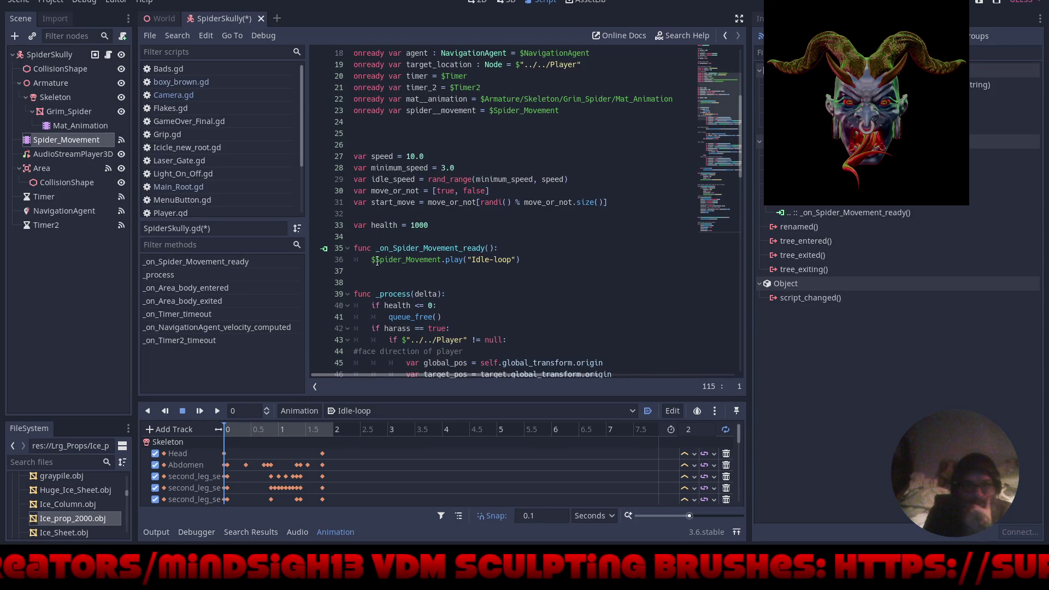
key("F5")
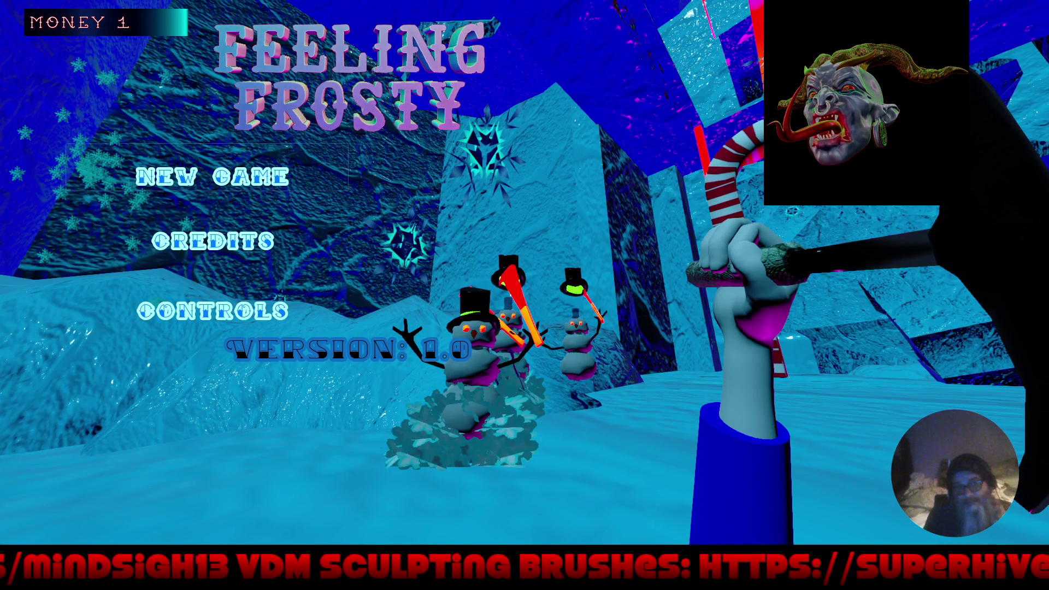
Start a new game, walk with W into the spider-web cave, then stop with F8.
left_click(212, 176)
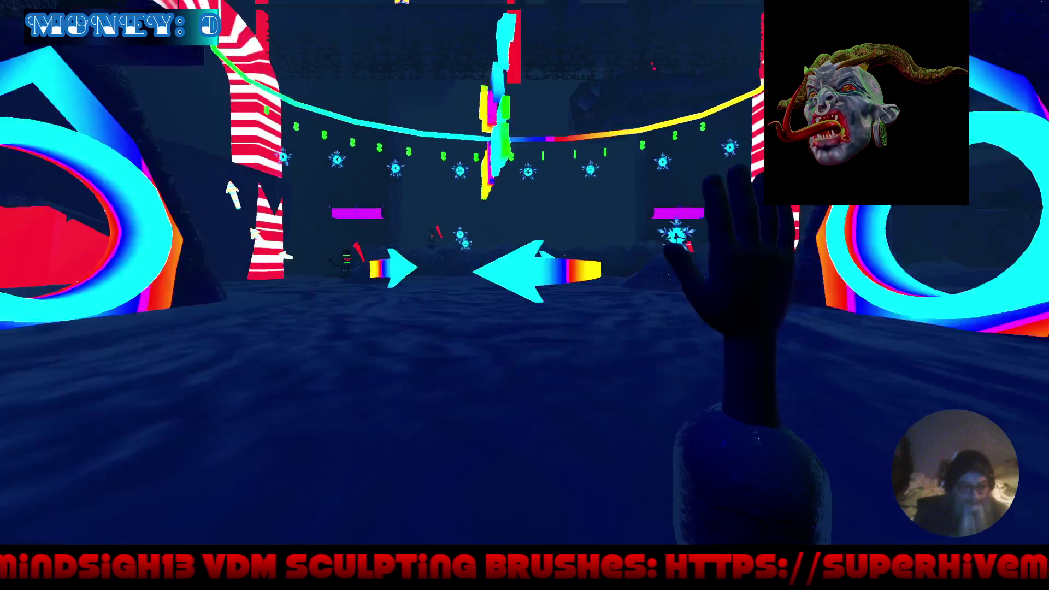
key("w")
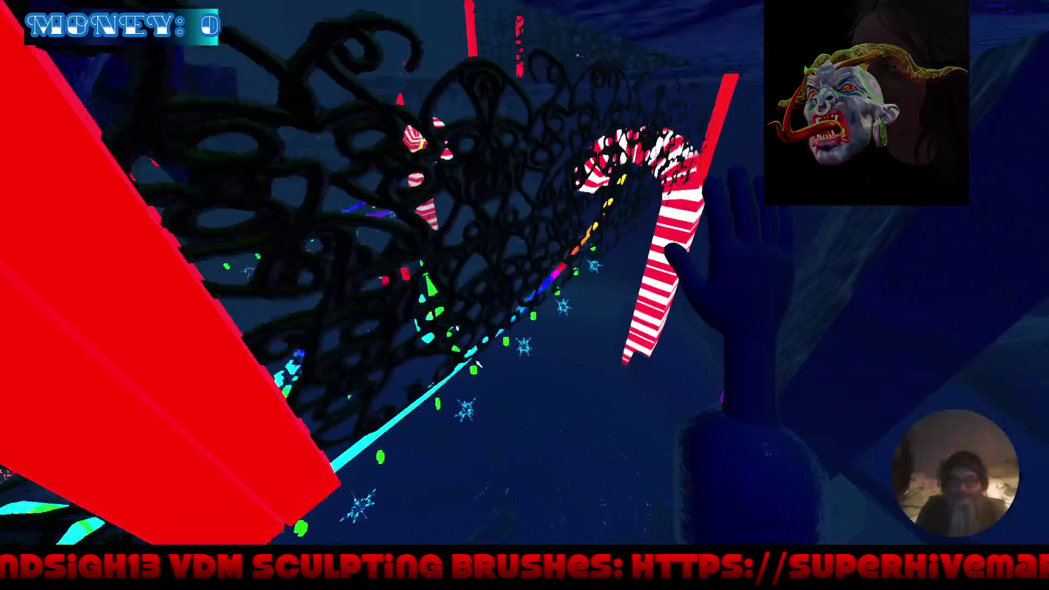
key("w")
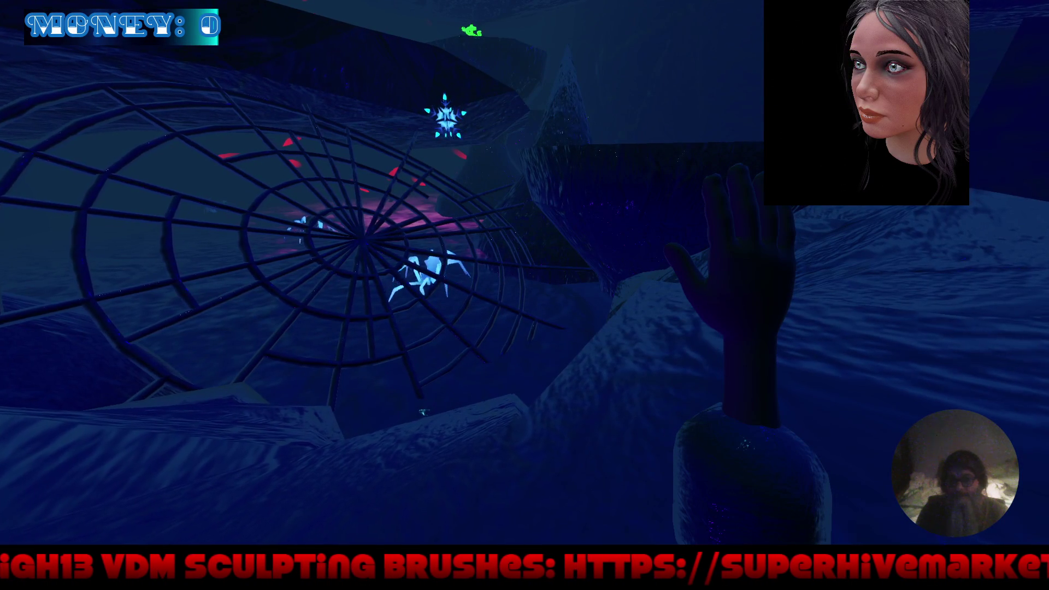
key("F8")
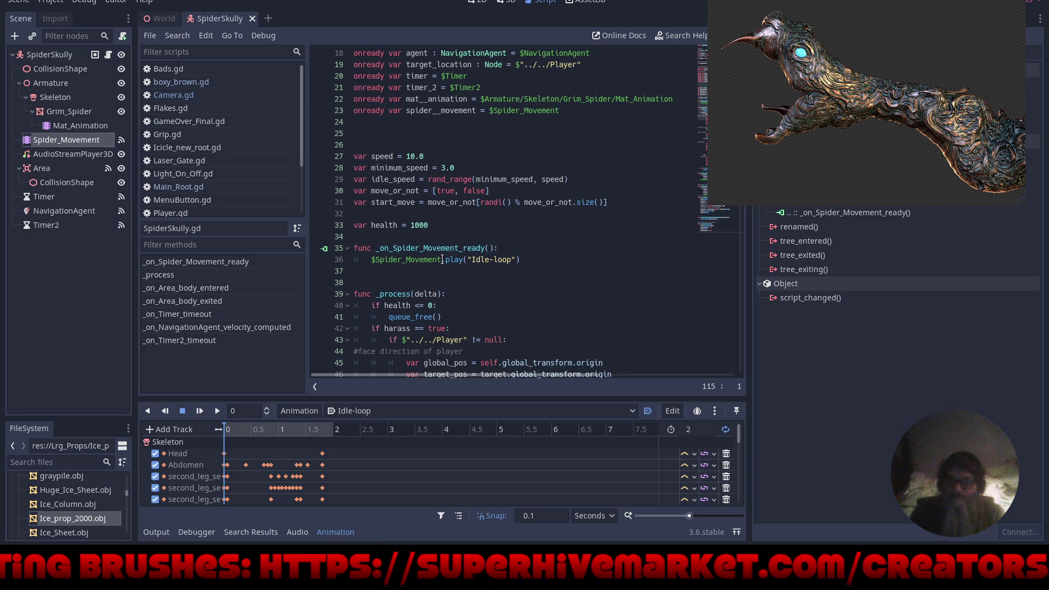
Replace $Spider_Movement on line 36 with spider__movement for the Idle-loop call, then run the game.
left_click_drag(443, 260, 372, 260)
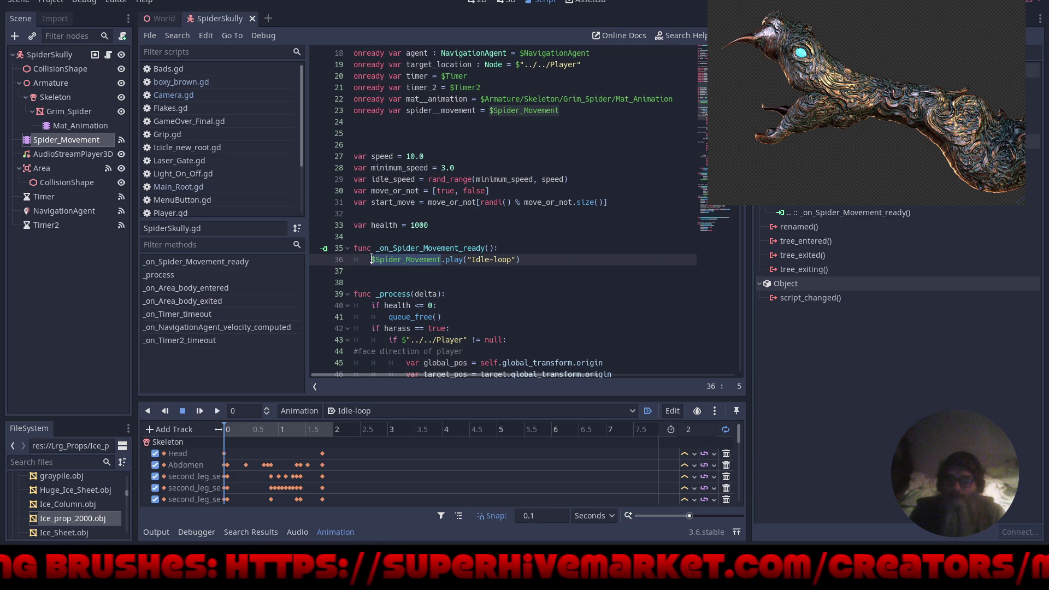
type("spide")
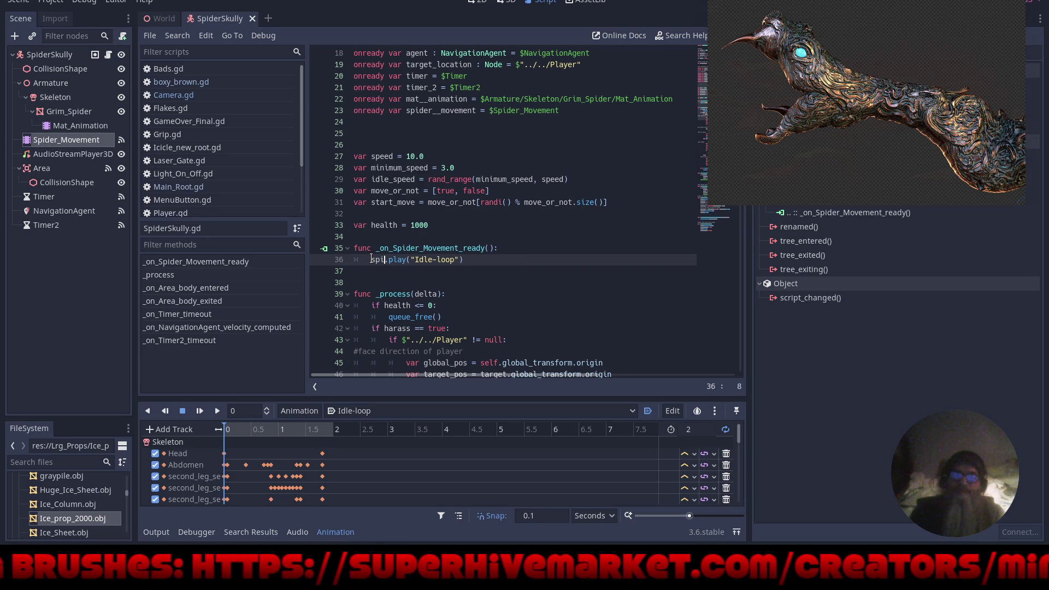
type("r")
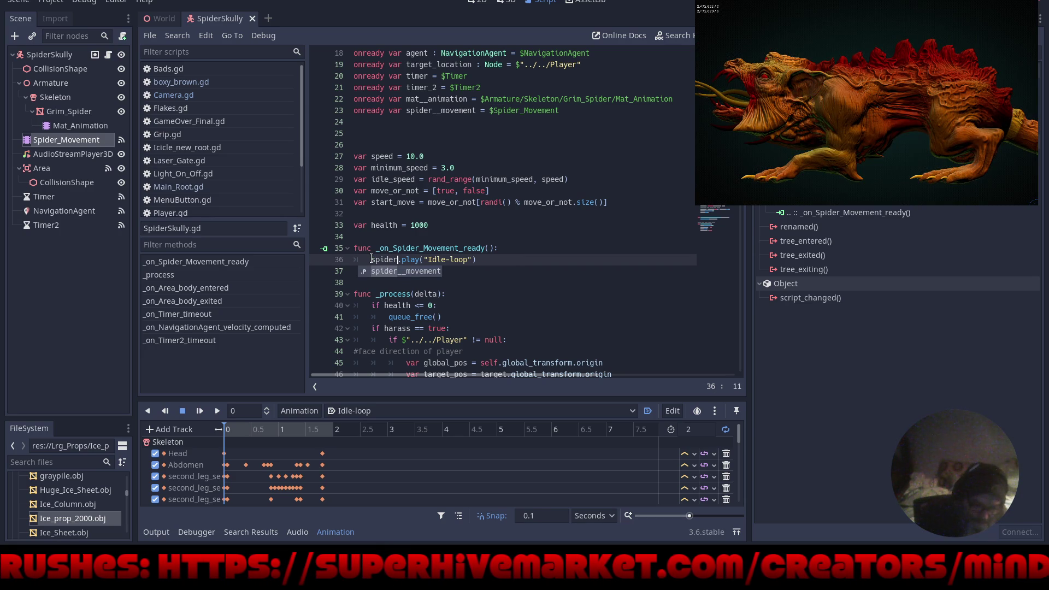
key("Return")
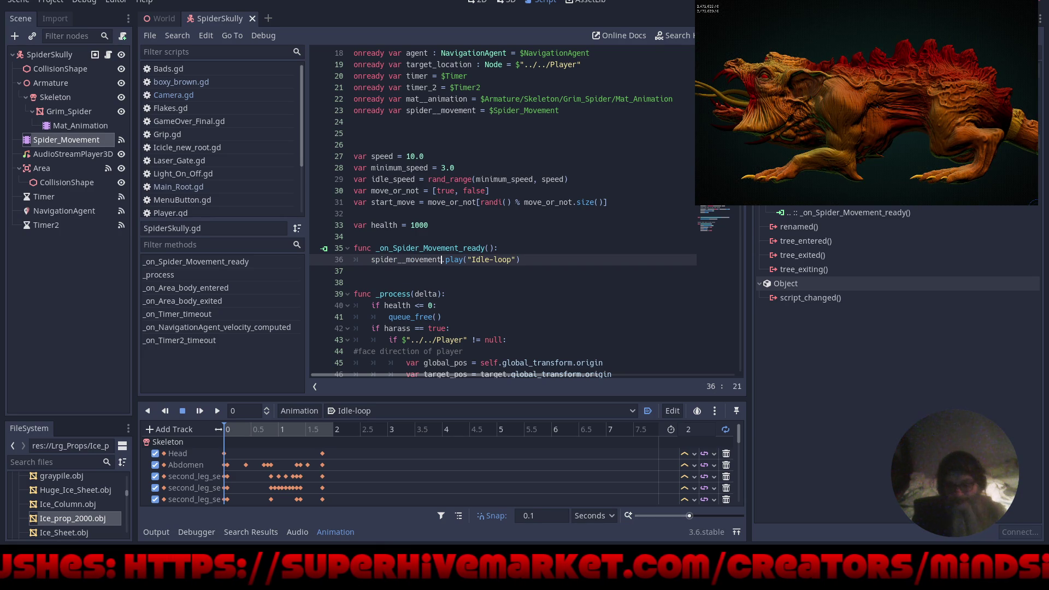
key("F5")
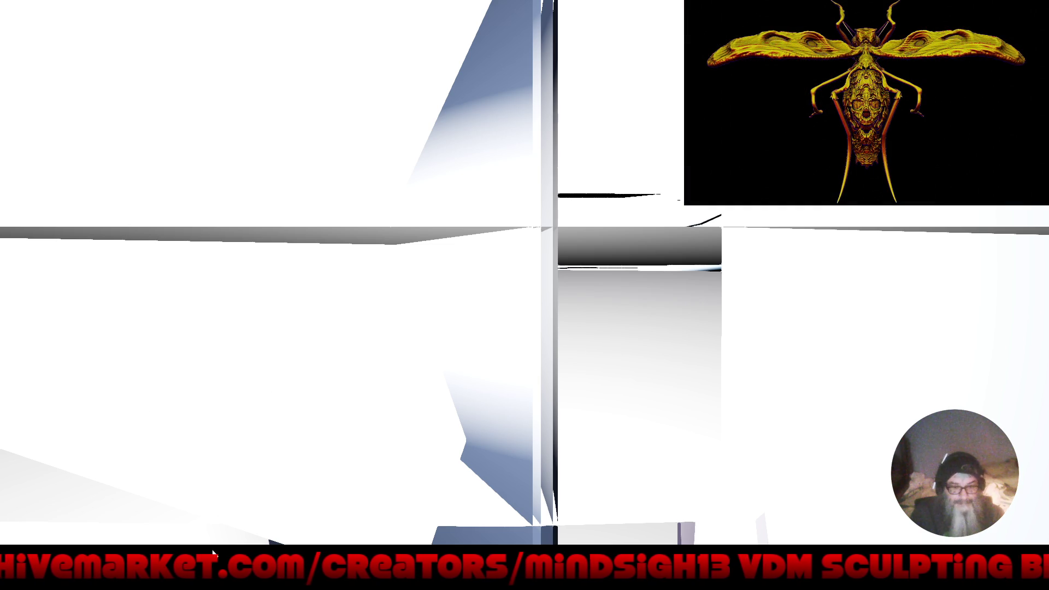
right_click(214, 553)
left_click(230, 538)
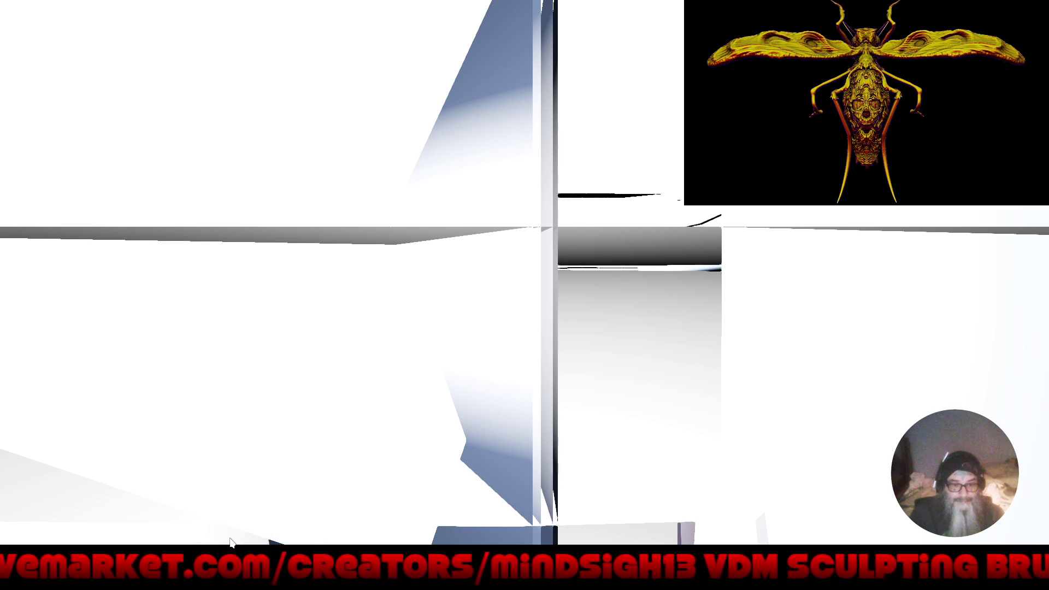
right_click(215, 562)
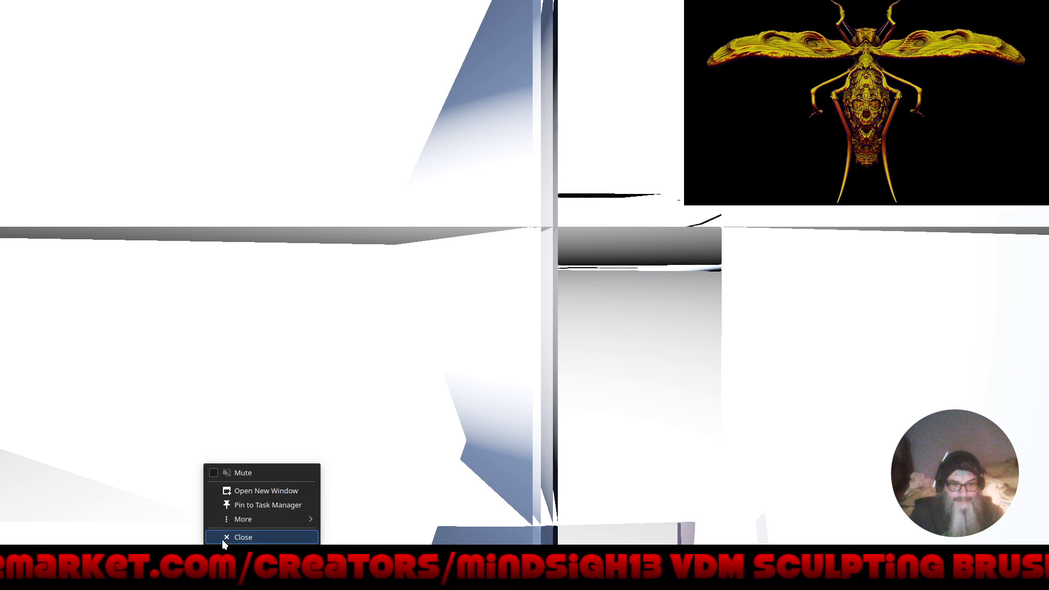
left_click(229, 538)
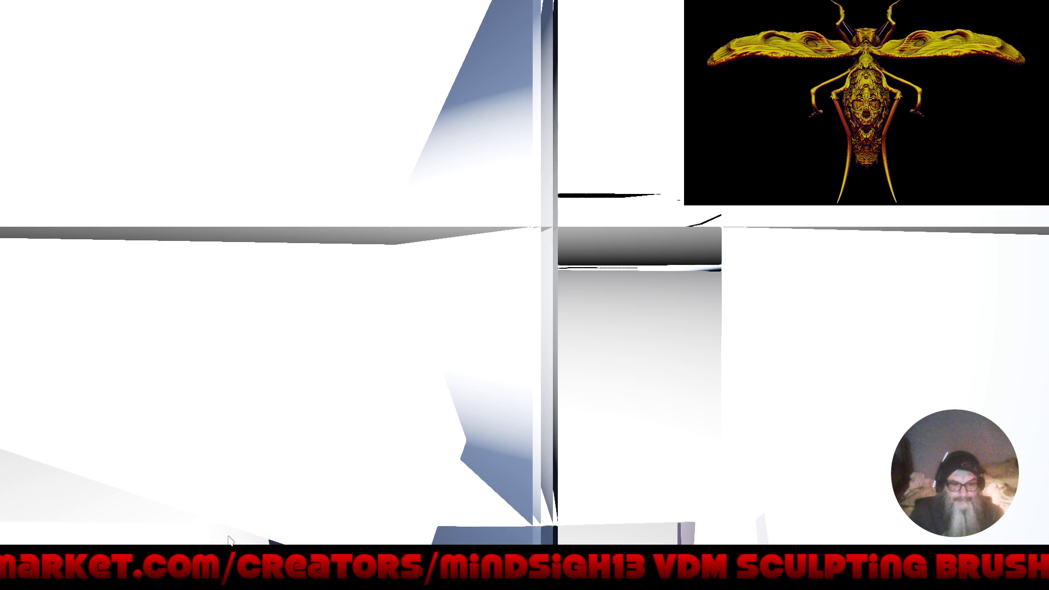
right_click(211, 562)
left_click(229, 539)
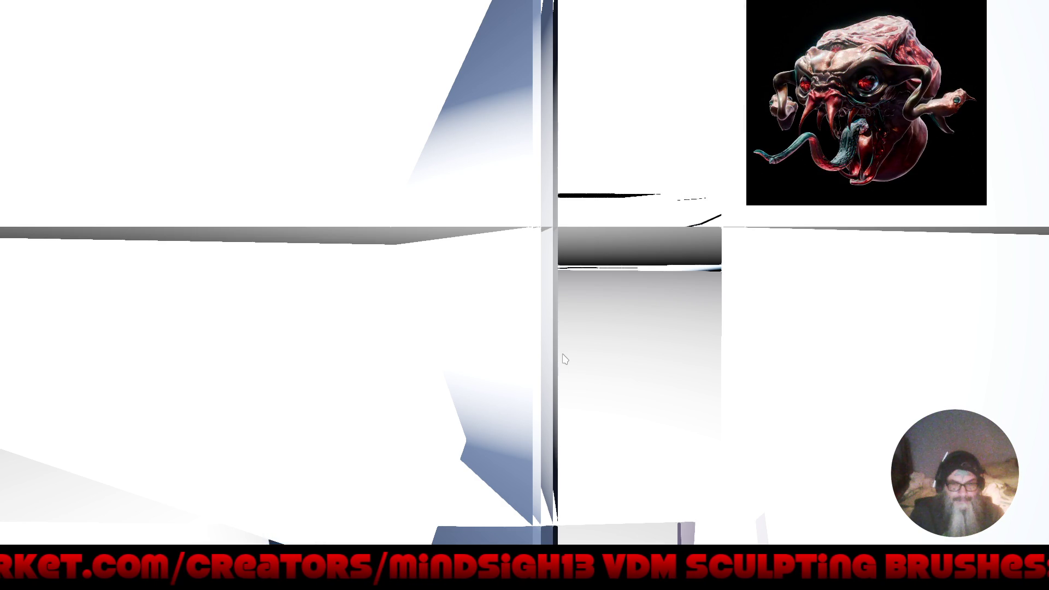